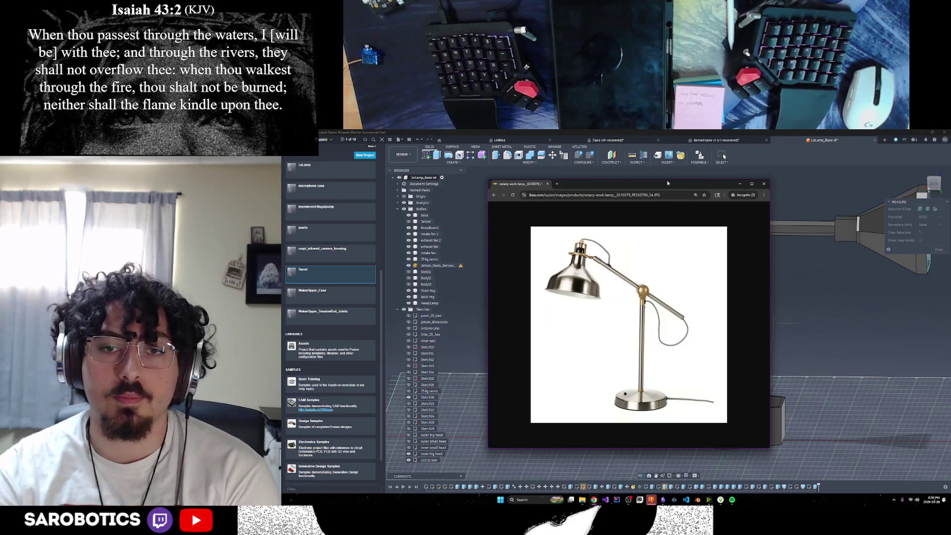
# Step: Minimize the lamp reference photo and orbit the lamp design to a front view
pyautogui.click(741, 185)
pyautogui.scroll(5, 733, 354)
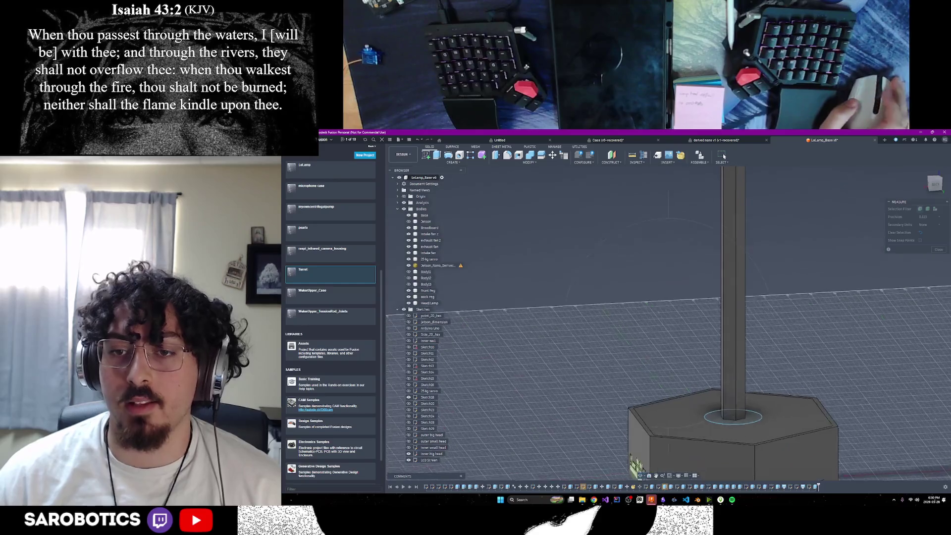
pyautogui.scroll(-3, 732, 354)
pyautogui.keyDown('shift'); pyautogui.moveTo(733, 353); pyautogui.dragTo(669, 324, button='middle'); pyautogui.keyUp('shift')
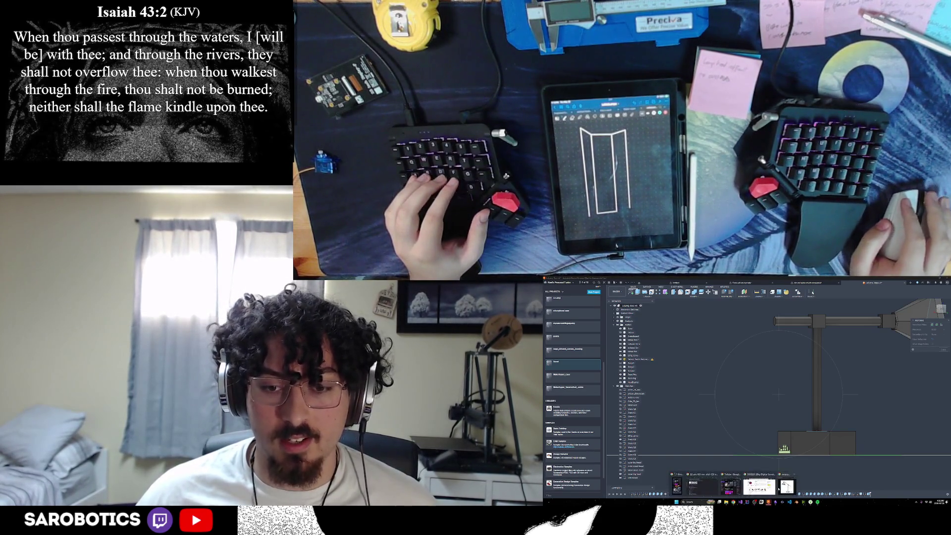
# Step: Bring the browser forward and search 'canada milk bags' in a new tab
pyautogui.click(733, 502)
pyautogui.hotkey('alt', 'Tab')
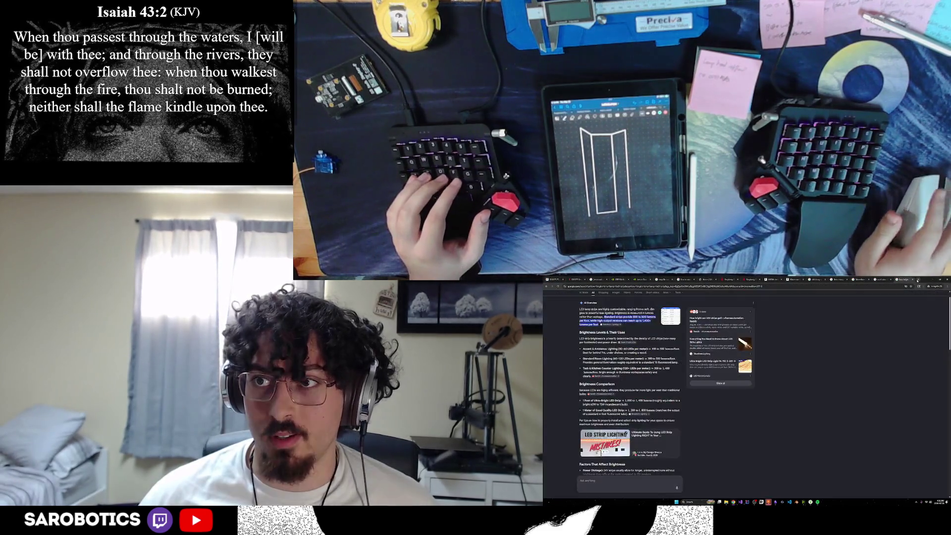
pyautogui.hotkey('ctrl', 't')
pyautogui.write('servo')
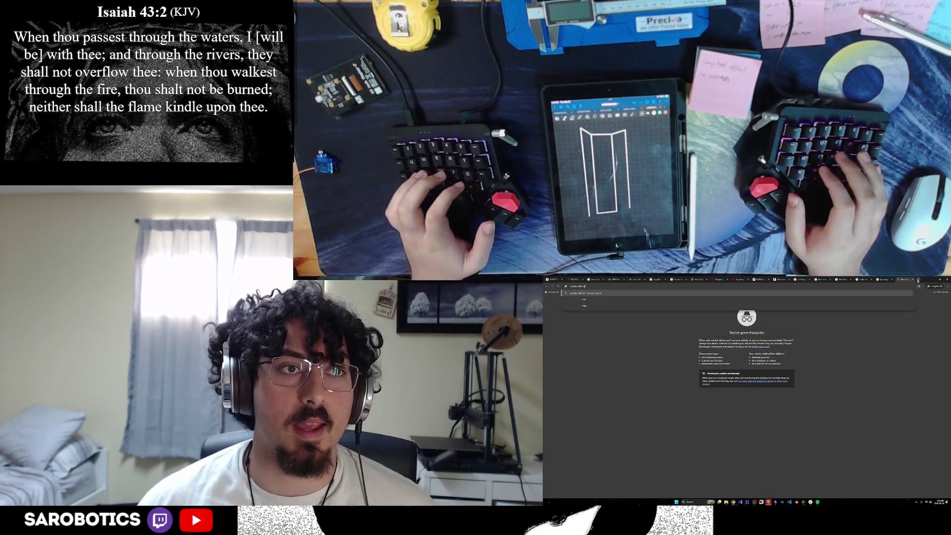
pyautogui.press('Return')
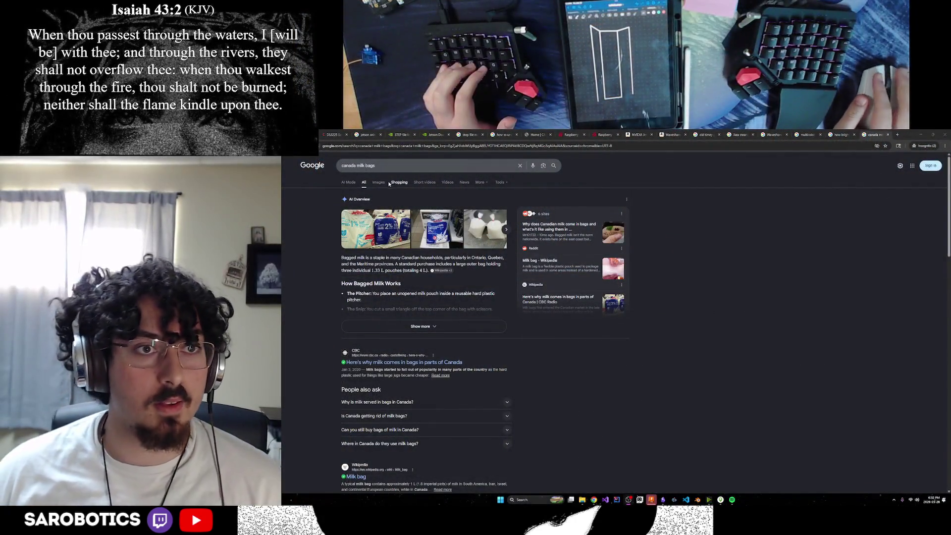
# Step: Preview the Eater and Facebook milk-bag images, then close the search tab
pyautogui.click(378, 182)
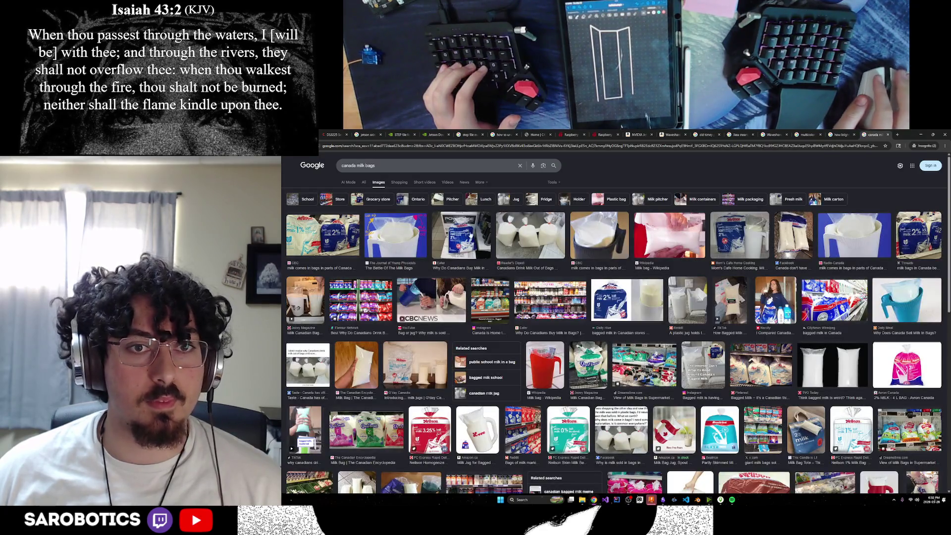
pyautogui.click(460, 237)
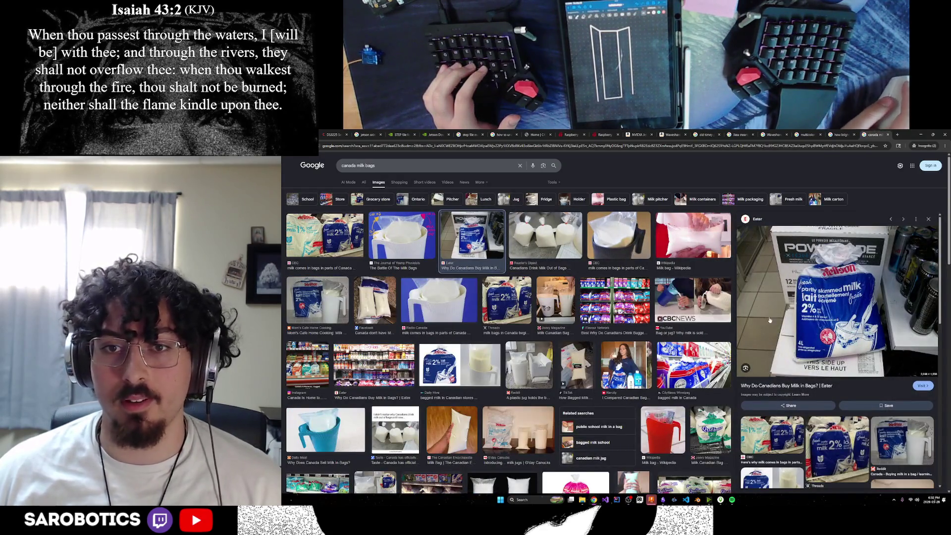
pyautogui.click(374, 301)
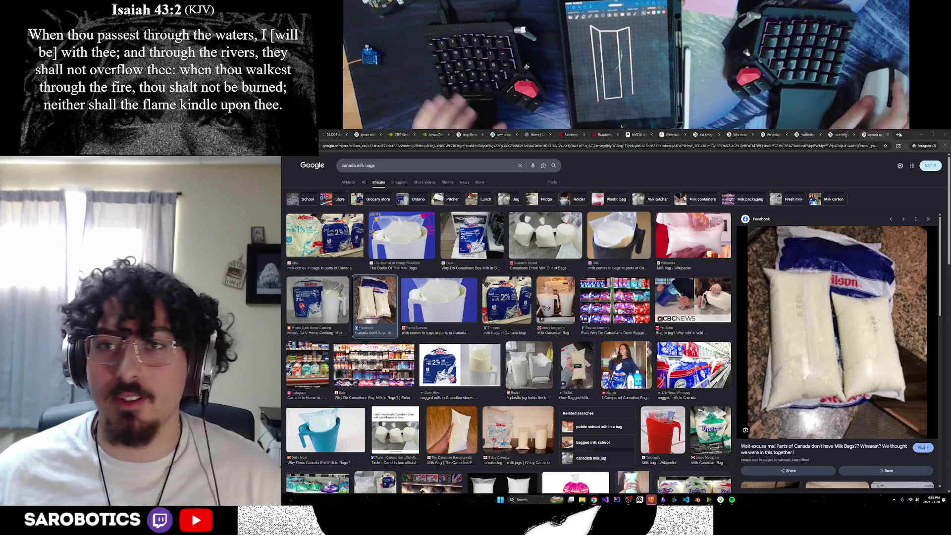
pyautogui.hotkey('ctrl', 'w')
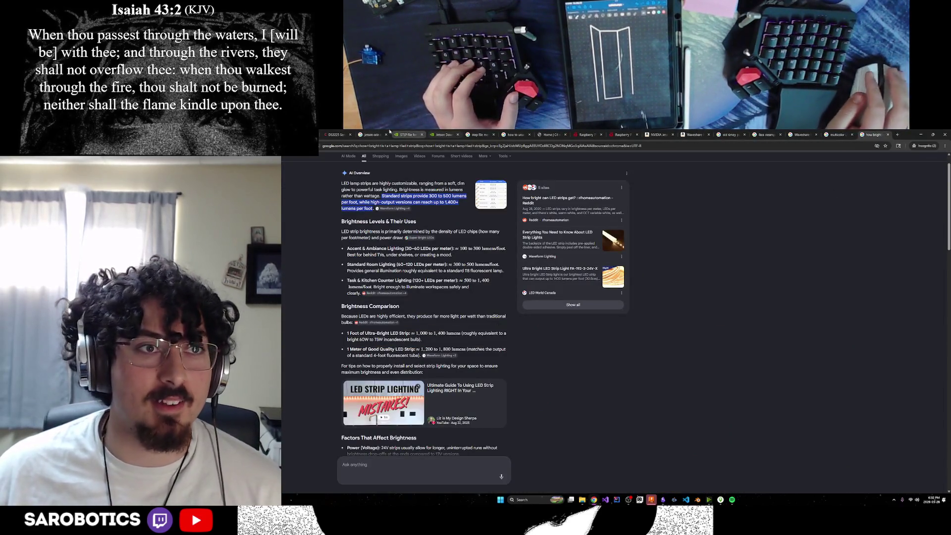
# Step: Cycle through tabs and history until the Amazon DS3225 25kg servo listing shows, then return to Fusion
pyautogui.hotkey('ctrl', '1')
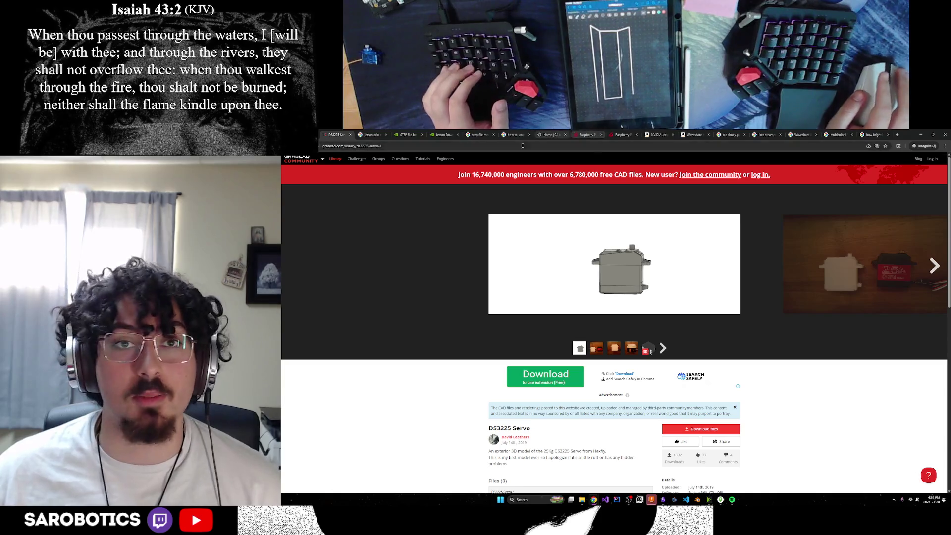
pyautogui.hotkey('ctrl', 'Tab')
pyautogui.hotkey('alt', 'Left')
pyautogui.hotkey('alt', 'Left')
pyautogui.hotkey('alt', 'Left')
pyautogui.hotkey('ctrl', 'Tab')
pyautogui.hotkey('ctrl', 'Tab')
pyautogui.hotkey('ctrl', 'Tab')
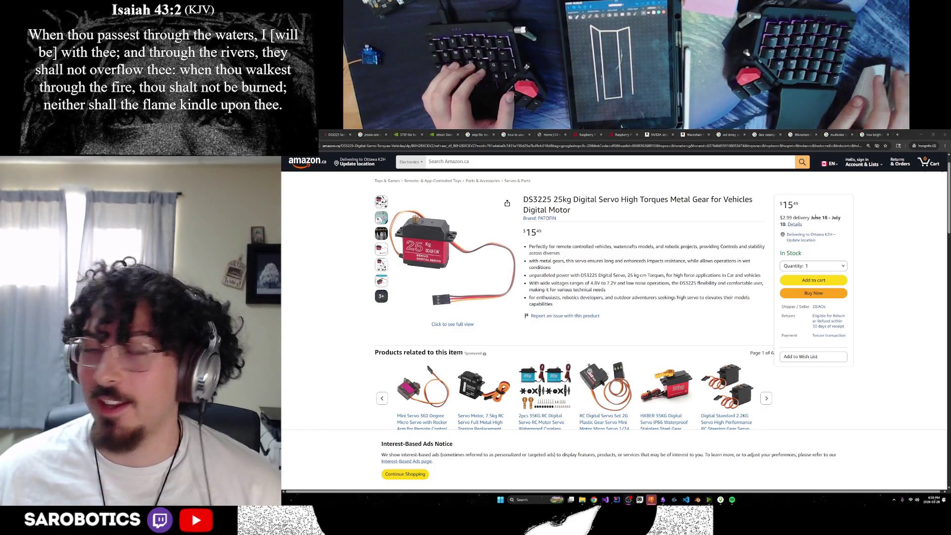
pyautogui.hotkey('alt', 'Tab')
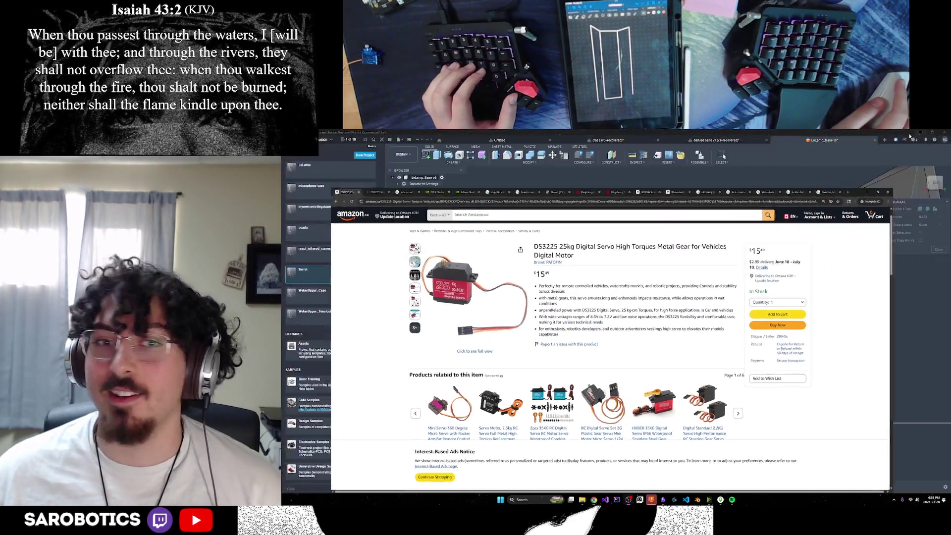
# Step: Orbit around the lamp model, including a view from below
pyautogui.moveTo(669, 312)
pyautogui.keyDown('shift'); pyautogui.mouseDown(button='middle')
pyautogui.moveTo(609, 312)
pyautogui.moveTo(646, 298)
pyautogui.moveTo(646, 260)
pyautogui.moveTo(654, 320)
pyautogui.moveTo(631, 342)
pyautogui.mouseUp(button='middle'); pyautogui.keyUp('shift')
pyautogui.moveTo(669, 312)
pyautogui.keyDown('shift'); pyautogui.mouseDown(button='middle')
pyautogui.moveTo(639, 342)
pyautogui.moveTo(665, 327)
pyautogui.moveTo(643, 301)
pyautogui.moveTo(661, 319)
pyautogui.moveTo(647, 334)
pyautogui.moveTo(685, 312)
pyautogui.moveTo(697, 347)
pyautogui.moveTo(720, 347)
pyautogui.mouseUp(button='middle'); pyautogui.keyUp('shift')
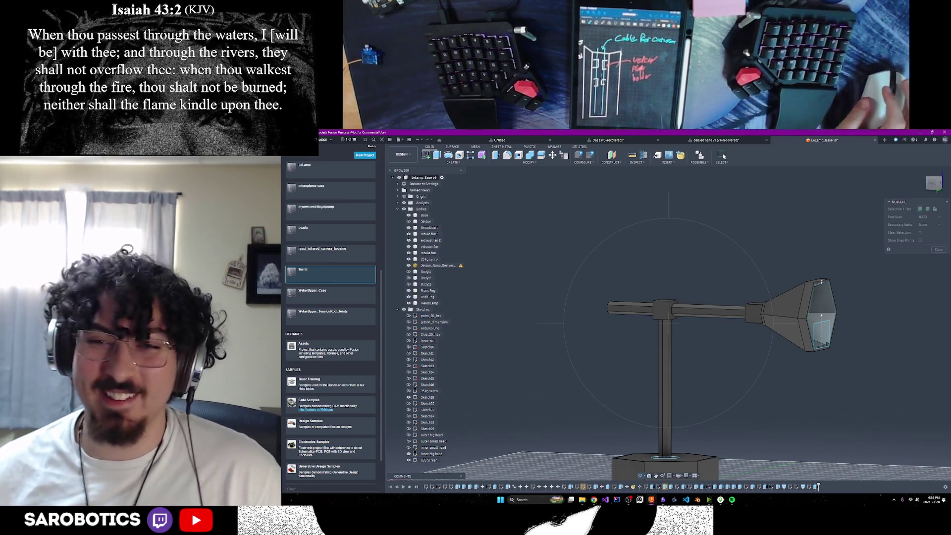
# Step: Orbit the lamp and snap to a straight-on orthographic view of the hexagonal head
pyautogui.moveTo(654, 364)
pyautogui.keyDown('shift'); pyautogui.mouseDown(button='middle')
pyautogui.moveTo(674, 360)
pyautogui.moveTo(759, 252)
pyautogui.moveTo(801, 260)
pyautogui.moveTo(680, 282)
pyautogui.mouseUp(button='middle'); pyautogui.keyUp('shift')
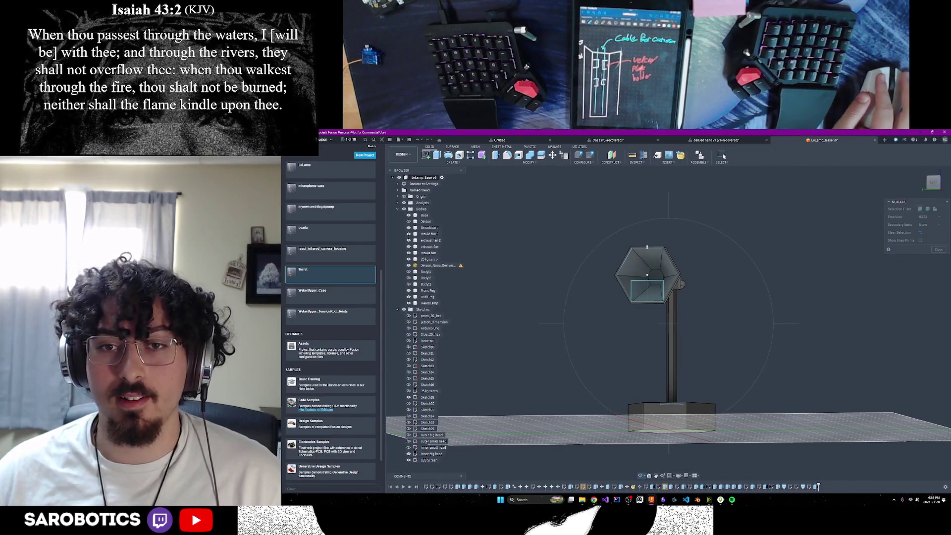
pyautogui.click(933, 183)
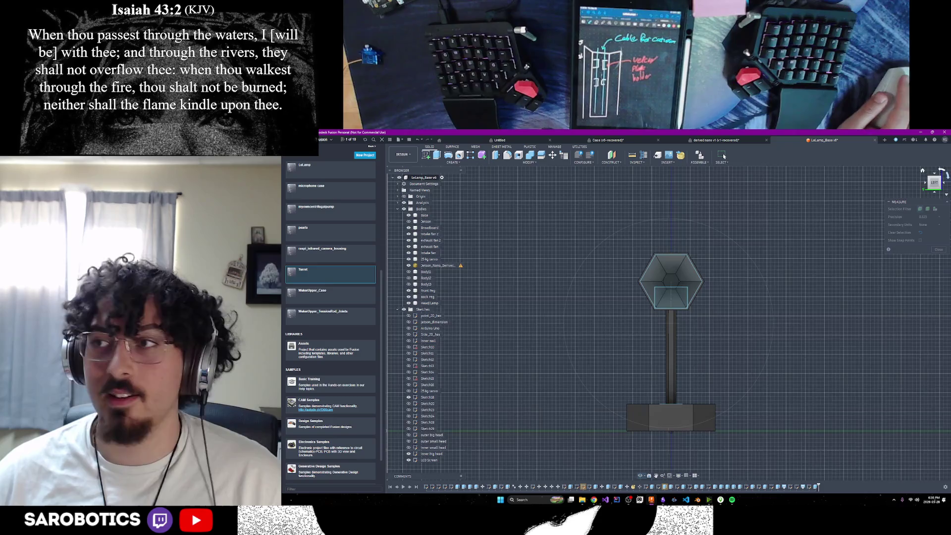
pyautogui.scroll(5, 671, 268)
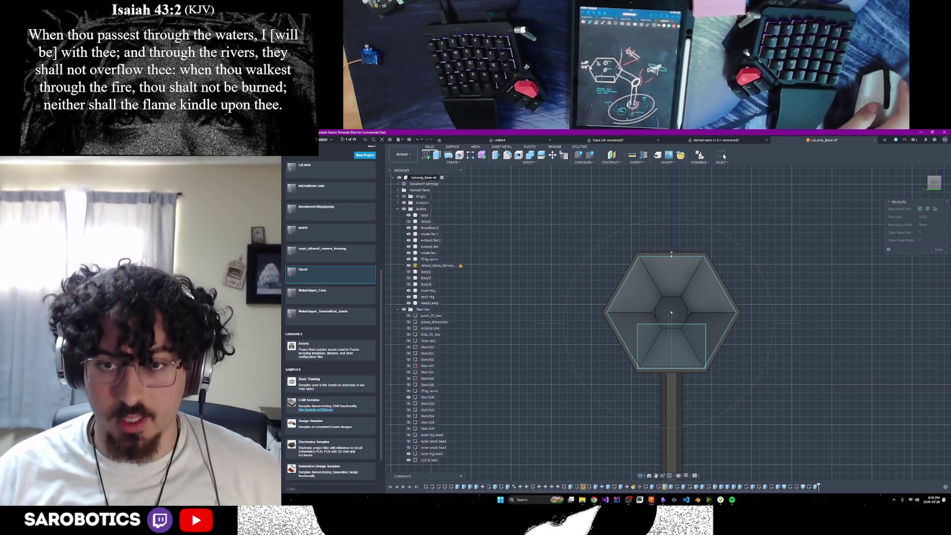
pyautogui.scroll(1, 670, 312)
pyautogui.scroll(1, 670, 312)
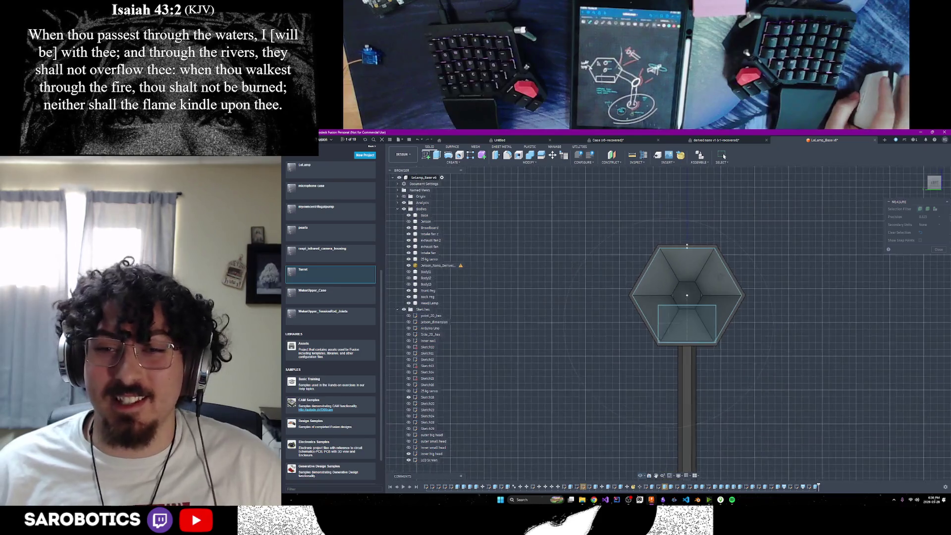
pyautogui.keyDown('shift'); pyautogui.moveTo(669, 312); pyautogui.dragTo(713, 268, button='middle'); pyautogui.keyUp('shift')
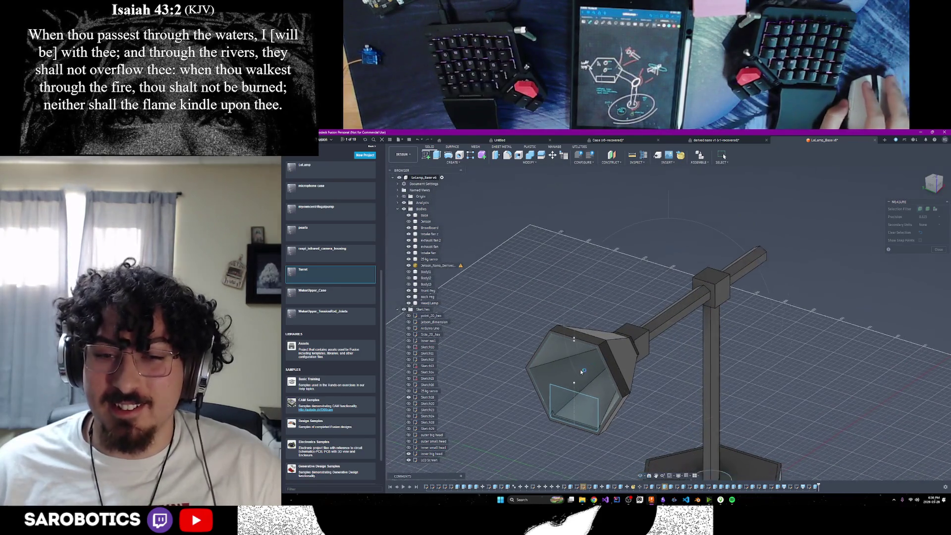
pyautogui.moveTo(669, 334)
pyautogui.keyDown('shift'); pyautogui.mouseDown(button='middle')
pyautogui.moveTo(713, 312)
pyautogui.moveTo(665, 354)
pyautogui.moveTo(645, 323)
pyautogui.moveTo(666, 319)
pyautogui.mouseUp(button='middle'); pyautogui.keyUp('shift')
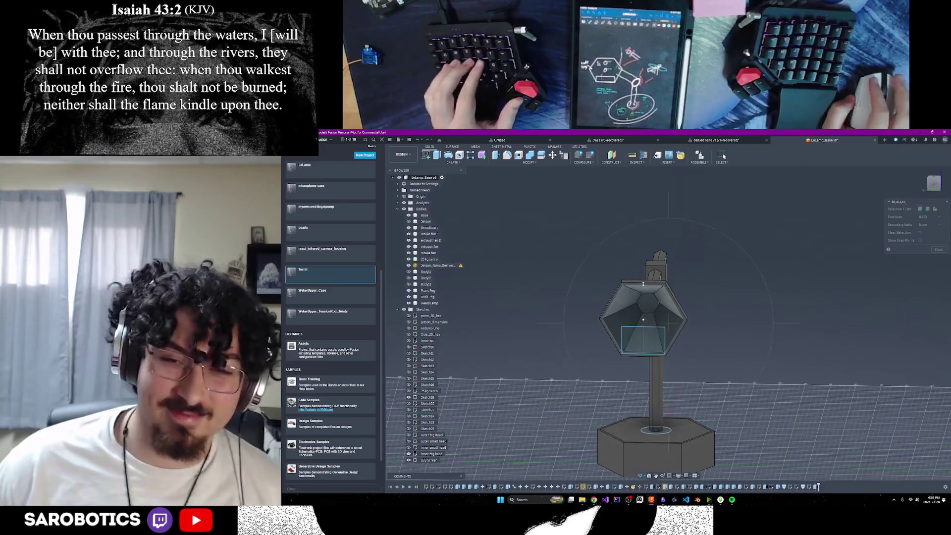
pyautogui.keyDown('shift'); pyautogui.moveTo(666, 318); pyautogui.dragTo(708, 322, button='middle'); pyautogui.keyUp('shift')
pyautogui.scroll(3, 708, 322)
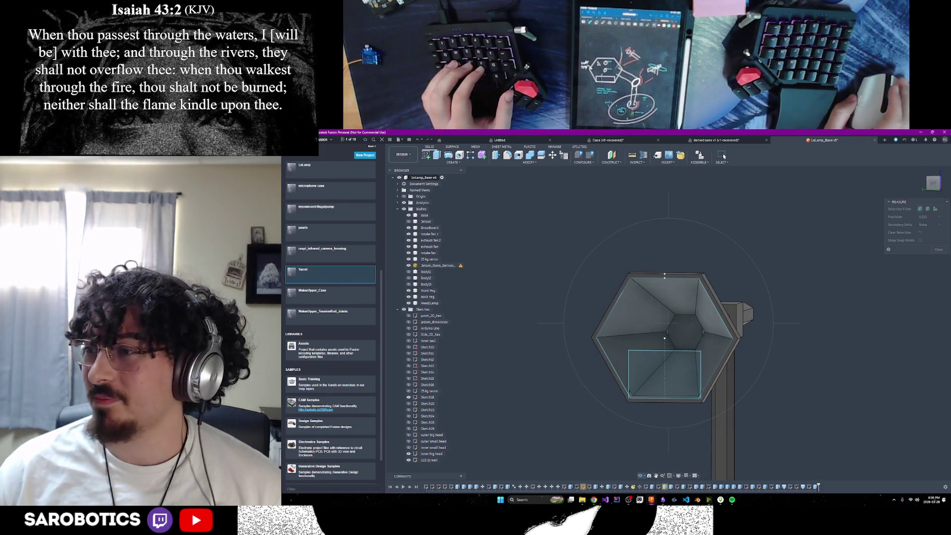
pyautogui.moveTo(708, 322)
pyautogui.keyDown('shift'); pyautogui.mouseDown(button='middle')
pyautogui.moveTo(664, 337)
pyautogui.moveTo(705, 334)
pyautogui.moveTo(644, 335)
pyautogui.moveTo(687, 330)
pyautogui.moveTo(663, 344)
pyautogui.moveTo(684, 327)
pyautogui.moveTo(697, 285)
pyautogui.moveTo(663, 313)
pyautogui.mouseUp(button='middle'); pyautogui.keyUp('shift')
pyautogui.scroll(-3, 688, 329)
pyautogui.scroll(3, 668, 337)
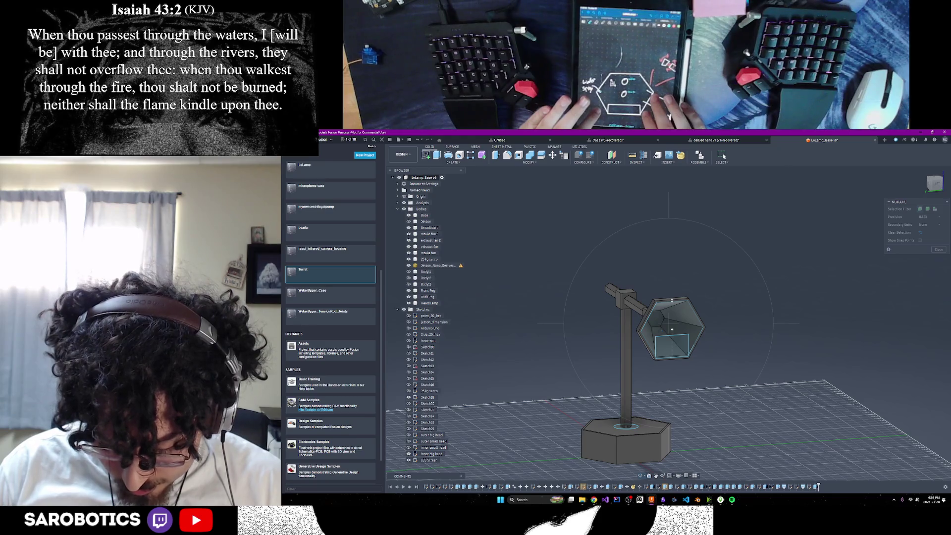
pyautogui.click(933, 184)
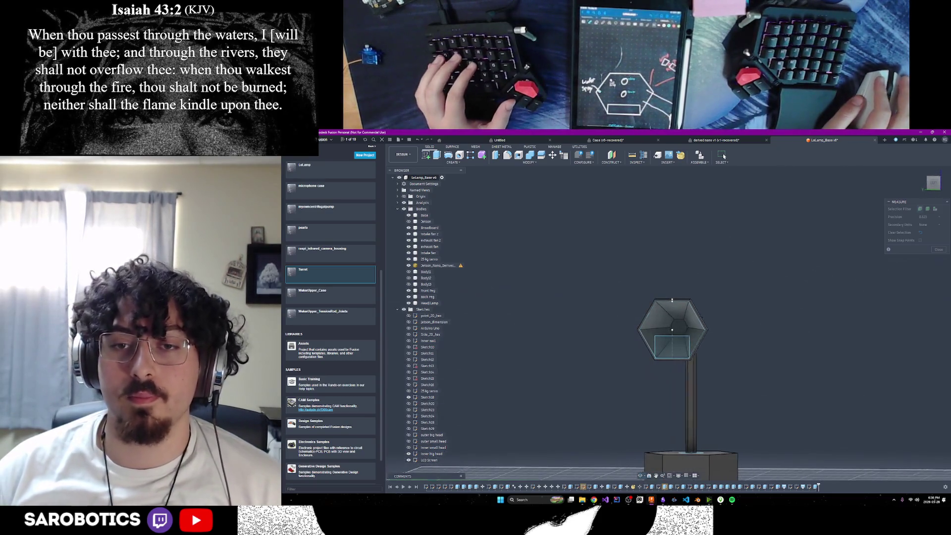
pyautogui.keyDown('shift'); pyautogui.moveTo(672, 327); pyautogui.dragTo(656, 327, button='middle'); pyautogui.keyUp('shift')
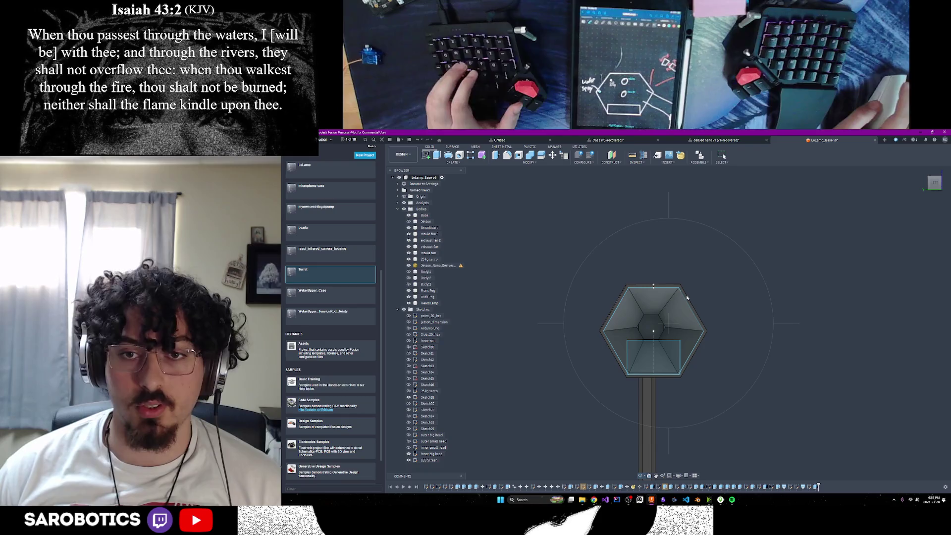
# Step: Save a new version of the lamp design described as adding a monitor
pyautogui.hotkey('ctrl', 's')
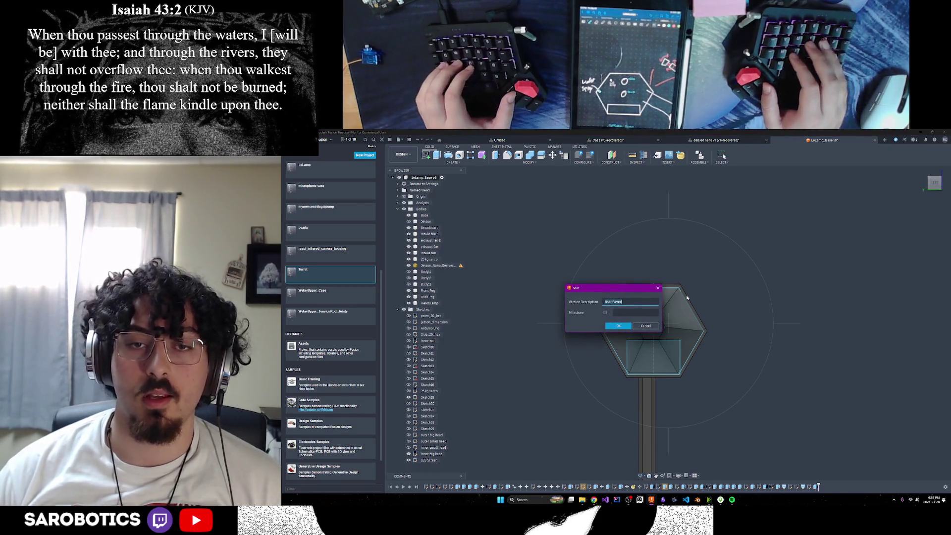
pyautogui.write('stemfan sta')
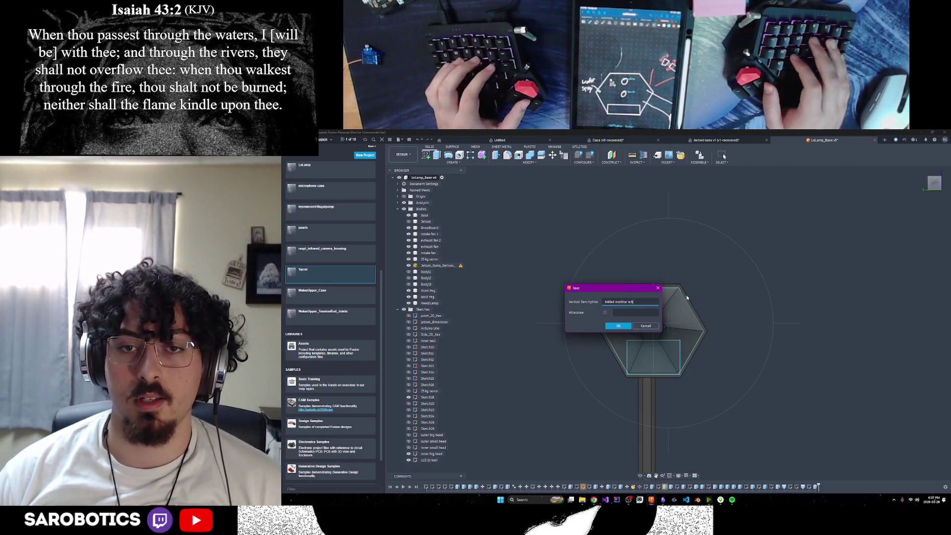
pyautogui.write('egs')
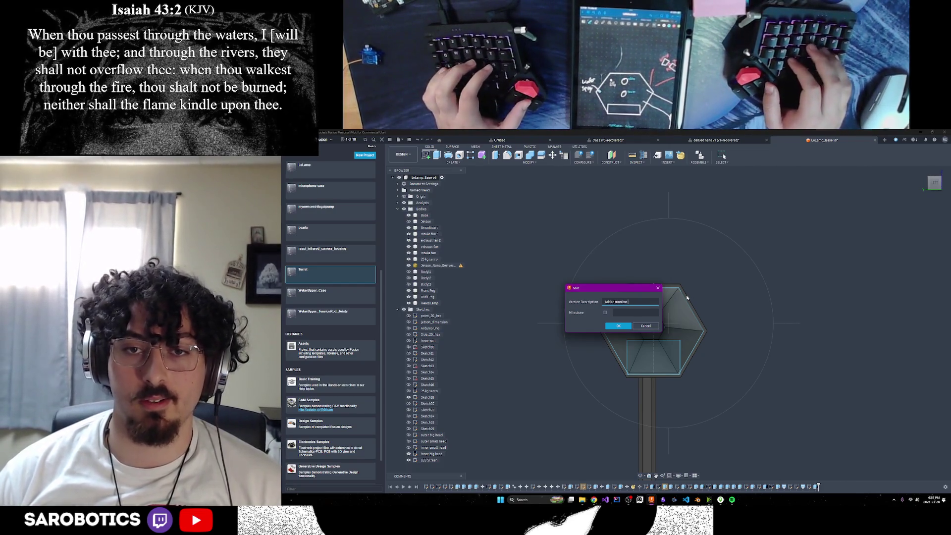
pyautogui.press('Return')
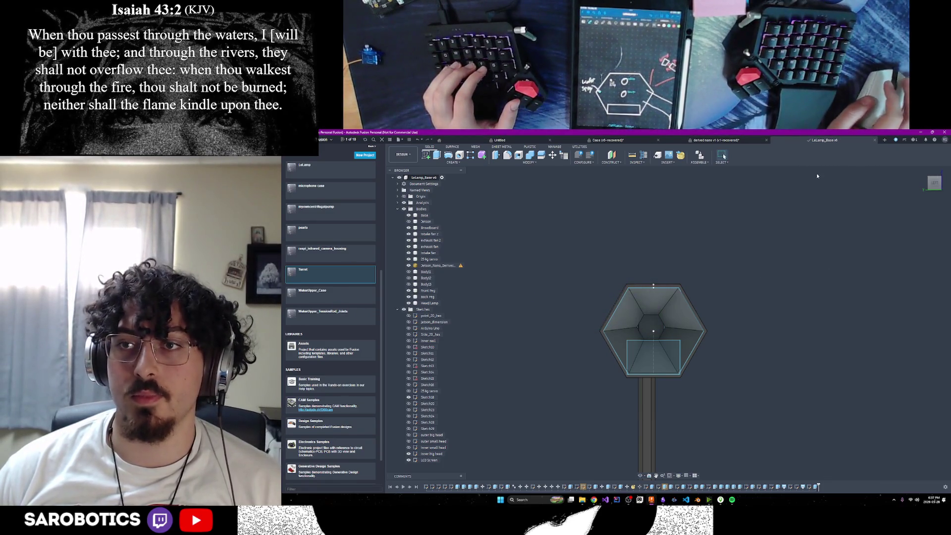
pyautogui.moveTo(327, 291)
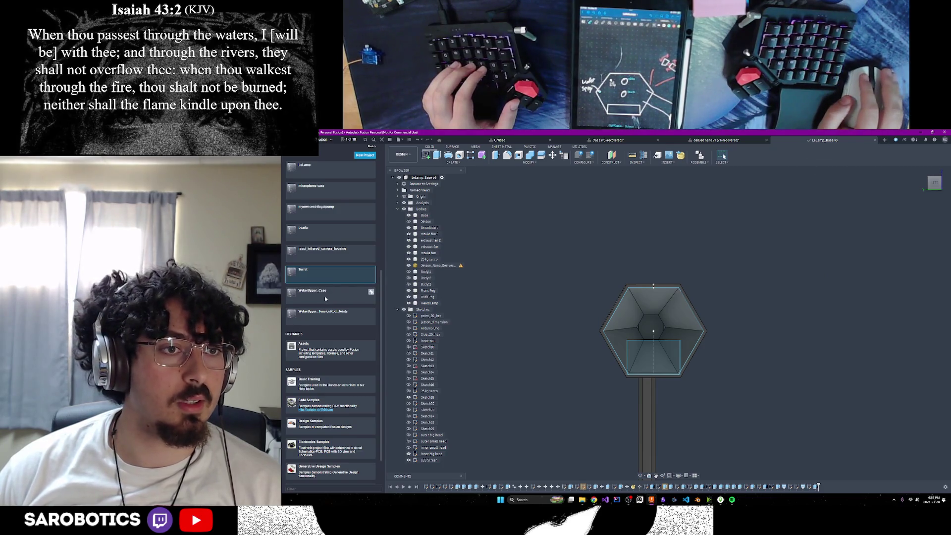
# Step: Open the raspi_infrared_camera_housing project's design and orbit to a near top-down view
pyautogui.click(327, 255)
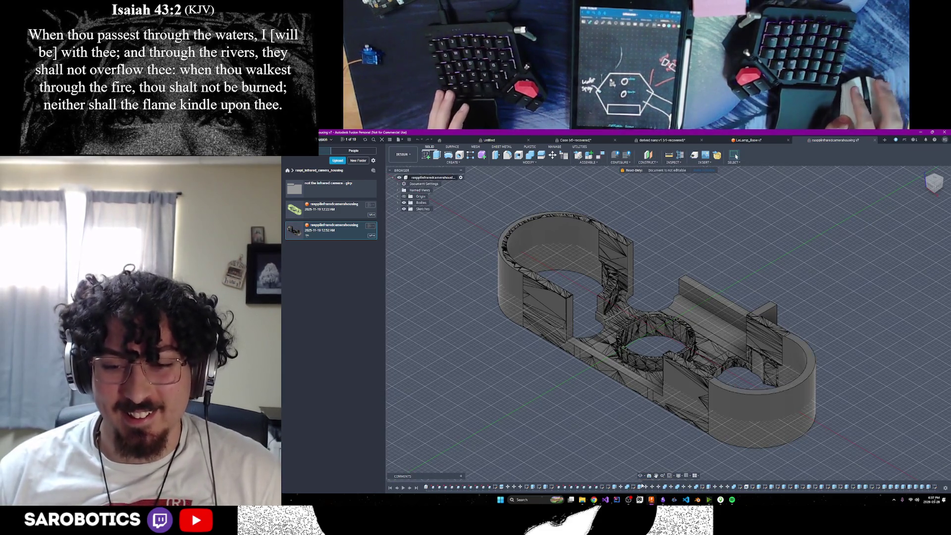
pyautogui.keyDown('shift'); pyautogui.moveTo(653, 335); pyautogui.dragTo(653, 282, button='middle'); pyautogui.keyUp('shift')
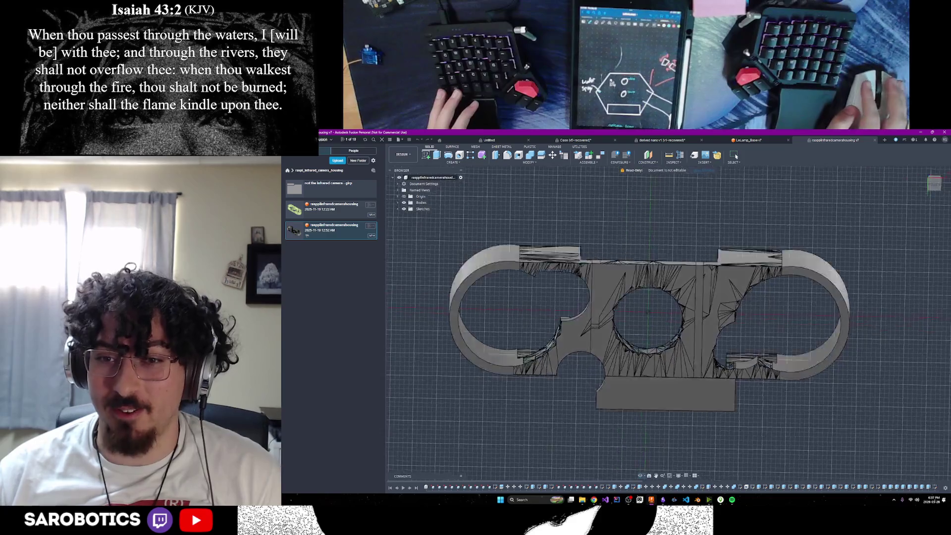
pyautogui.keyDown('shift'); pyautogui.moveTo(654, 320); pyautogui.dragTo(654, 297, button='middle'); pyautogui.keyUp('shift')
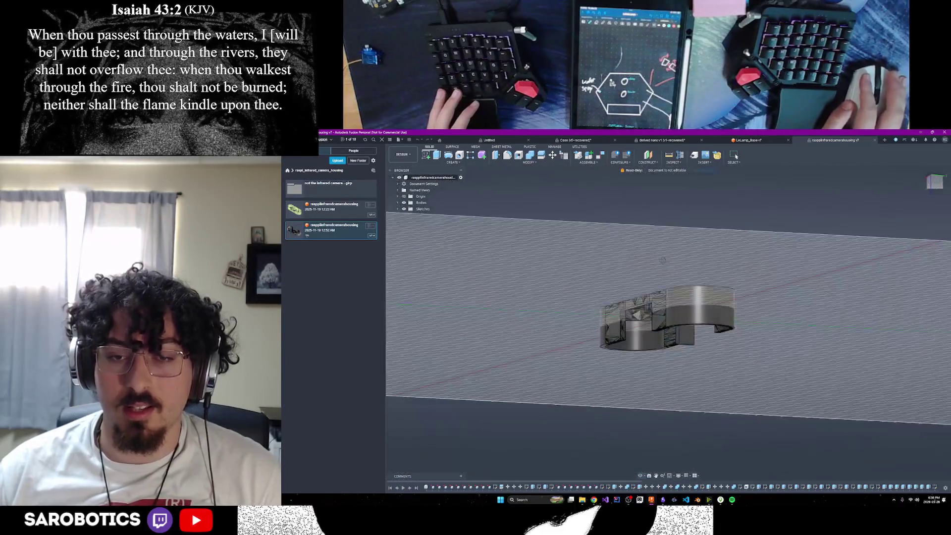
pyautogui.moveTo(669, 320)
pyautogui.keyDown('shift'); pyautogui.mouseDown(button='middle')
pyautogui.moveTo(683, 349)
pyautogui.moveTo(691, 342)
pyautogui.mouseUp(button='middle'); pyautogui.keyUp('shift')
pyautogui.scroll(-3, 669, 327)
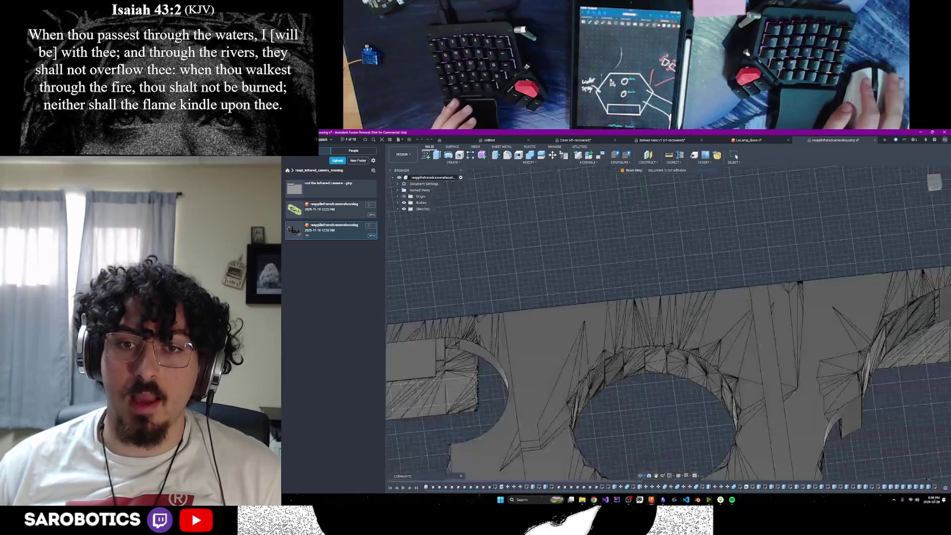
pyautogui.keyDown('shift'); pyautogui.moveTo(640, 330); pyautogui.dragTo(653, 327, button='middle'); pyautogui.keyUp('shift')
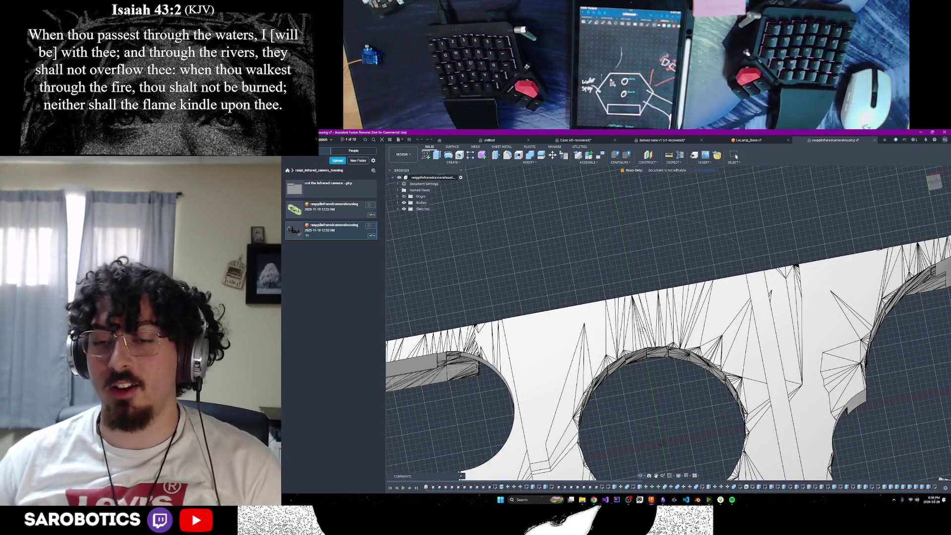
pyautogui.scroll(-3, 882, 421)
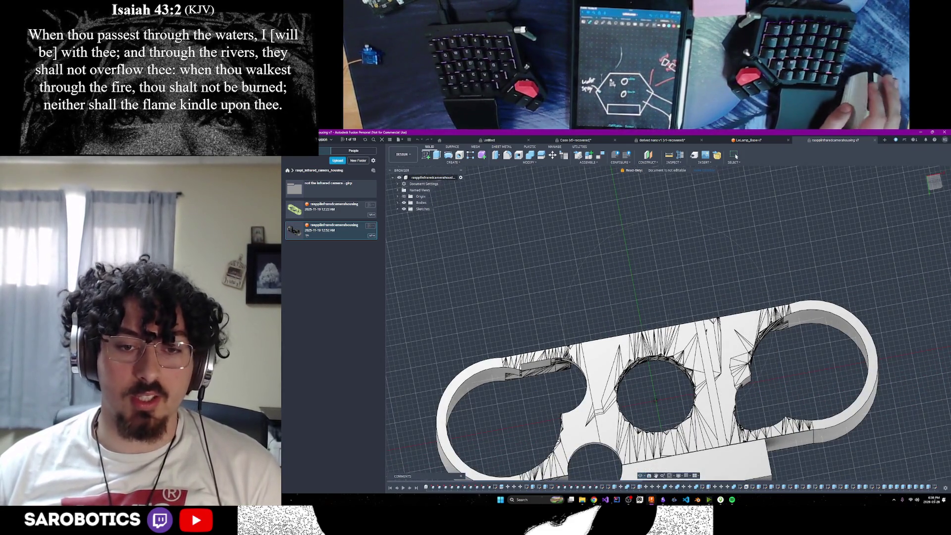
pyautogui.scroll(-2, 653, 387)
pyautogui.keyDown('shift'); pyautogui.moveTo(594, 372); pyautogui.dragTo(668, 297, button='middle'); pyautogui.keyUp('shift')
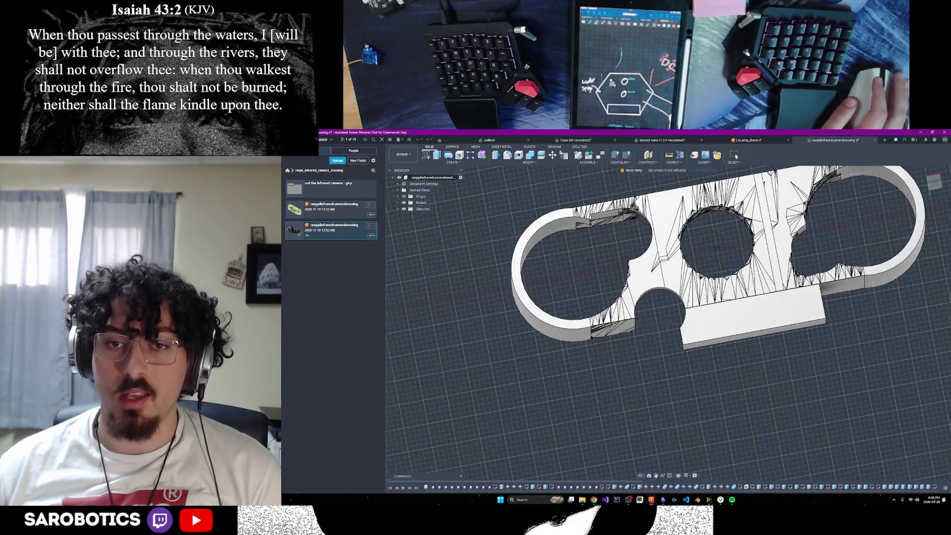
pyautogui.scroll(2, 571, 291)
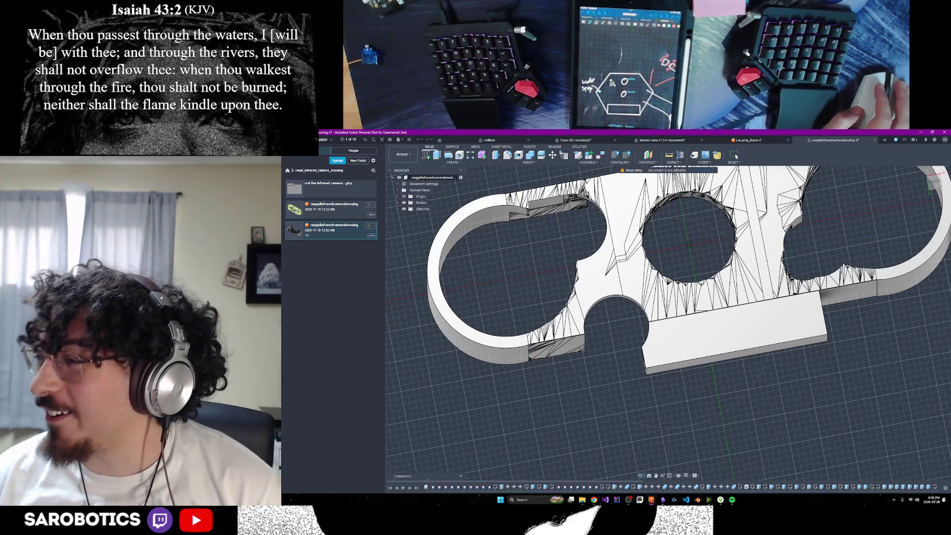
pyautogui.scroll(-2, 683, 275)
pyautogui.scroll(-5, 646, 327)
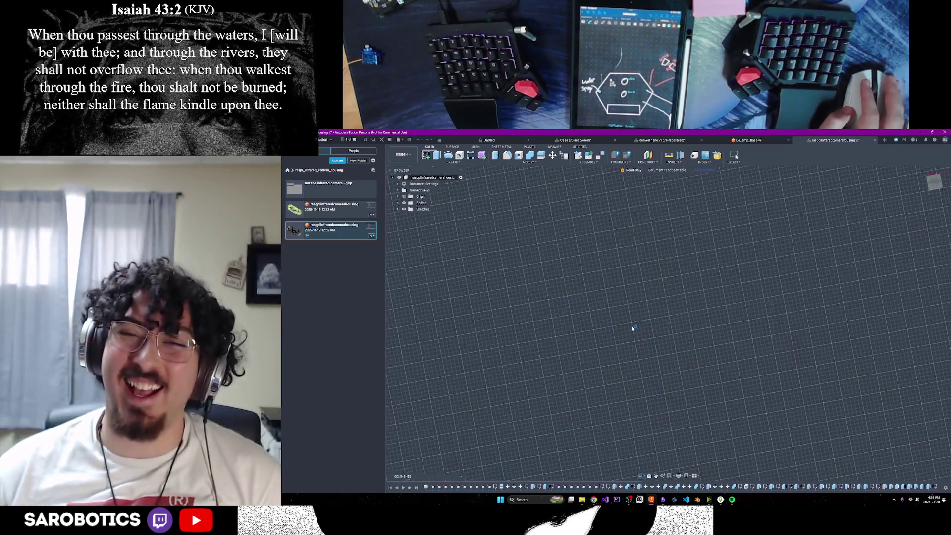
pyautogui.scroll(2, 647, 327)
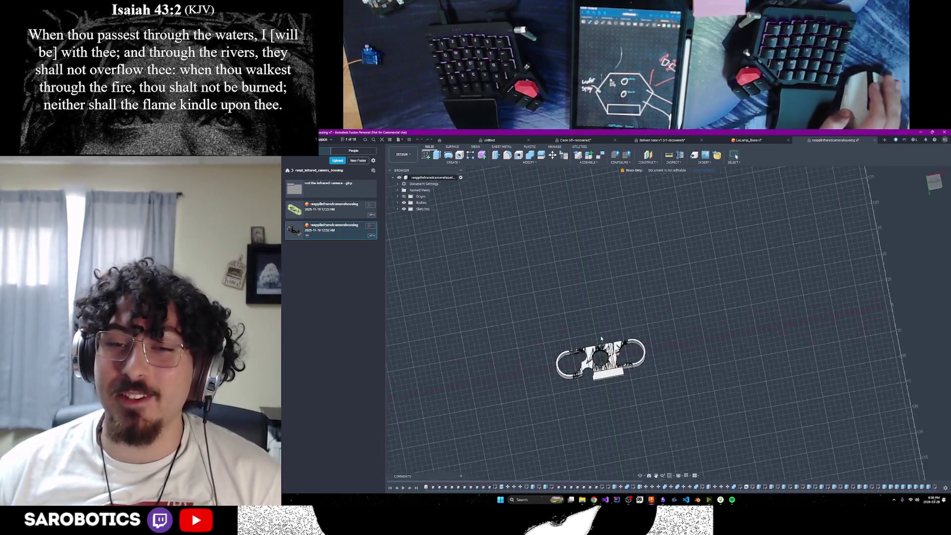
pyautogui.scroll(3, 601, 362)
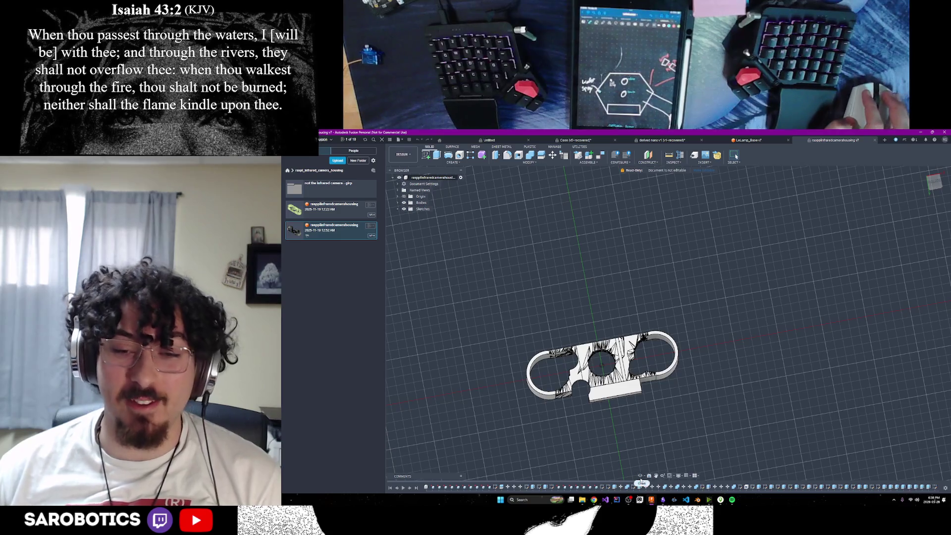
# Step: Orbit and centre the camera housing, then look straight down on it from the top
pyautogui.keyDown('shift'); pyautogui.moveTo(601, 364); pyautogui.dragTo(601, 327, button='middle'); pyautogui.keyUp('shift')
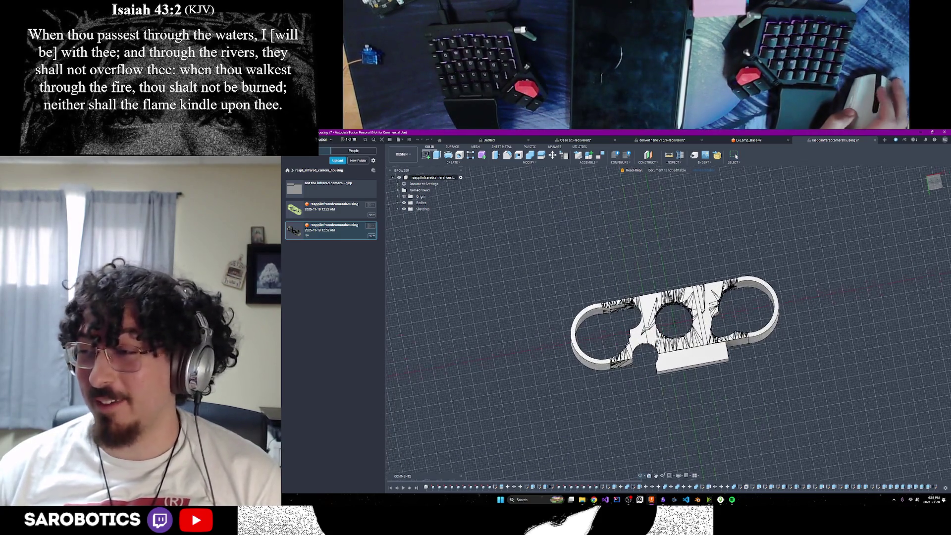
pyautogui.scroll(3, 669, 290)
pyautogui.moveTo(668, 290)
pyautogui.keyDown('shift'); pyautogui.mouseDown(button='middle')
pyautogui.moveTo(669, 439)
pyautogui.moveTo(683, 438)
pyautogui.moveTo(683, 367)
pyautogui.mouseUp(button='middle'); pyautogui.keyUp('shift')
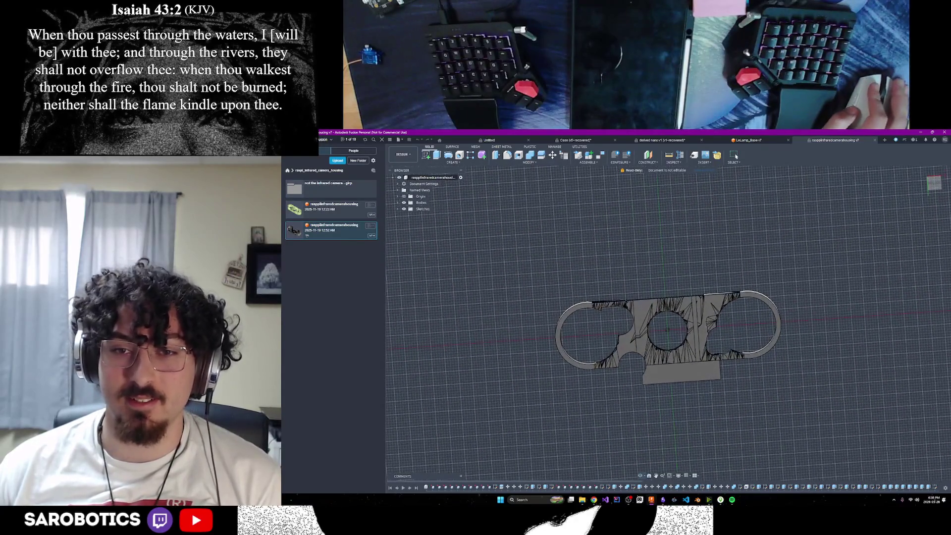
pyautogui.moveTo(646, 341)
pyautogui.mouseDown(button='middle')
pyautogui.moveTo(669, 356)
pyautogui.moveTo(644, 483)
pyautogui.mouseUp(button='middle')
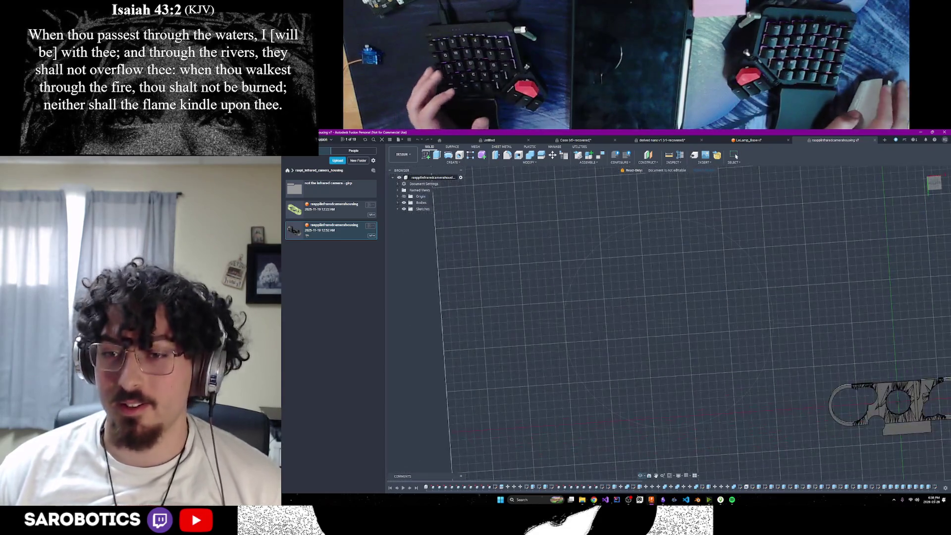
pyautogui.moveTo(744, 446); pyautogui.dragTo(669, 430, button='middle')
pyautogui.scroll(2, 742, 386)
pyautogui.rightClick(785, 369)
pyautogui.click(546, 241)
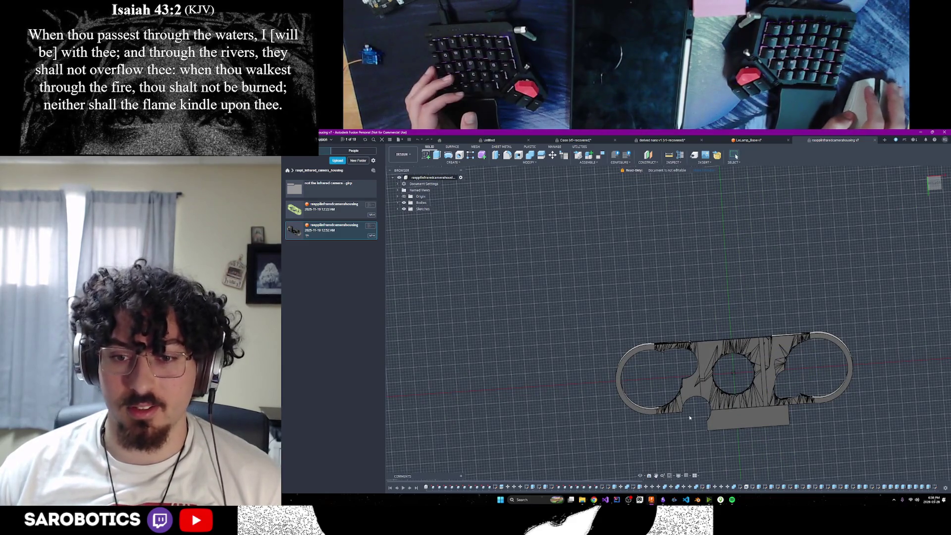
pyautogui.moveTo(658, 474); pyautogui.dragTo(691, 343, button='middle')
pyautogui.scroll(2, 691, 344)
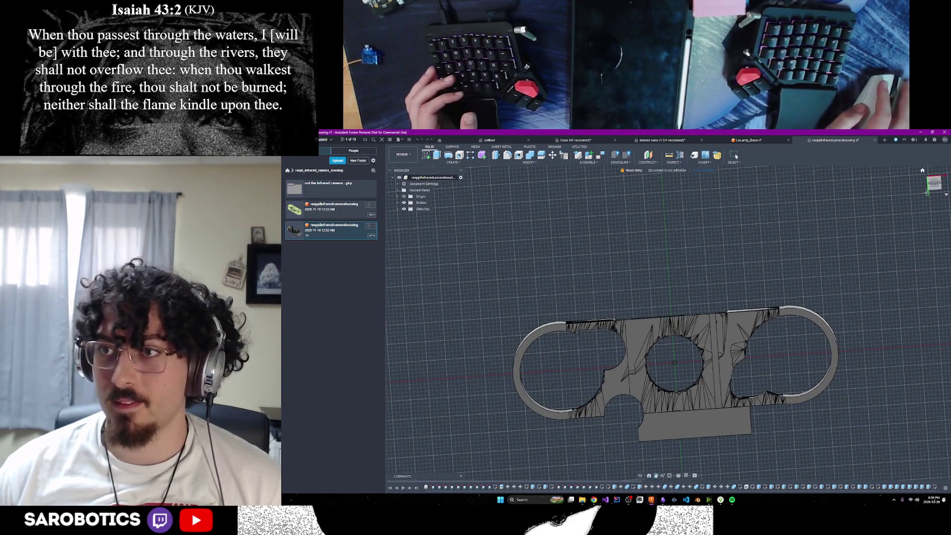
pyautogui.click(933, 183)
pyautogui.scroll(2, 685, 378)
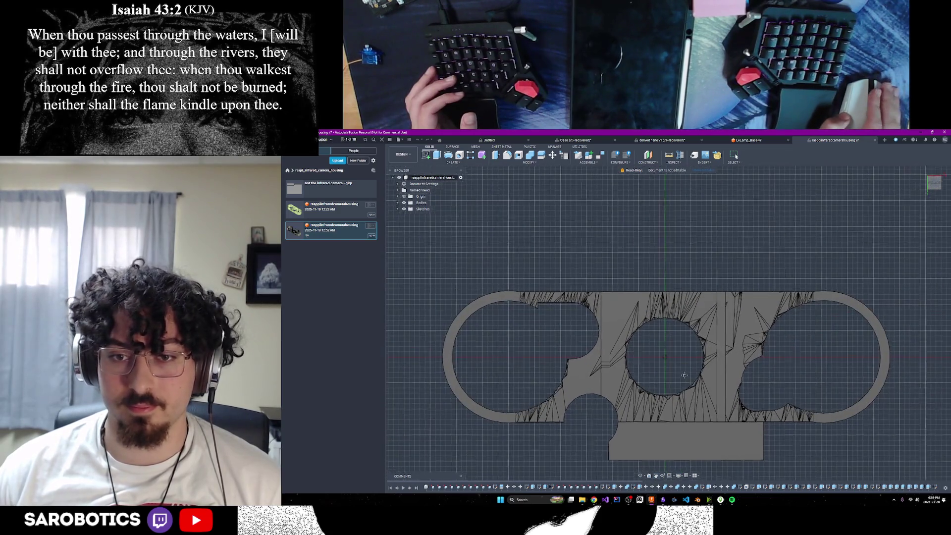
pyautogui.scroll(2, 687, 346)
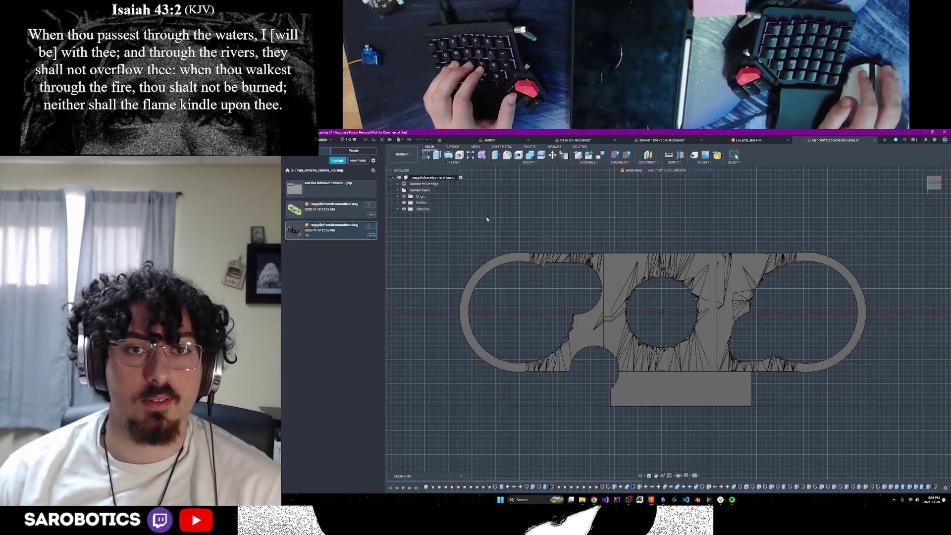
# Step: Window-select the whole camera housing mesh body
pyautogui.moveTo(436, 220); pyautogui.dragTo(867, 420)
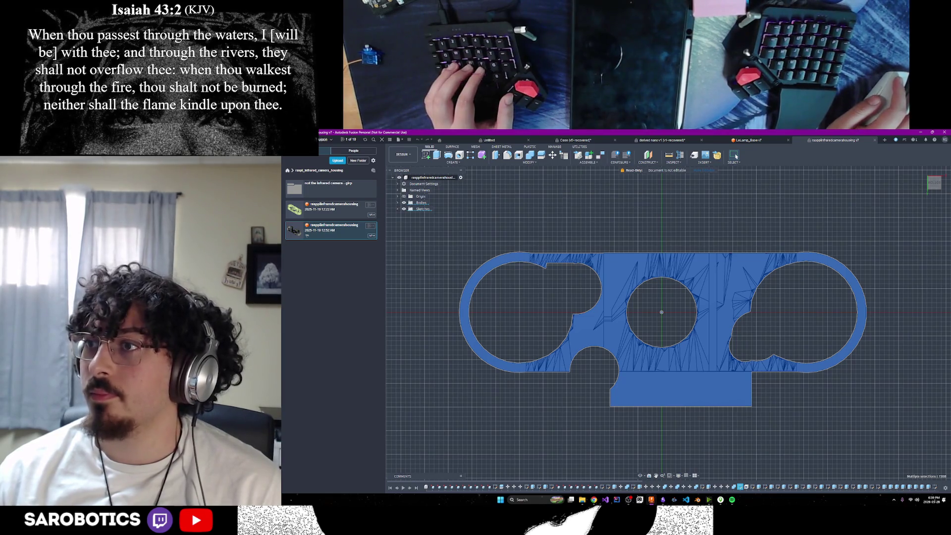
pyautogui.scroll(-2, 655, 382)
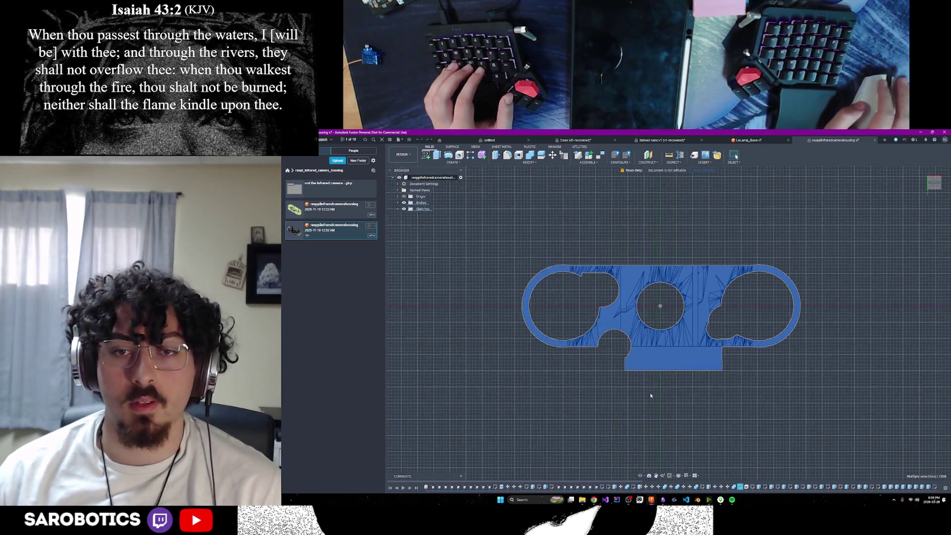
# Step: Orbit the selected housing body from several angles, then switch to the Lamp document
pyautogui.moveTo(654, 382)
pyautogui.keyDown('shift'); pyautogui.mouseDown(button='middle')
pyautogui.moveTo(669, 350)
pyautogui.moveTo(655, 309)
pyautogui.moveTo(671, 306)
pyautogui.moveTo(652, 338)
pyautogui.mouseUp(button='middle'); pyautogui.keyUp('shift')
pyautogui.scroll(-3, 671, 306)
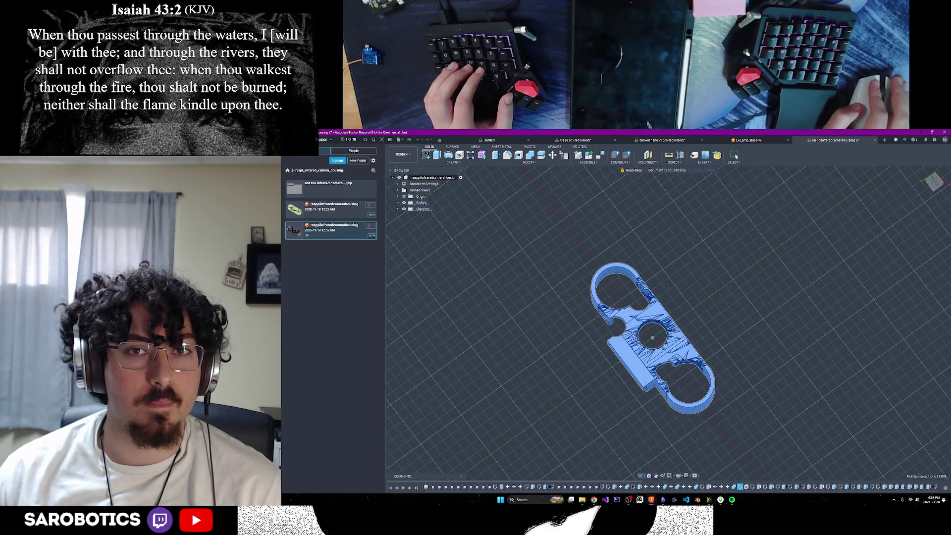
pyautogui.click(934, 182)
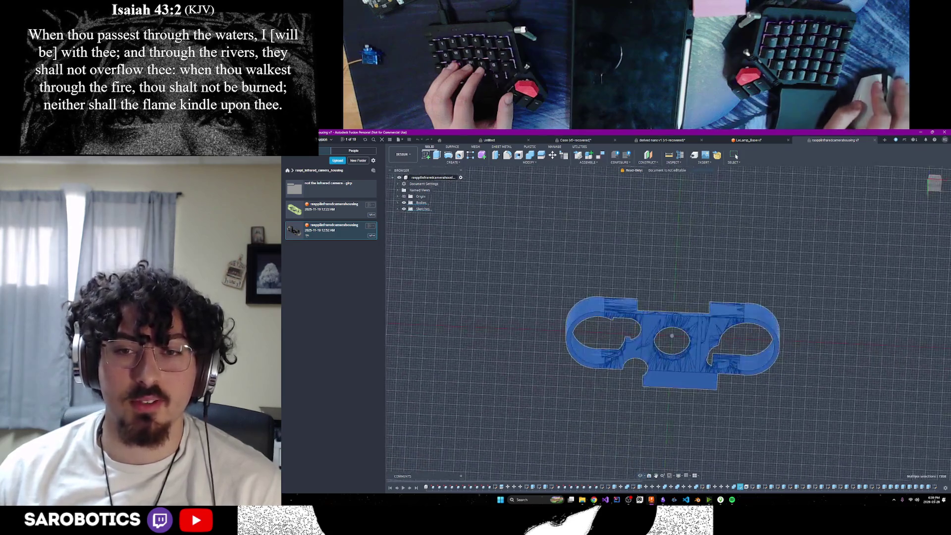
pyautogui.moveTo(670, 336)
pyautogui.keyDown('shift'); pyautogui.mouseDown(button='middle')
pyautogui.moveTo(647, 320)
pyautogui.moveTo(660, 340)
pyautogui.moveTo(659, 332)
pyautogui.mouseUp(button='middle'); pyautogui.keyUp('shift')
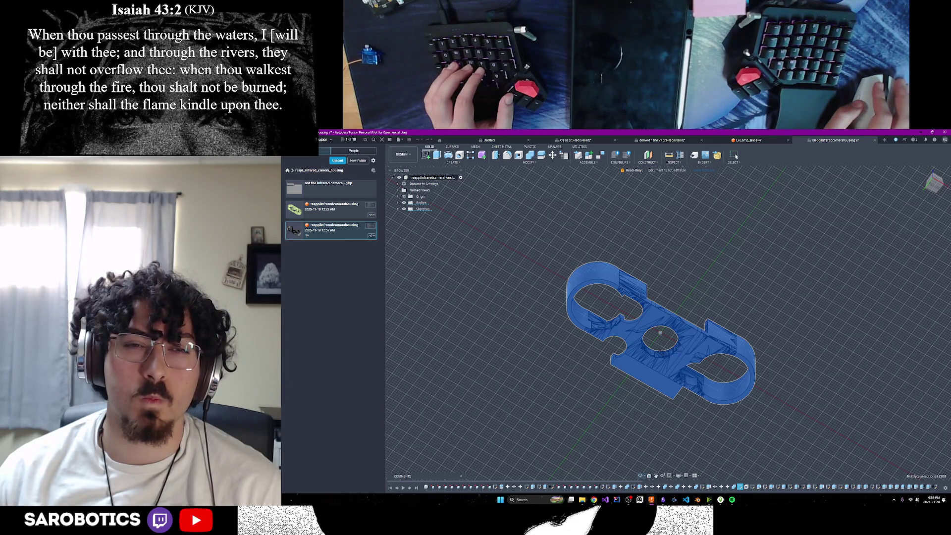
pyautogui.keyDown('shift'); pyautogui.moveTo(660, 333); pyautogui.dragTo(661, 320, button='middle'); pyautogui.keyUp('shift')
pyautogui.click(678, 140)
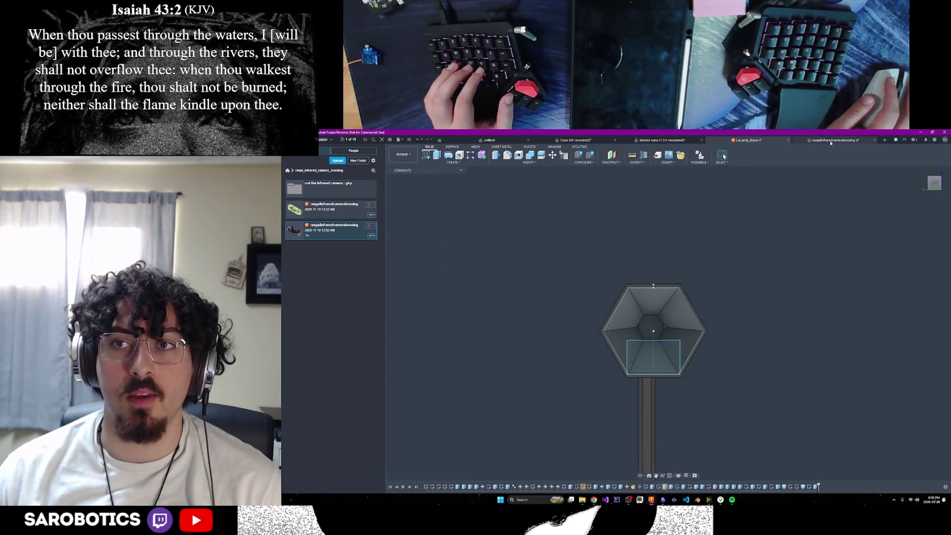
# Step: Switch back to the raspi infrared camera housing document
pyautogui.click(830, 141)
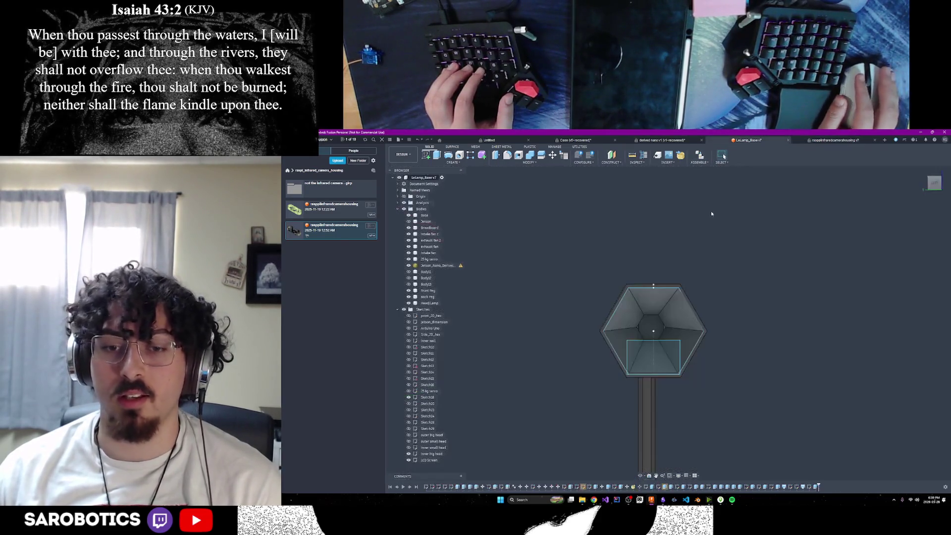
pyautogui.click(824, 140)
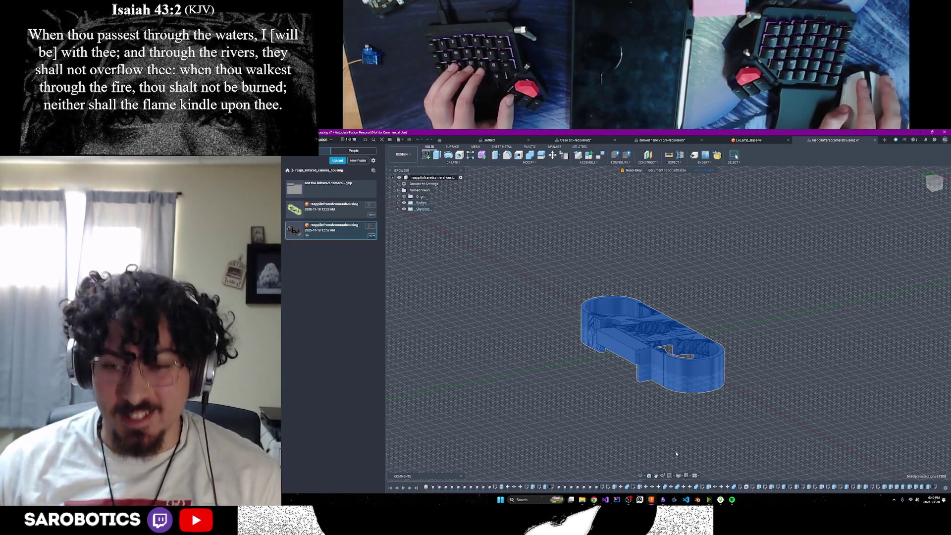
# Step: Orbit the infrared camera housing into a top-down view and clear its selection
pyautogui.moveTo(646, 476)
pyautogui.keyDown('shift'); pyautogui.mouseDown(button='middle')
pyautogui.moveTo(655, 324)
pyautogui.moveTo(635, 345)
pyautogui.moveTo(643, 357)
pyautogui.moveTo(654, 334)
pyautogui.mouseUp(button='middle'); pyautogui.keyUp('shift')
pyautogui.scroll(3, 671, 335)
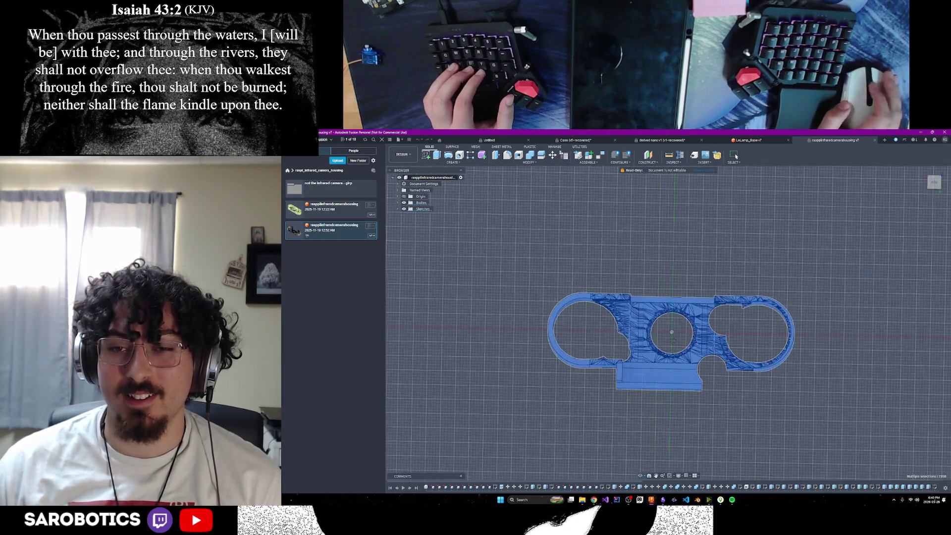
pyautogui.moveTo(671, 336)
pyautogui.keyDown('shift'); pyautogui.mouseDown(button='middle')
pyautogui.moveTo(671, 350)
pyautogui.moveTo(667, 324)
pyautogui.mouseUp(button='middle'); pyautogui.keyUp('shift')
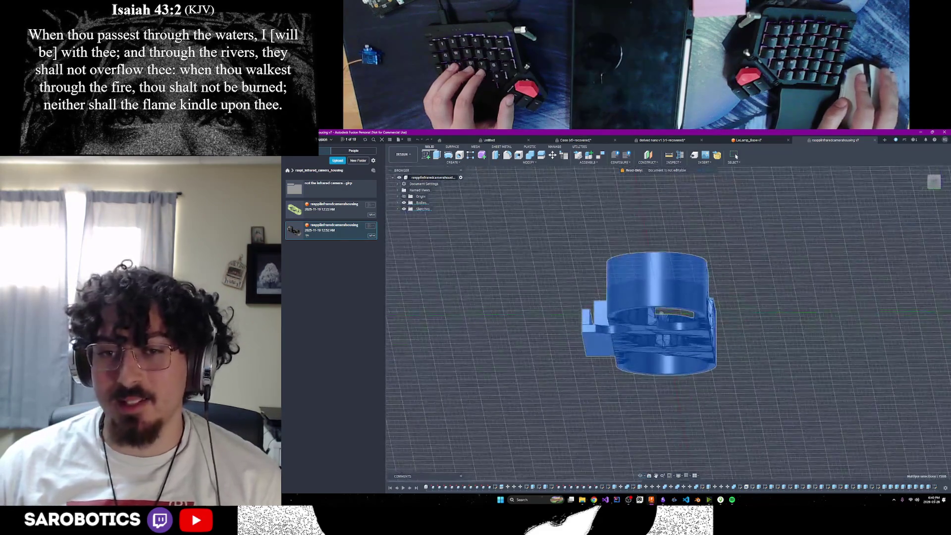
pyautogui.scroll(-3, 666, 323)
pyautogui.moveTo(665, 334)
pyautogui.keyDown('shift'); pyautogui.mouseDown(button='middle')
pyautogui.moveTo(654, 312)
pyautogui.moveTo(650, 330)
pyautogui.moveTo(653, 316)
pyautogui.mouseUp(button='middle'); pyautogui.keyUp('shift')
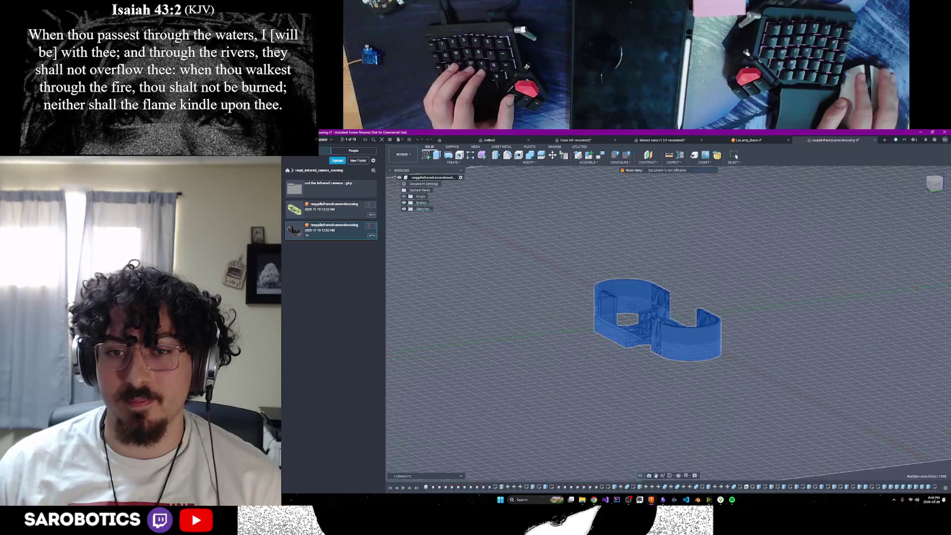
pyautogui.rightClick(658, 309)
pyautogui.press('Escape')
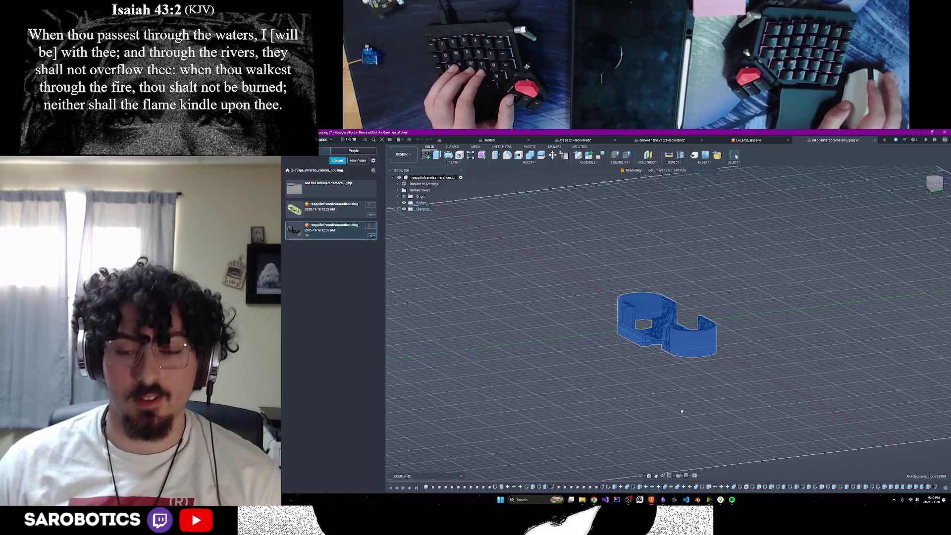
pyautogui.moveTo(699, 341)
pyautogui.keyDown('shift'); pyautogui.mouseDown(button='middle')
pyautogui.moveTo(658, 406)
pyautogui.moveTo(661, 372)
pyautogui.mouseUp(button='middle'); pyautogui.keyUp('shift')
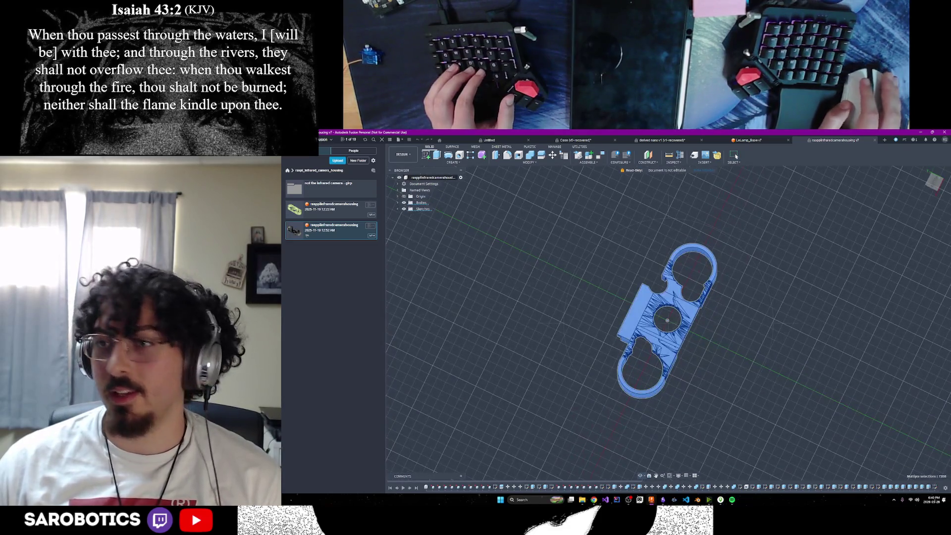
pyautogui.click(934, 183)
pyautogui.scroll(2, 688, 358)
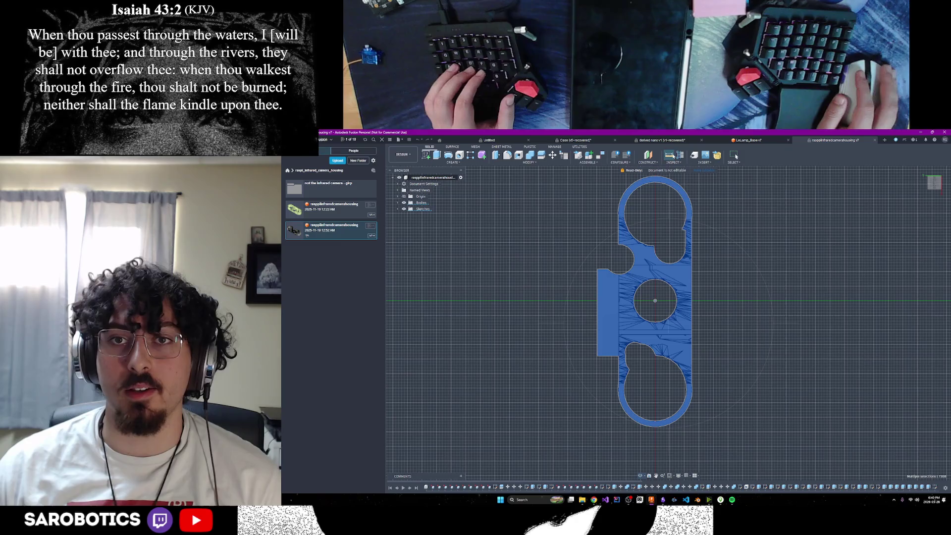
pyautogui.click(646, 226)
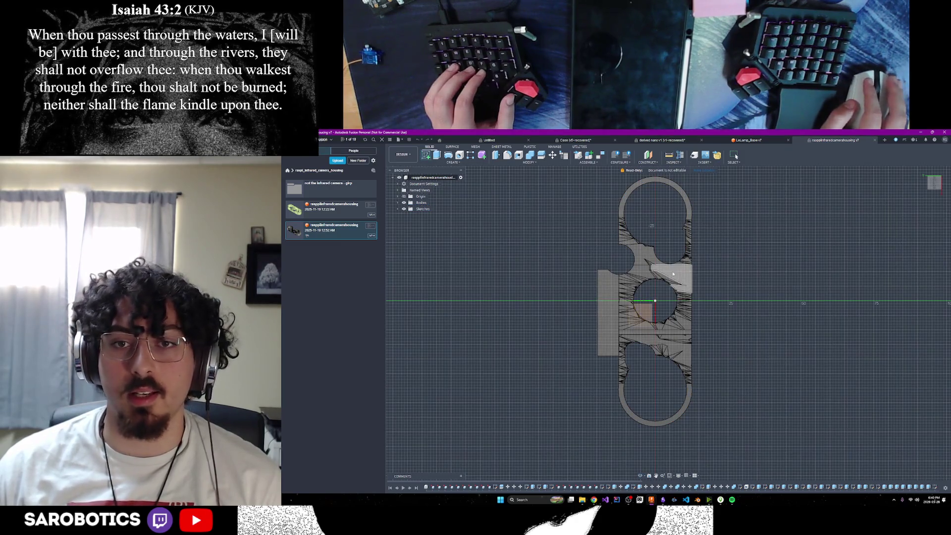
# Step: Start a new sketch on the lamp head part's face
pyautogui.keyDown('shift'); pyautogui.moveTo(672, 271); pyautogui.dragTo(604, 299, button='middle'); pyautogui.keyUp('shift')
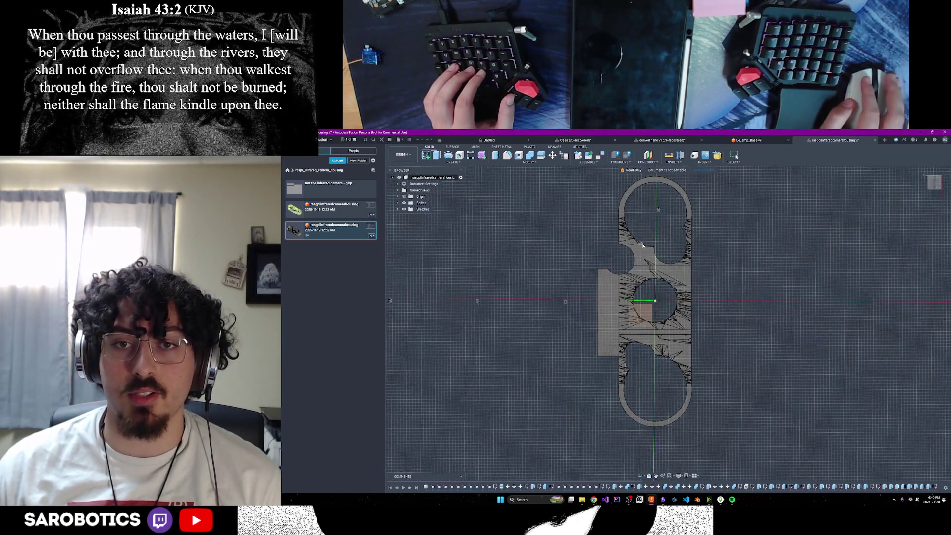
pyautogui.click(607, 300)
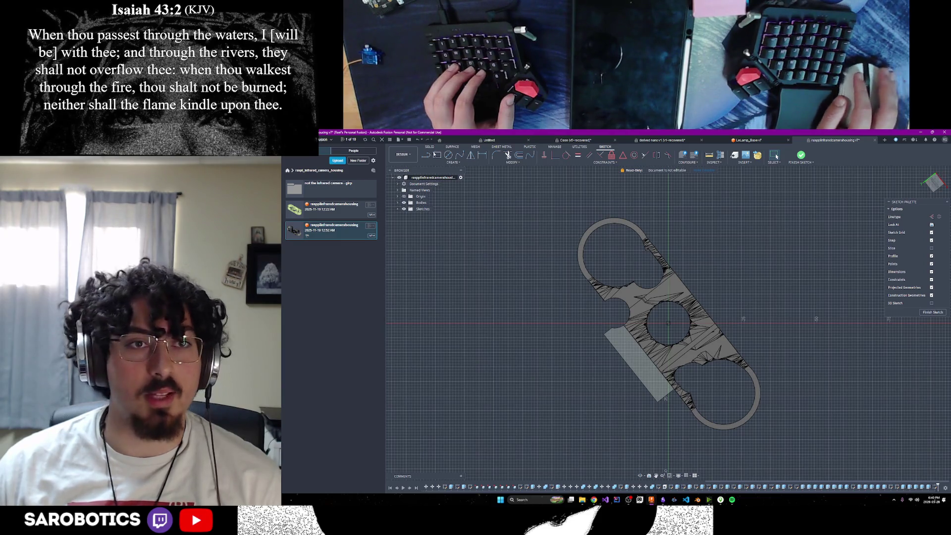
# Step: Begin a rectangle corner on the face, then cancel it and return to the angled view
pyautogui.click(437, 156)
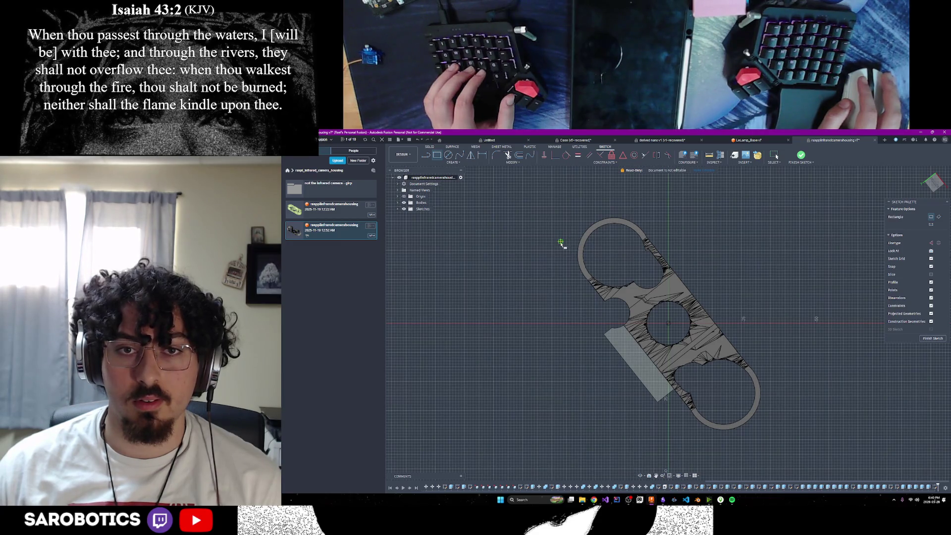
pyautogui.click(558, 248)
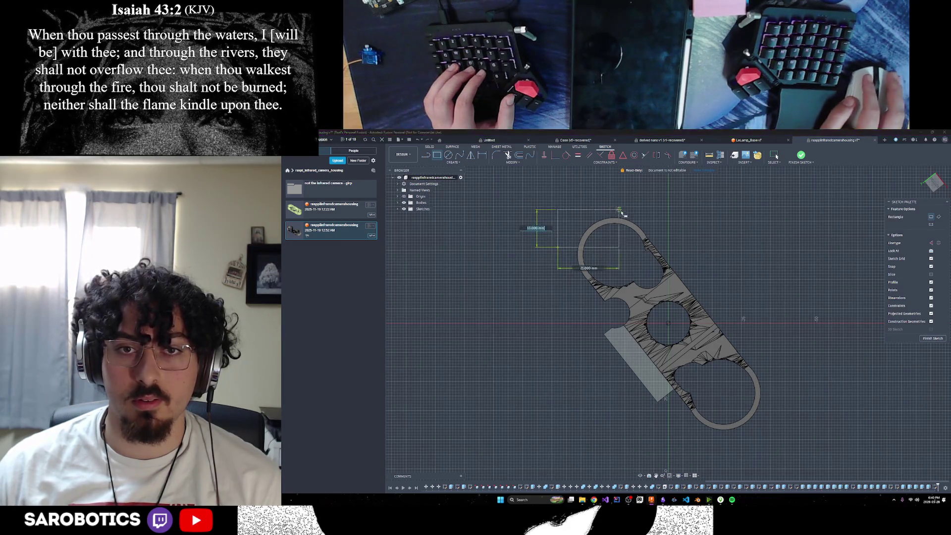
pyautogui.press('Escape')
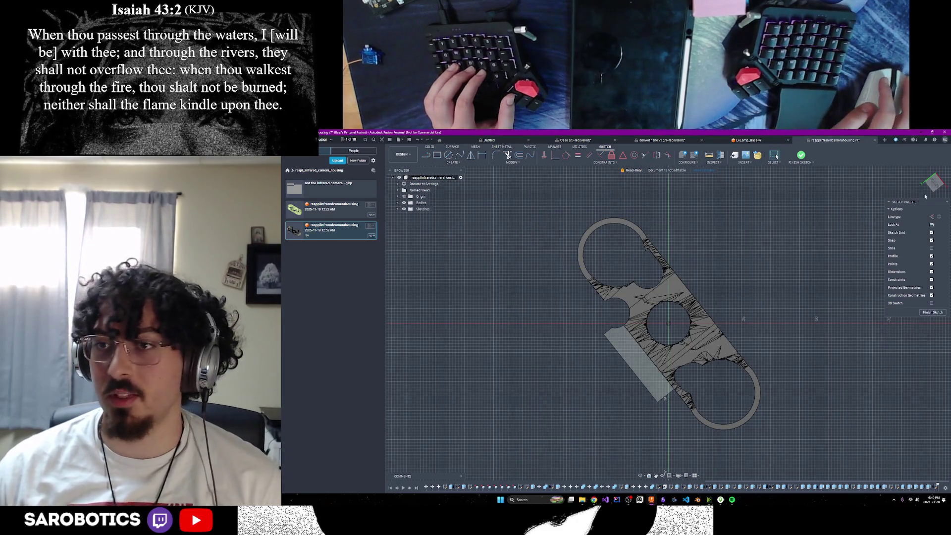
pyautogui.click(938, 175)
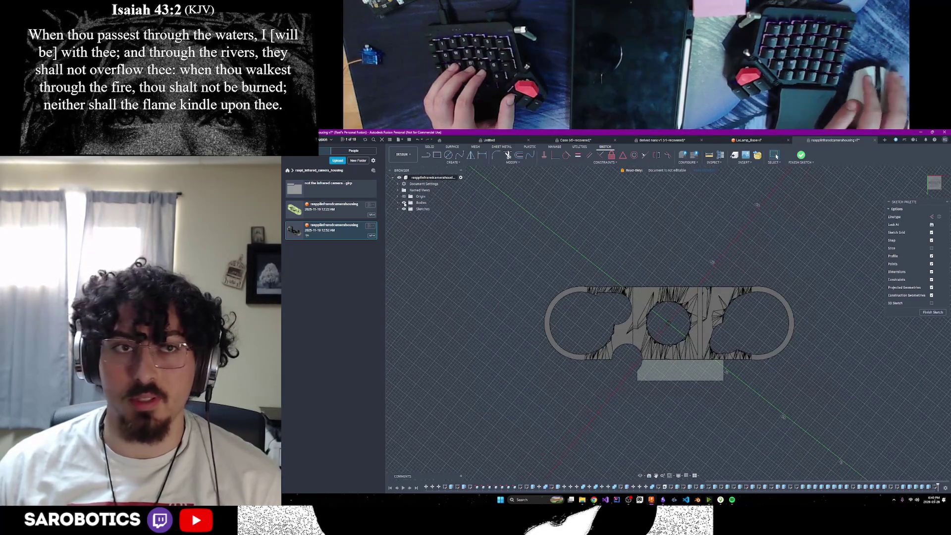
# Step: Attempt the rectangle again, cancel the preview and undo to leave no rectangle
pyautogui.press('r')
pyautogui.click(527, 288)
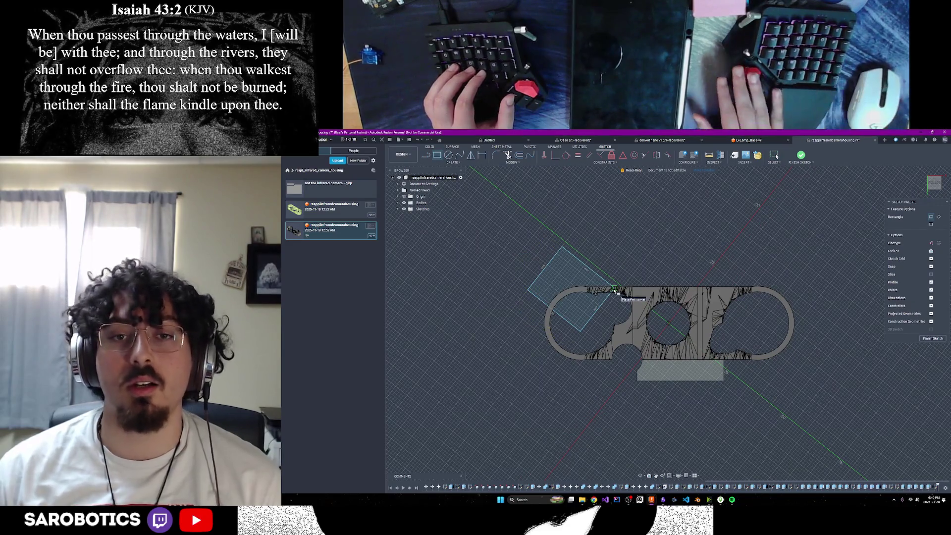
pyautogui.press('Escape')
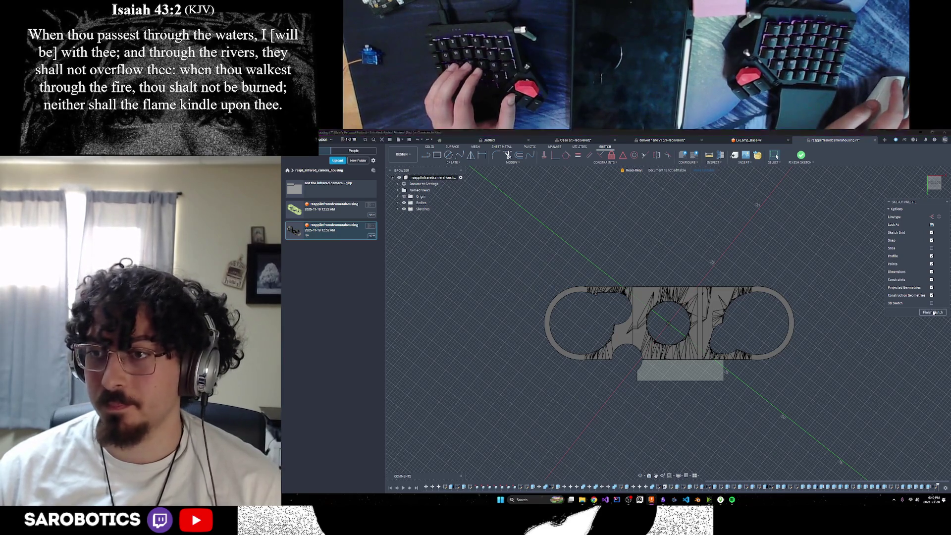
pyautogui.hotkey('ctrl', 'z')
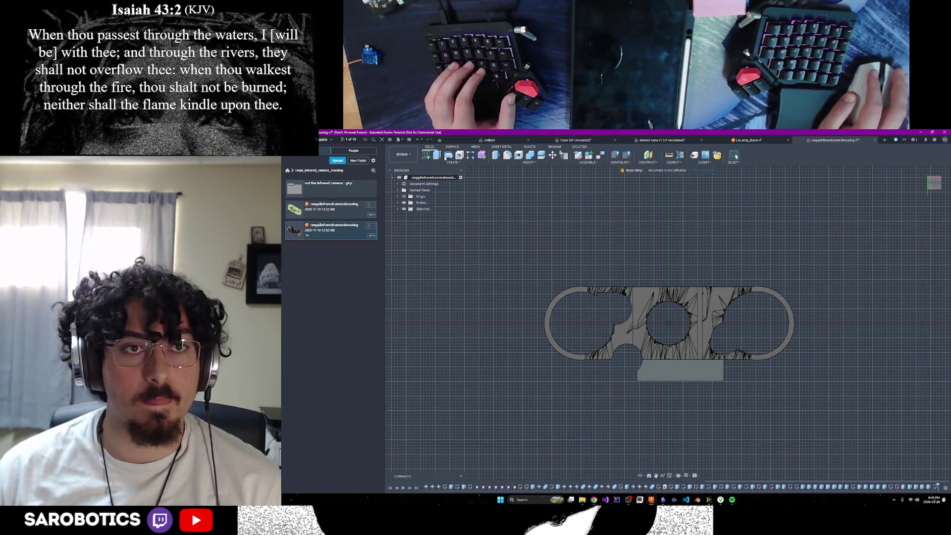
# Step: Sketch a two-corner rectangle on the face enclosing the whole housing outline
pyautogui.click(427, 154)
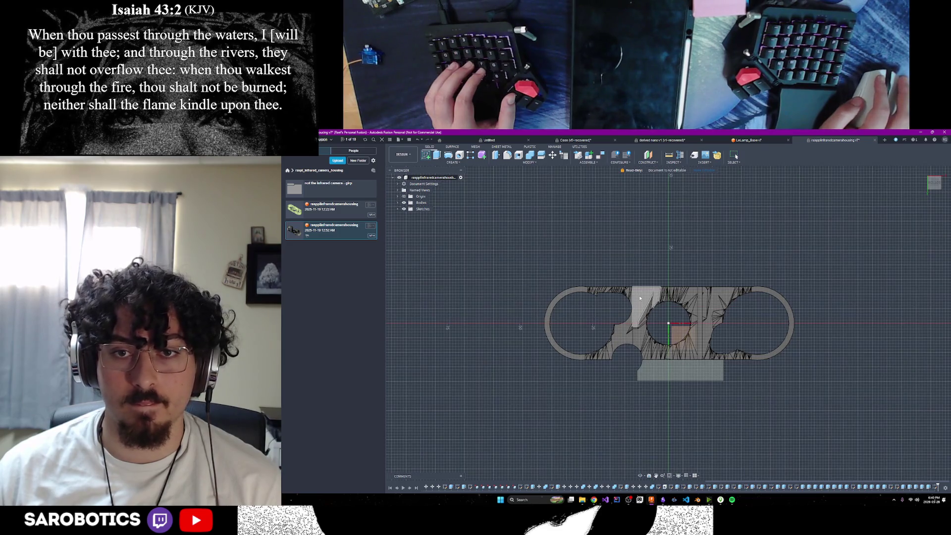
pyautogui.click(675, 319)
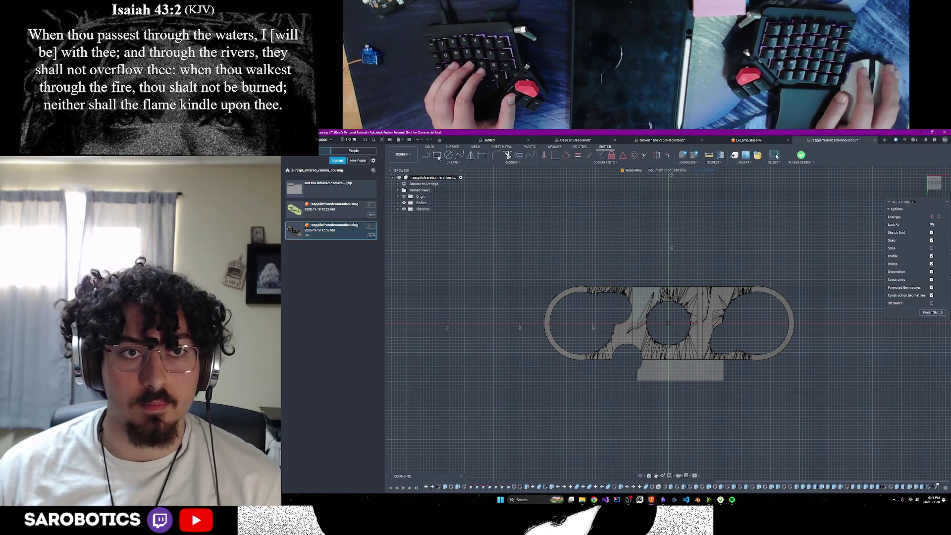
pyautogui.press('r')
pyautogui.click(543, 286)
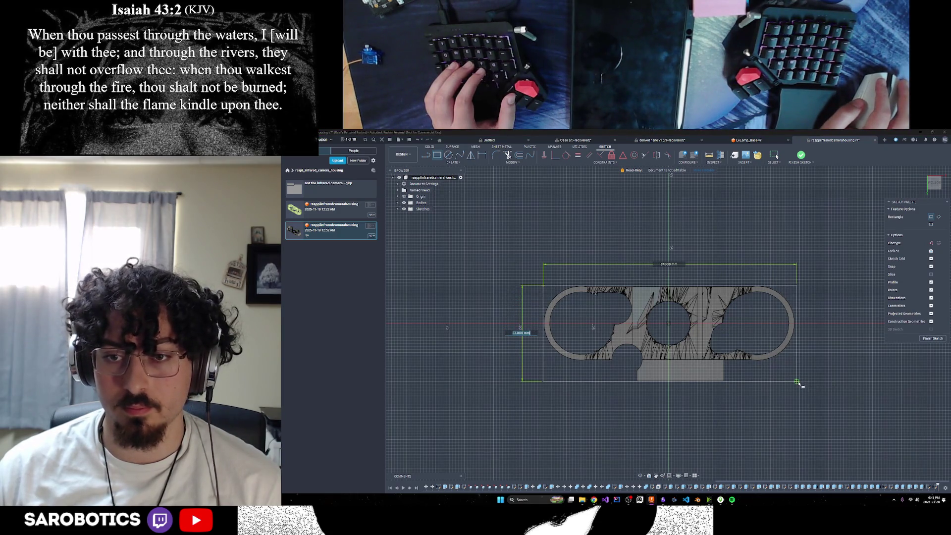
pyautogui.click(797, 383)
pyautogui.scroll(2, 798, 383)
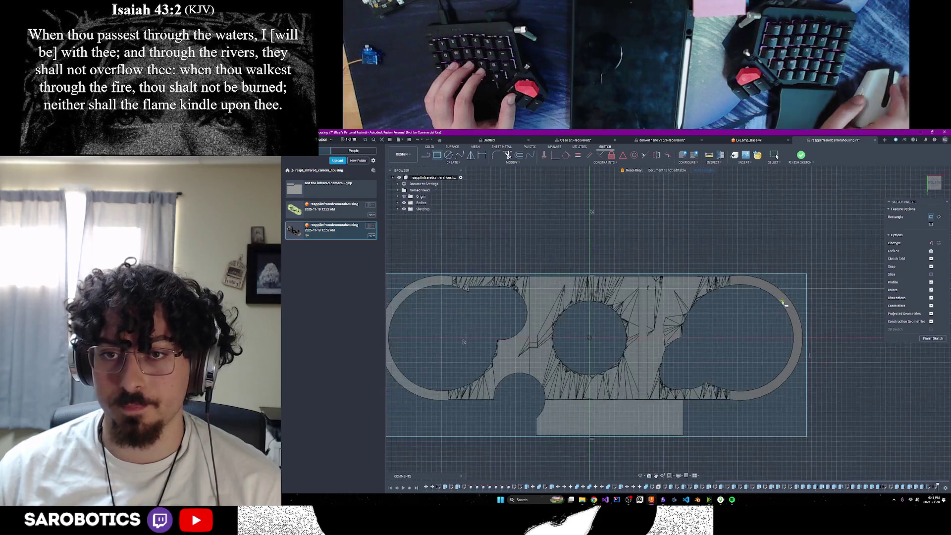
pyautogui.scroll(2, 569, 266)
# Step: Place a length dimension on the rectangle's right edge
pyautogui.click(602, 265)
pyautogui.scroll(-1, 601, 264)
pyautogui.scroll(-1, 524, 163)
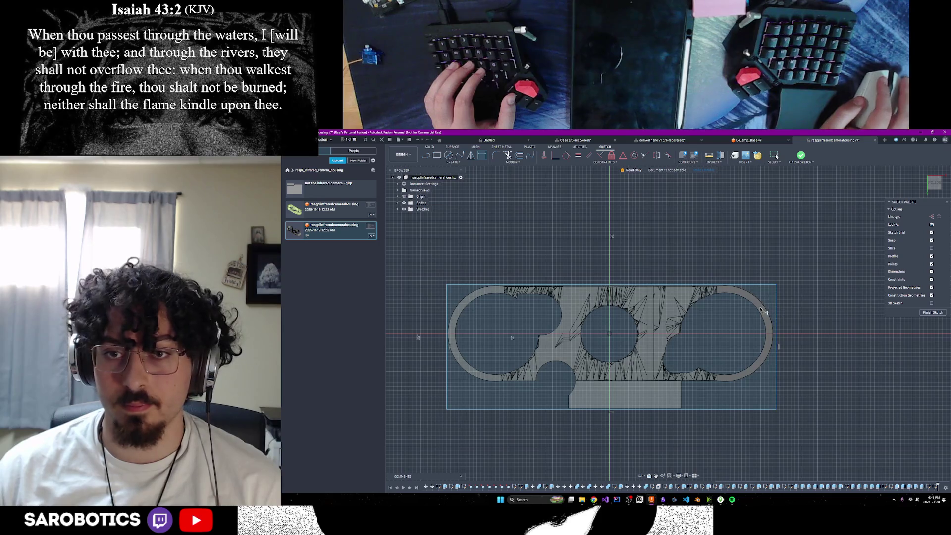
pyautogui.scroll(1, 669, 297)
pyautogui.scroll(1, 623, 283)
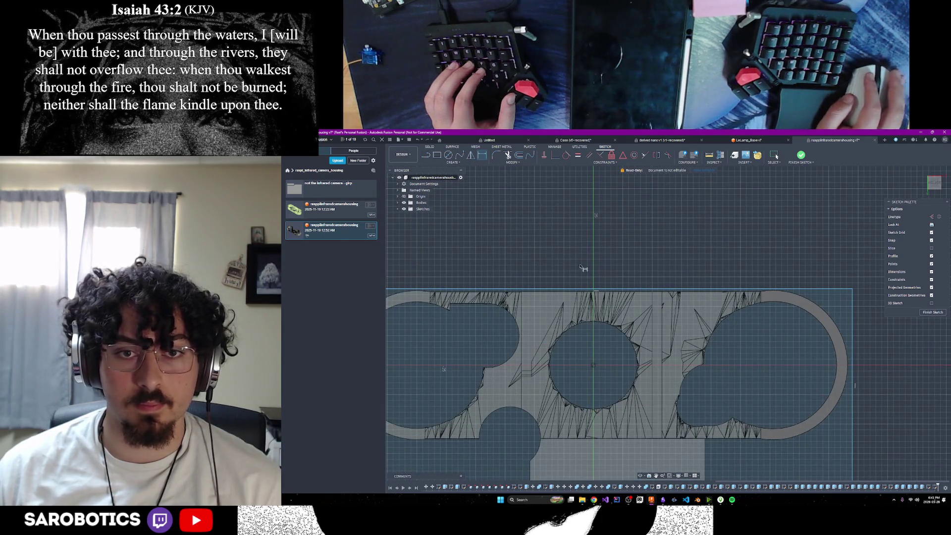
pyautogui.scroll(-1, 852, 297)
pyautogui.scroll(-1, 854, 305)
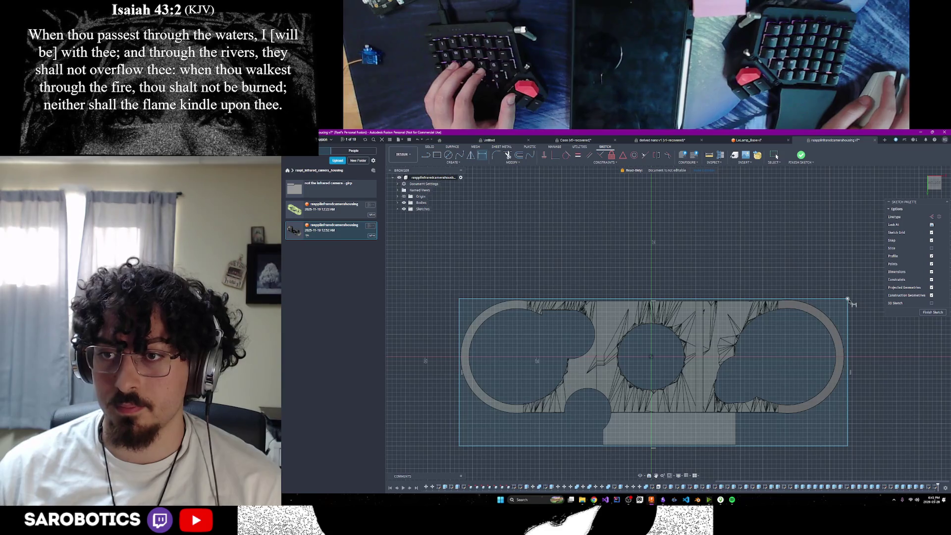
pyautogui.click(850, 310)
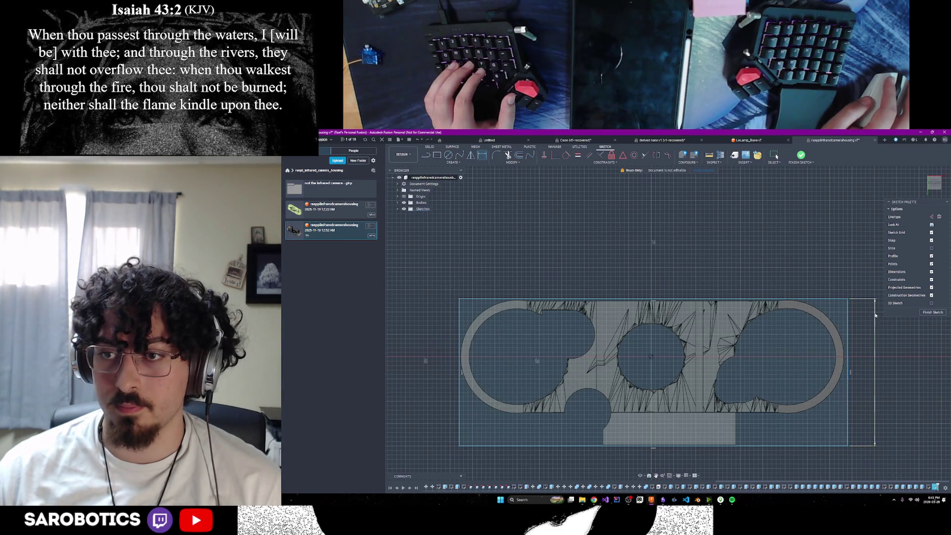
pyautogui.click(875, 315)
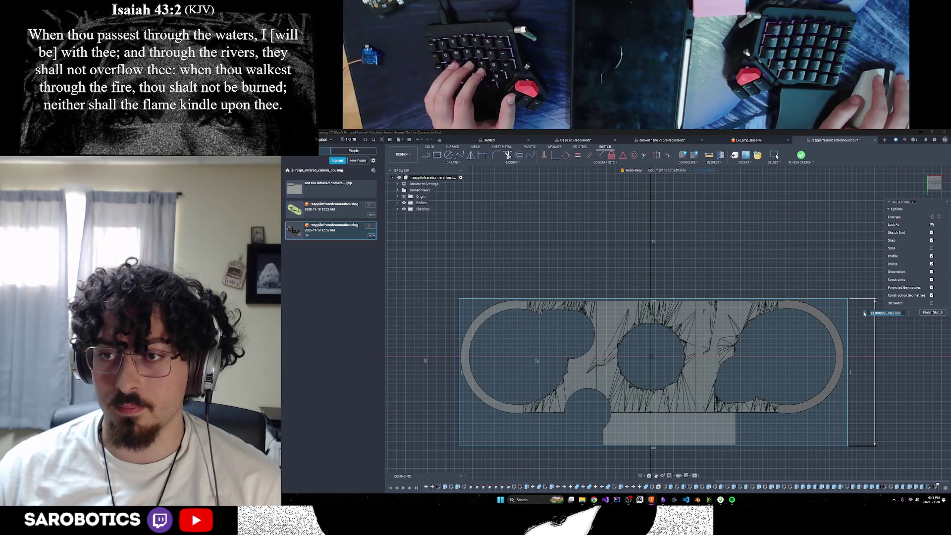
pyautogui.scroll(3, 743, 319)
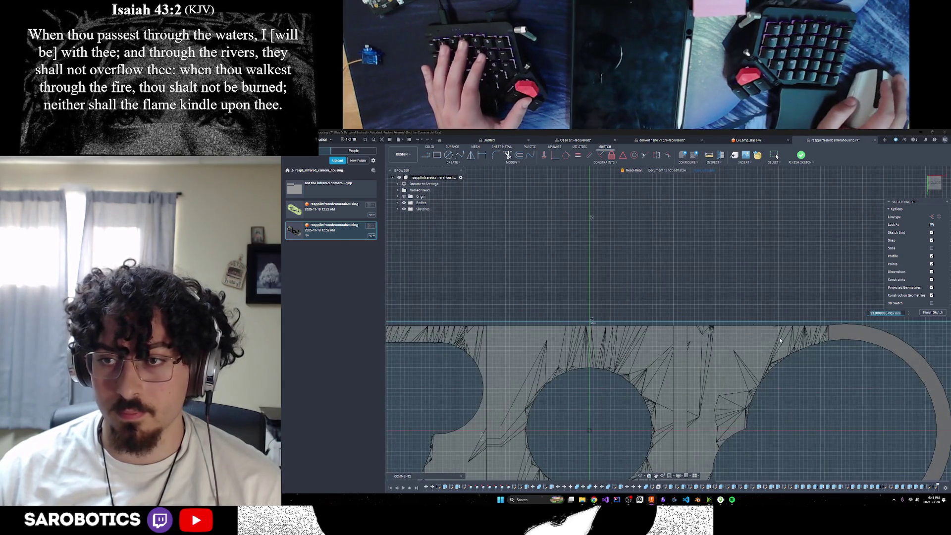
pyautogui.scroll(-2, 790, 344)
pyautogui.write('1')
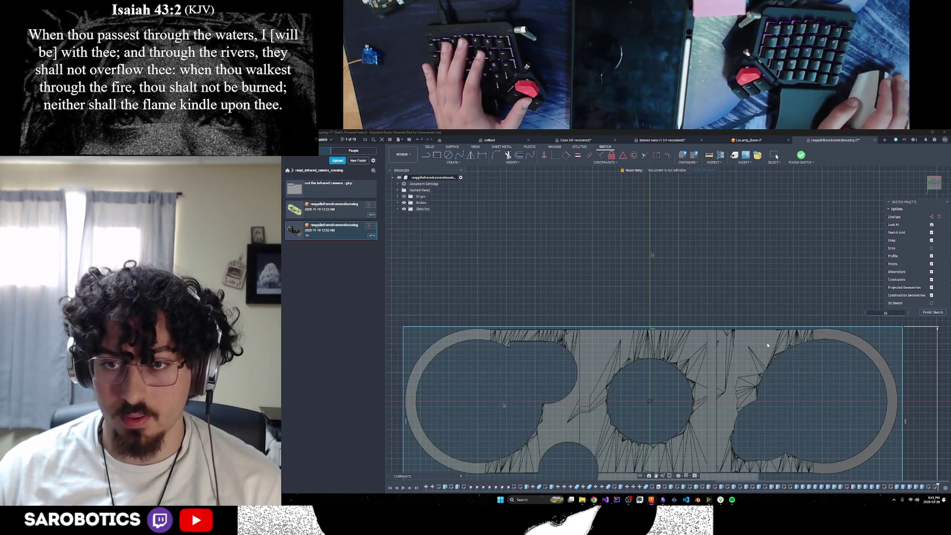
pyautogui.scroll(1, 773, 346)
pyautogui.scroll(1, 742, 344)
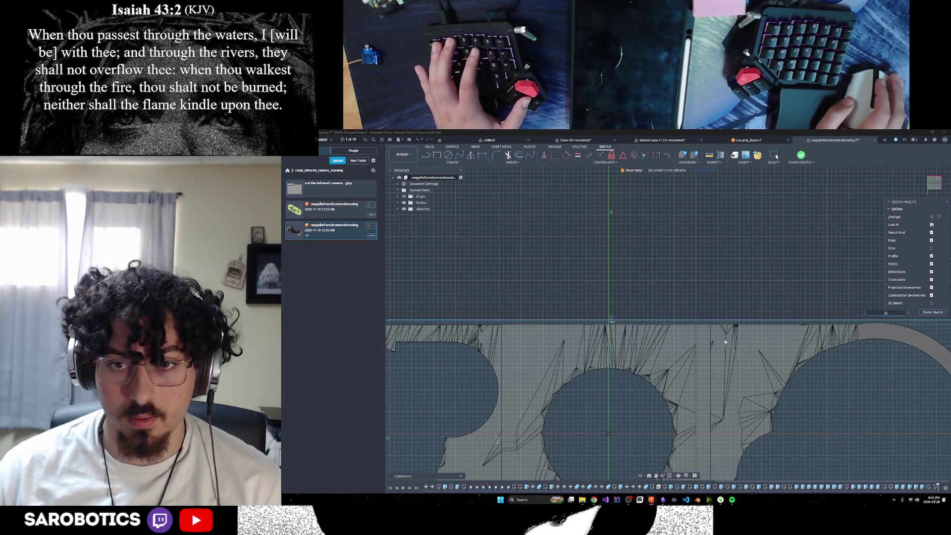
pyautogui.scroll(-3, 724, 339)
pyautogui.scroll(-1, 743, 363)
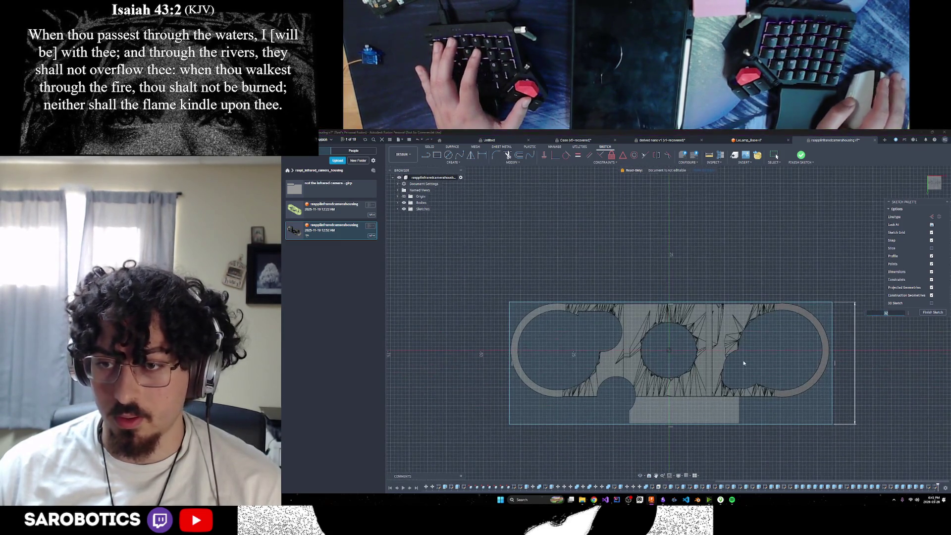
# Step: Confirm the right edge length and snap the vertical lines flush to the ring's outer edges
pyautogui.press('Return')
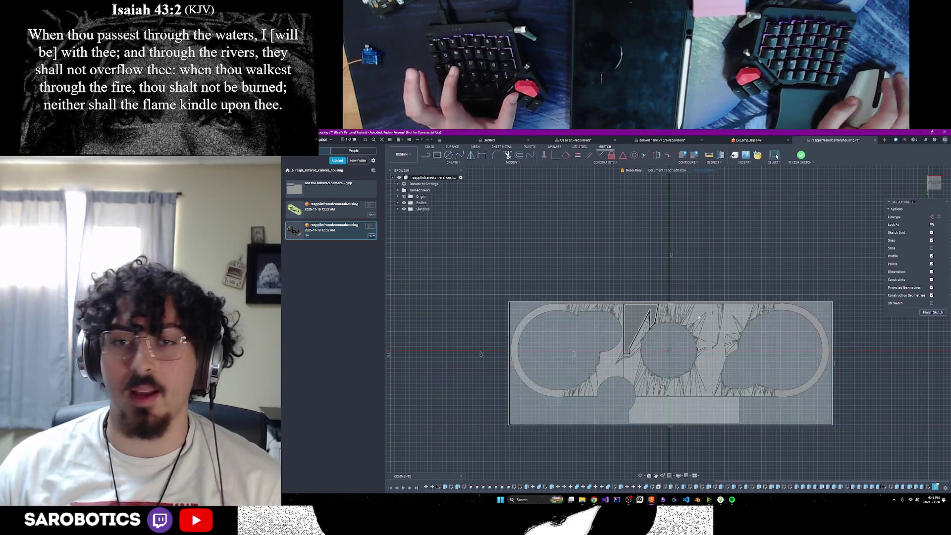
pyautogui.scroll(5, 677, 301)
pyautogui.scroll(-1, 520, 249)
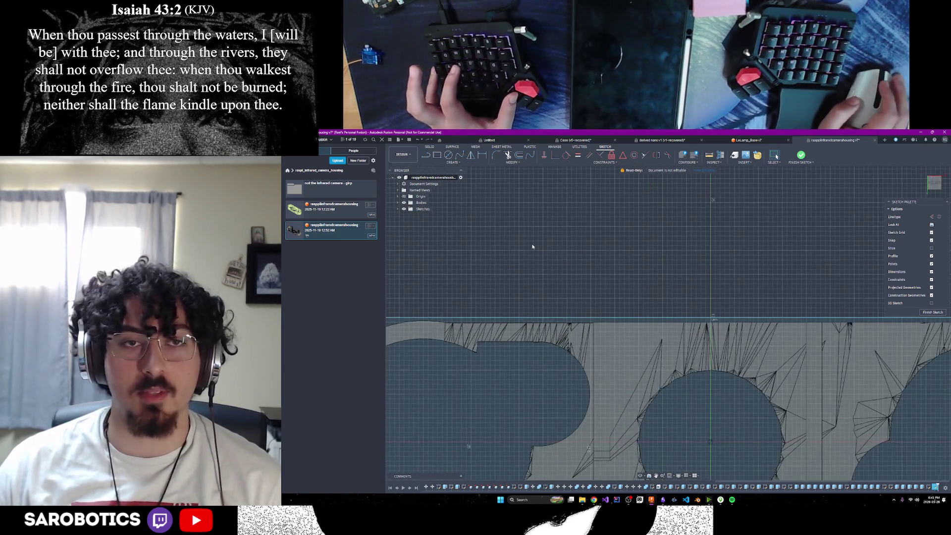
pyautogui.scroll(-1, 535, 245)
pyautogui.scroll(-1, 572, 252)
pyautogui.scroll(-1, 598, 230)
pyautogui.scroll(3, 587, 203)
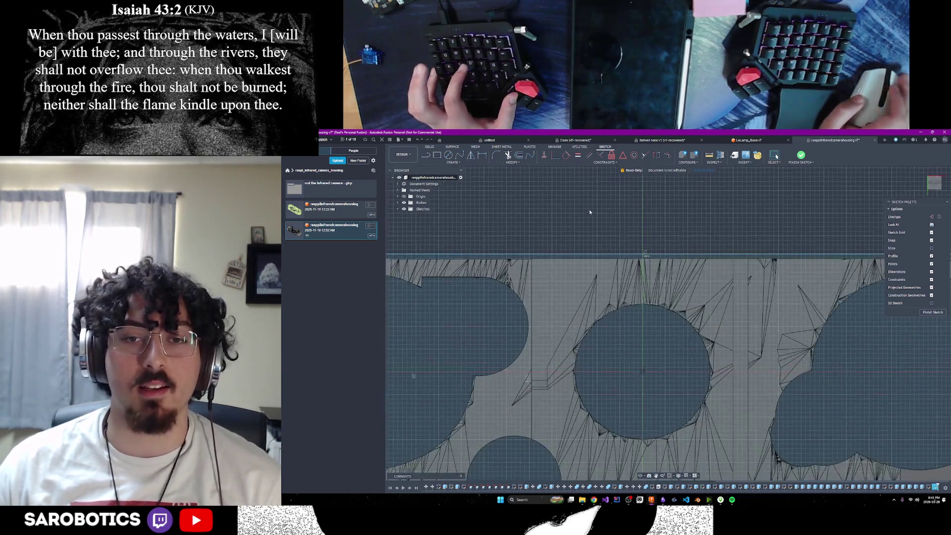
pyautogui.scroll(-4, 590, 209)
pyautogui.scroll(1, 582, 195)
pyautogui.scroll(2, 617, 241)
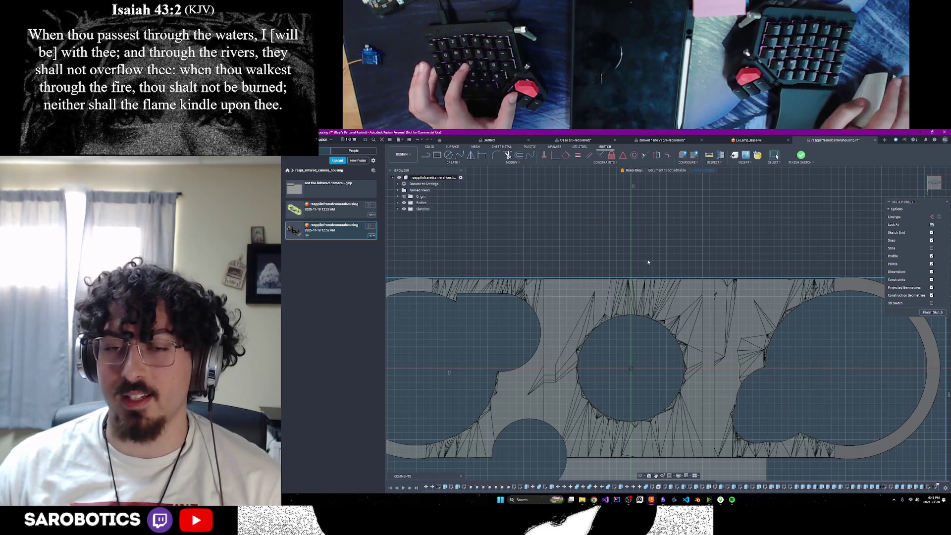
pyautogui.scroll(3, 742, 437)
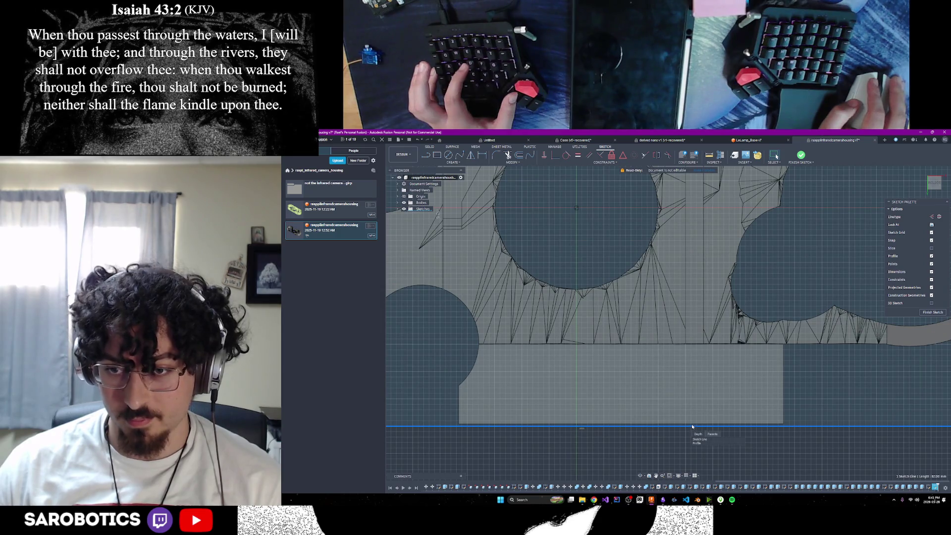
pyautogui.click(678, 428)
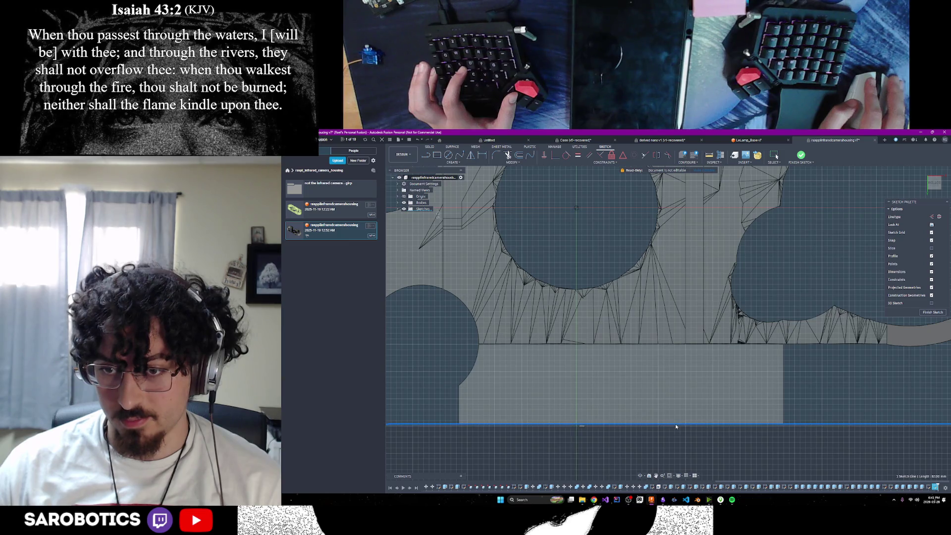
pyautogui.scroll(-4, 696, 434)
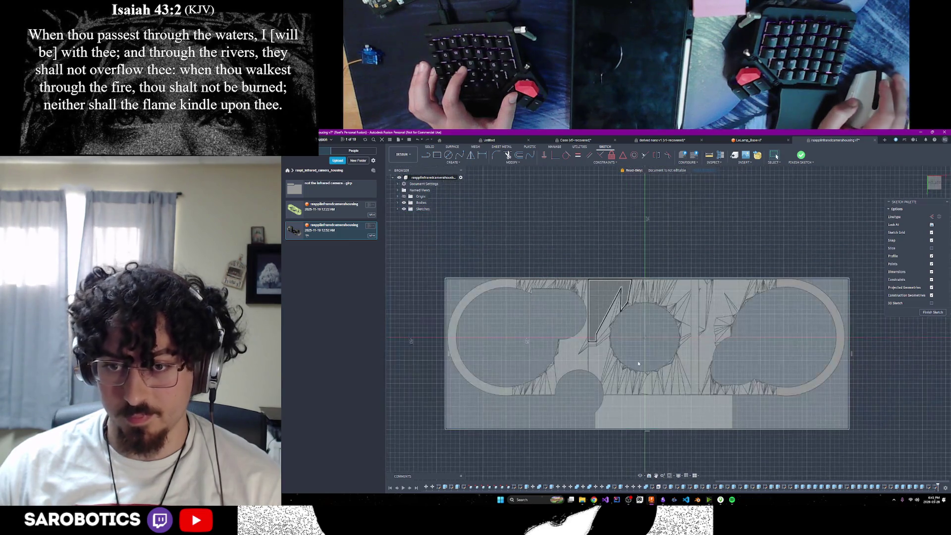
pyautogui.scroll(5, 442, 343)
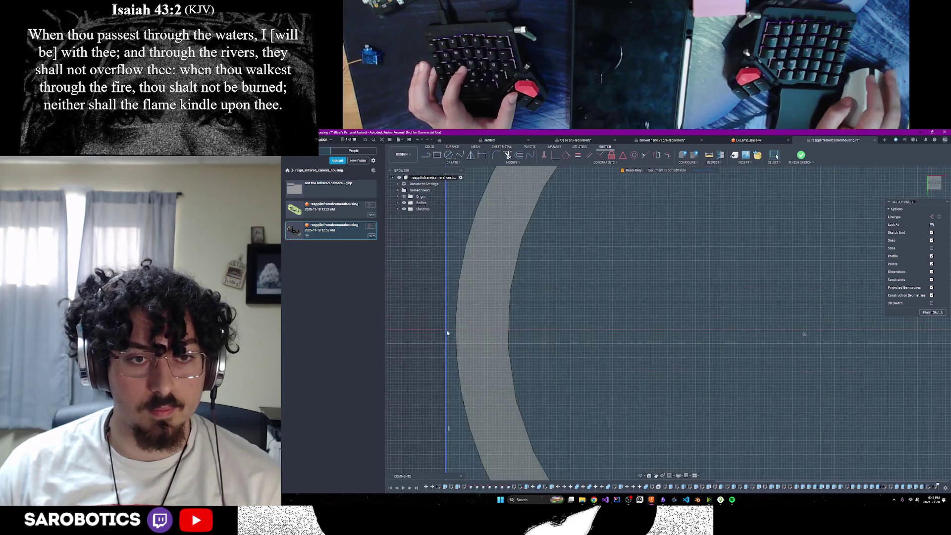
pyautogui.moveTo(447, 332); pyautogui.dragTo(455, 332)
pyautogui.scroll(-5, 454, 331)
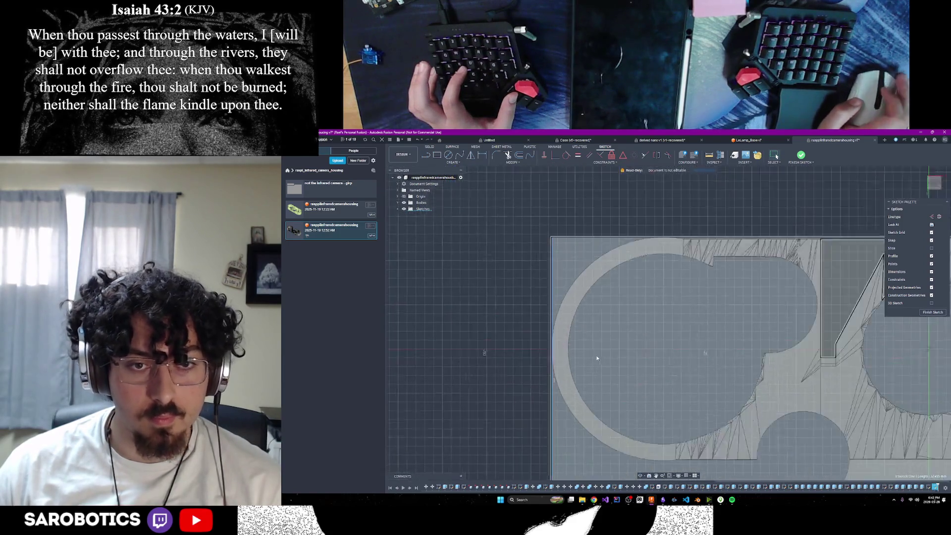
pyautogui.scroll(4, 743, 323)
pyautogui.scroll(3, 743, 324)
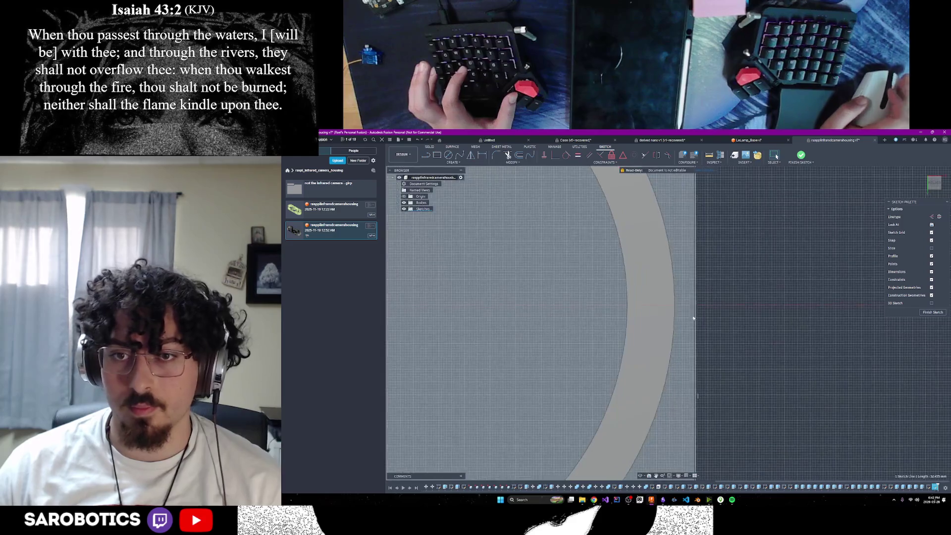
pyautogui.moveTo(679, 312); pyautogui.dragTo(675, 312)
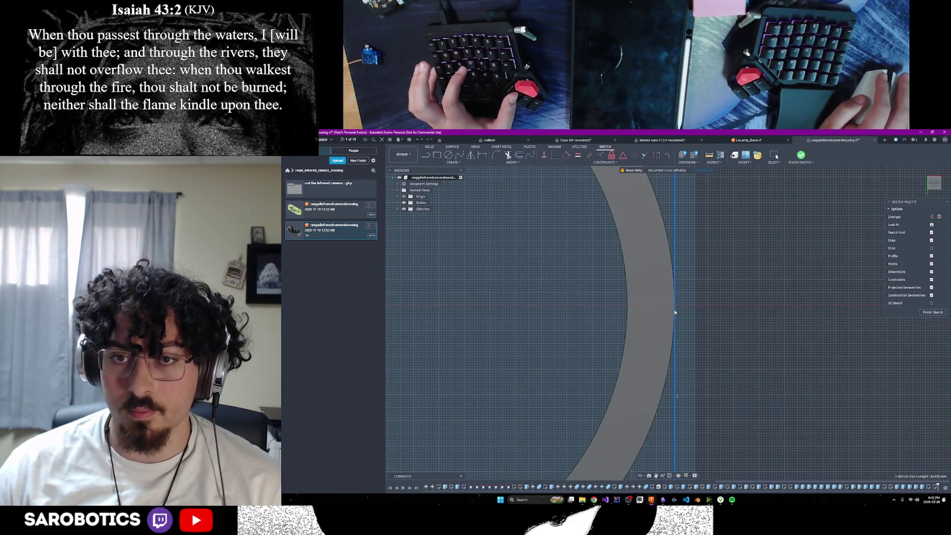
pyautogui.scroll(-5, 676, 312)
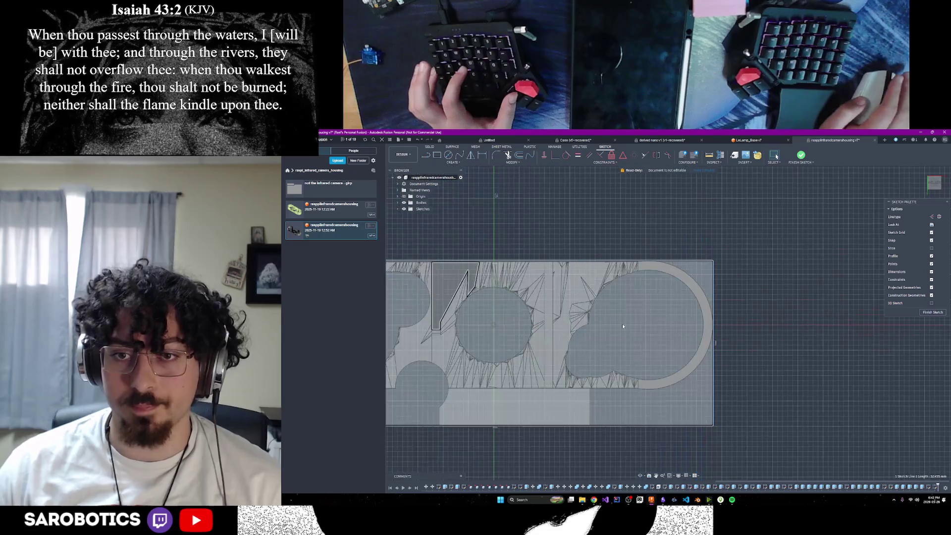
pyautogui.scroll(4, 610, 260)
pyautogui.scroll(3, 609, 259)
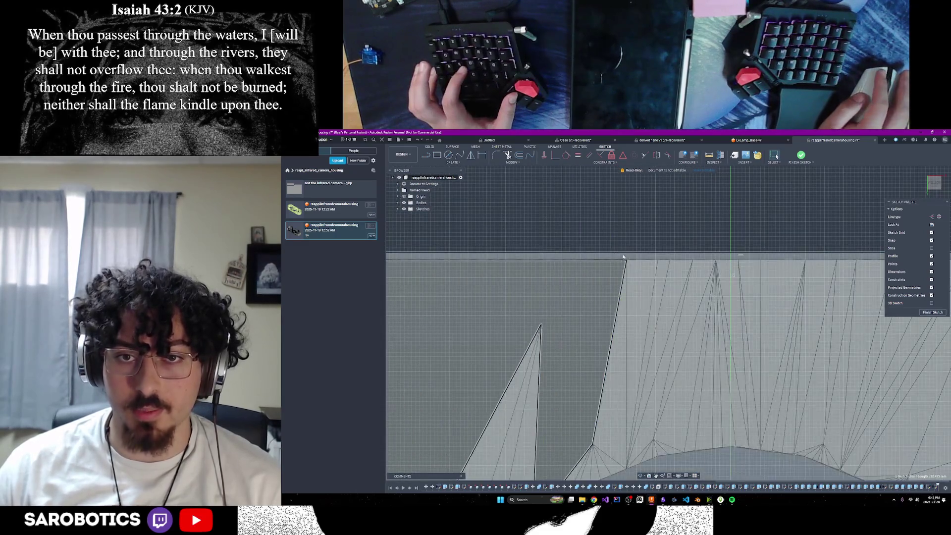
pyautogui.scroll(-3, 627, 261)
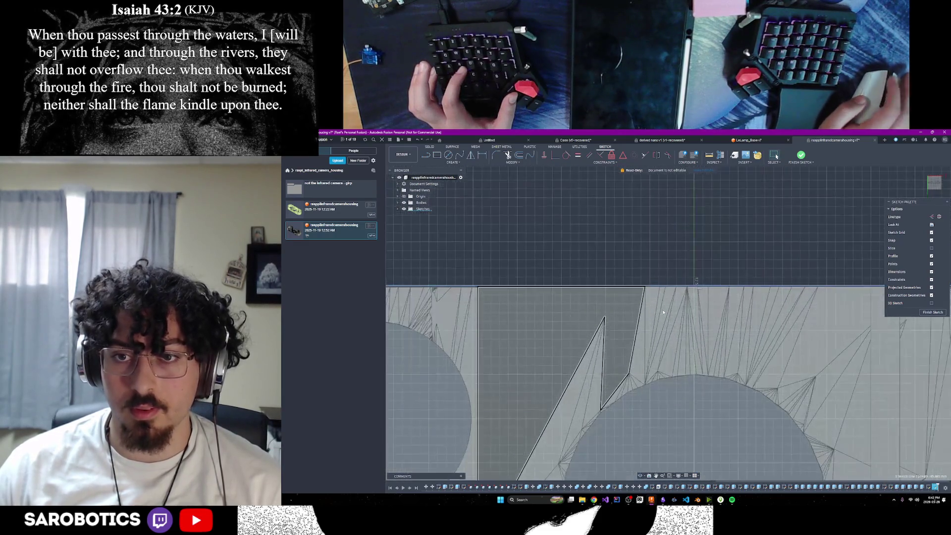
pyautogui.scroll(-3, 690, 368)
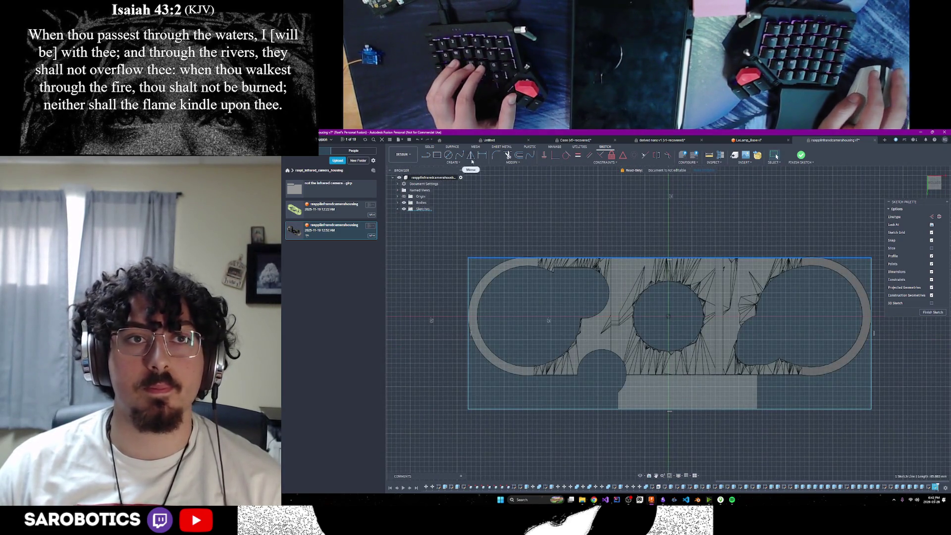
# Step: Finish the bounding sketch and take a first Measure between two outline edges, then clear it
pyautogui.click(930, 312)
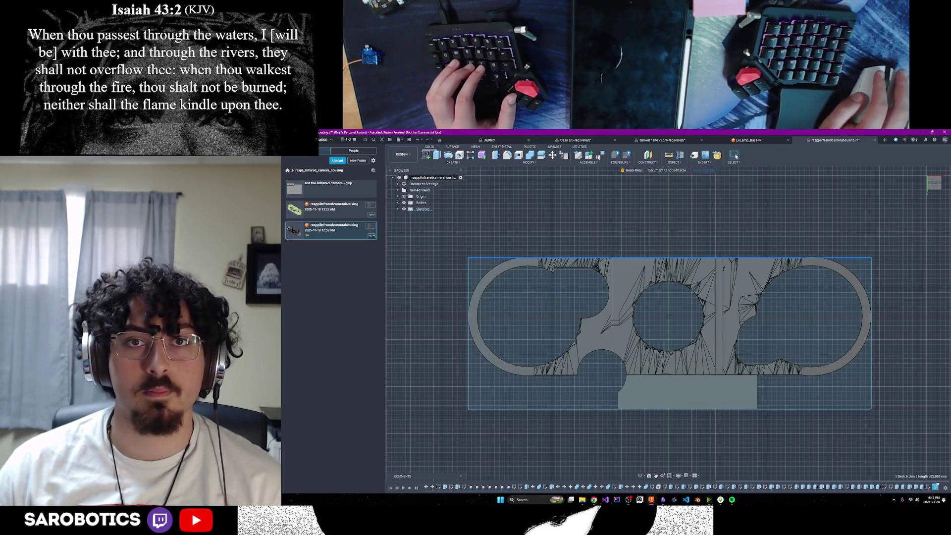
pyautogui.click(668, 155)
pyautogui.click(467, 336)
pyautogui.click(636, 260)
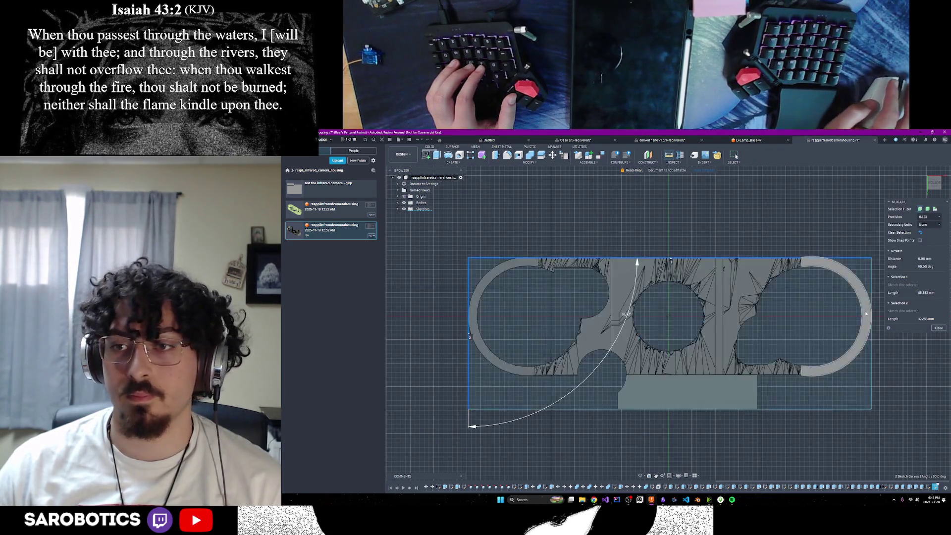
pyautogui.click(938, 328)
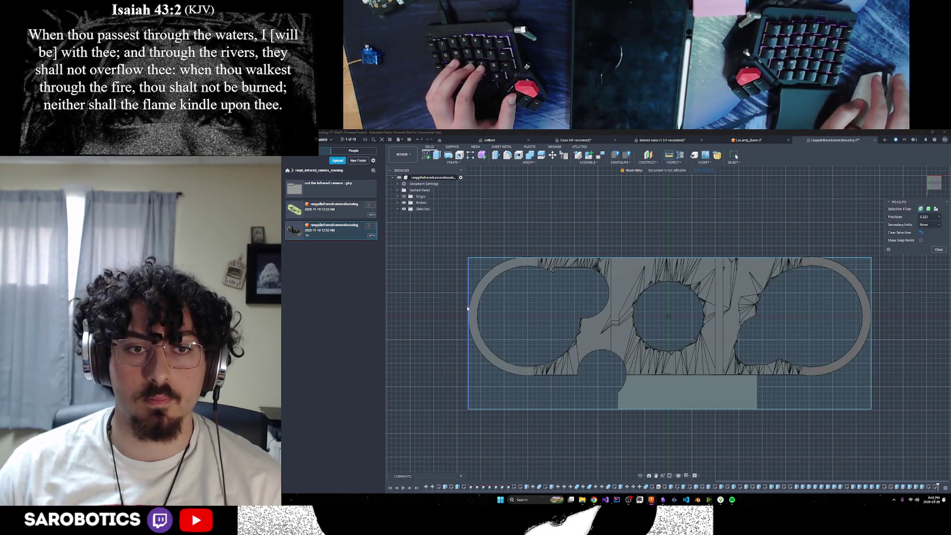
# Step: Measure the left-to-right outline width of 85.883 mm, then start measuring the bottom edge
pyautogui.click(469, 309)
pyautogui.click(871, 334)
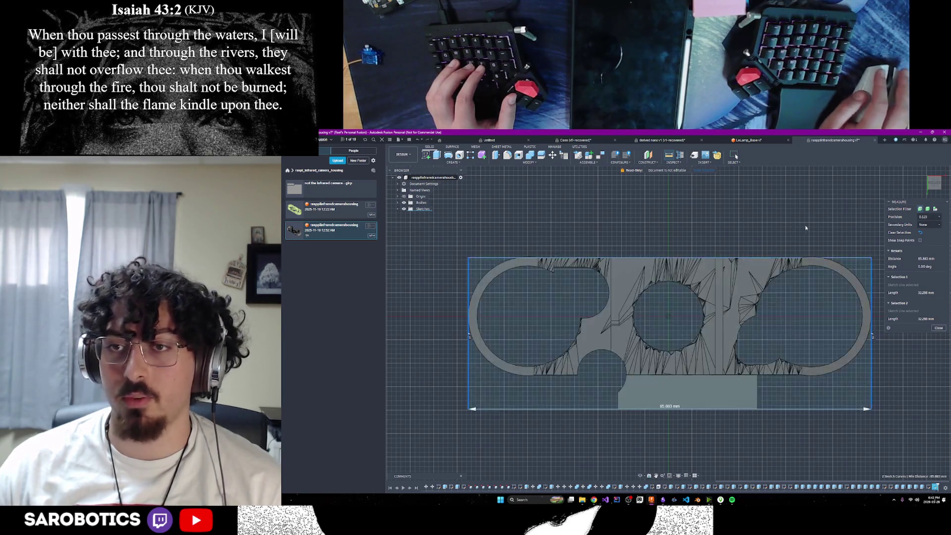
pyautogui.click(938, 328)
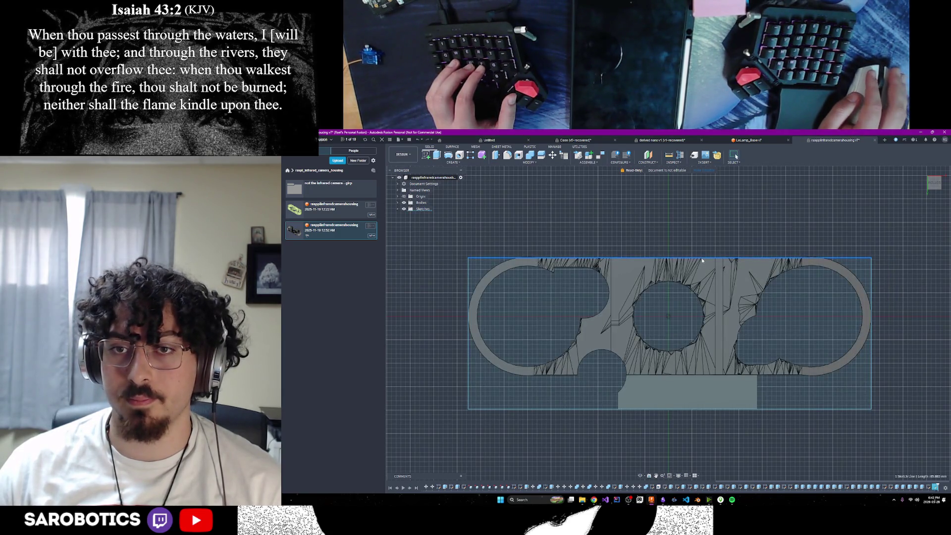
pyautogui.click(712, 409)
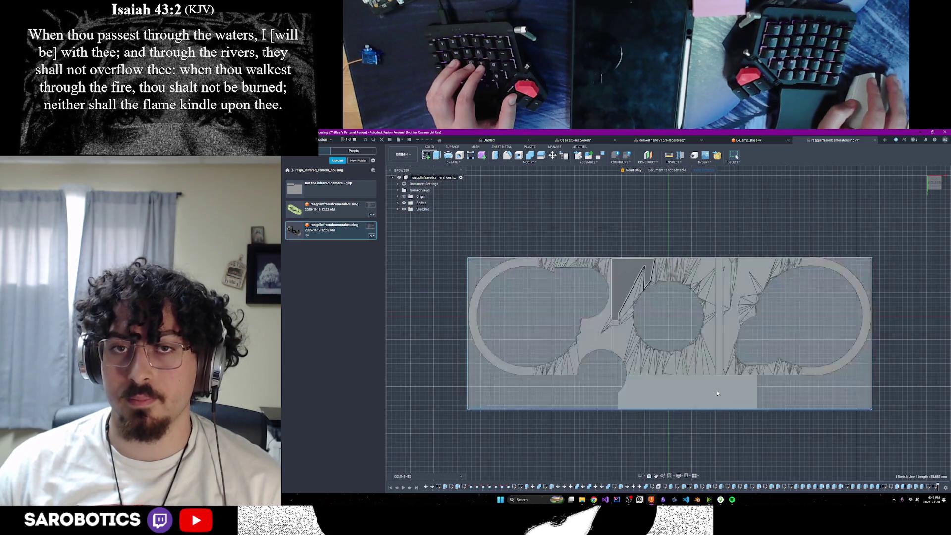
pyautogui.click(669, 155)
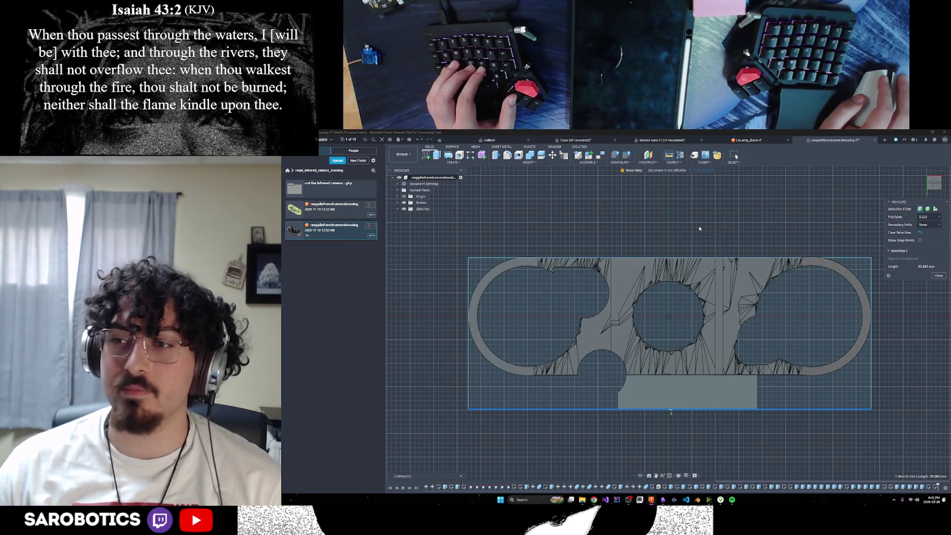
pyautogui.scroll(-2, 699, 223)
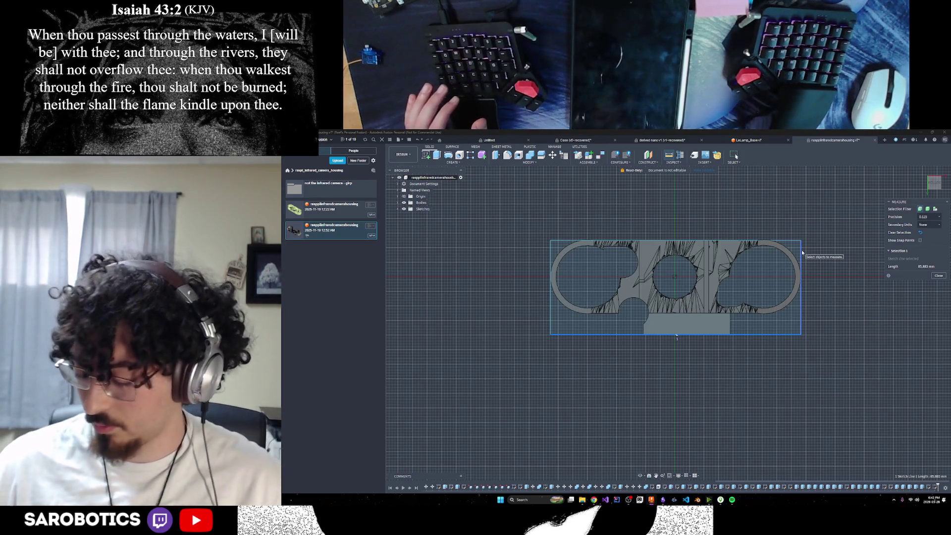
pyautogui.scroll(-2, 676, 336)
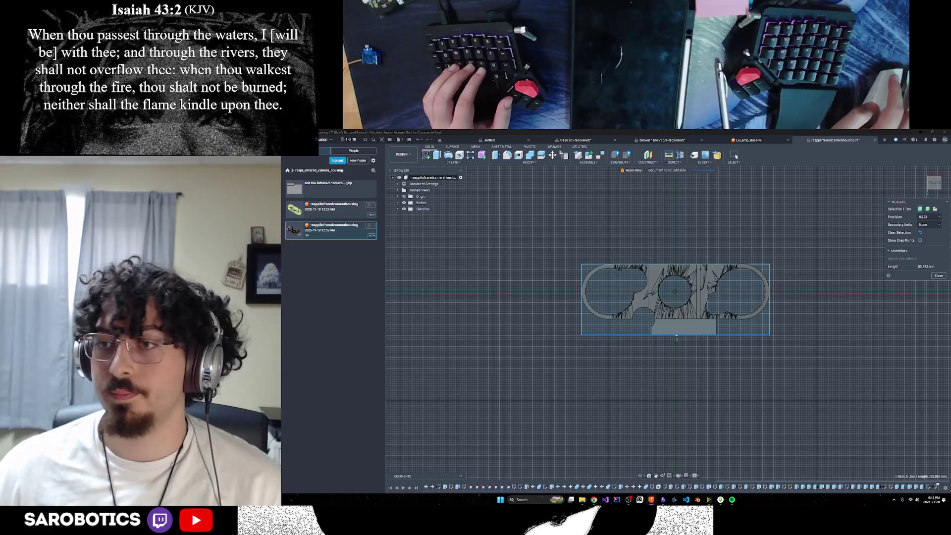
# Step: Stop measuring, switch to the LeLamp_Base v7 design and hide the LCD Screen sketch
pyautogui.click(938, 277)
pyautogui.scroll(-2, 788, 342)
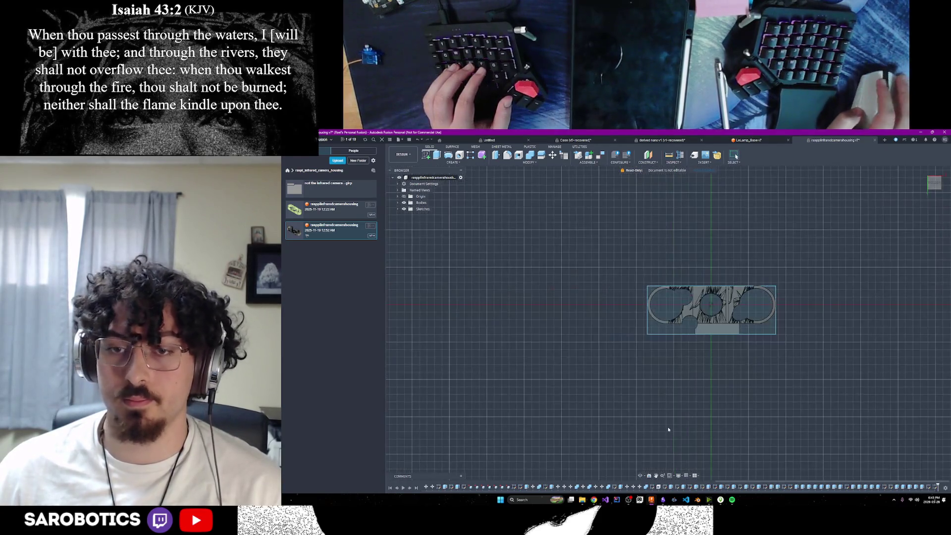
pyautogui.keyDown('shift'); pyautogui.moveTo(644, 481); pyautogui.dragTo(669, 446, button='middle'); pyautogui.keyUp('shift')
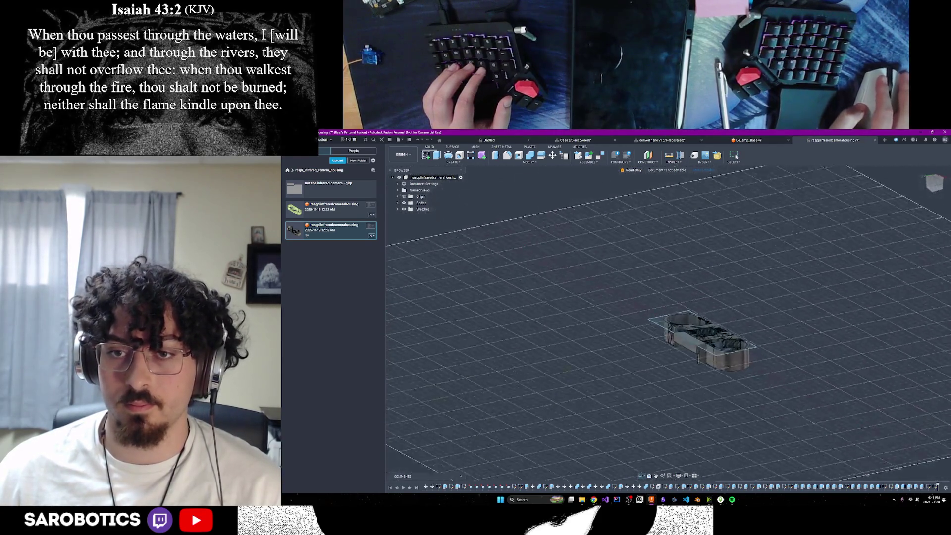
pyautogui.click(747, 139)
pyautogui.scroll(2, 659, 351)
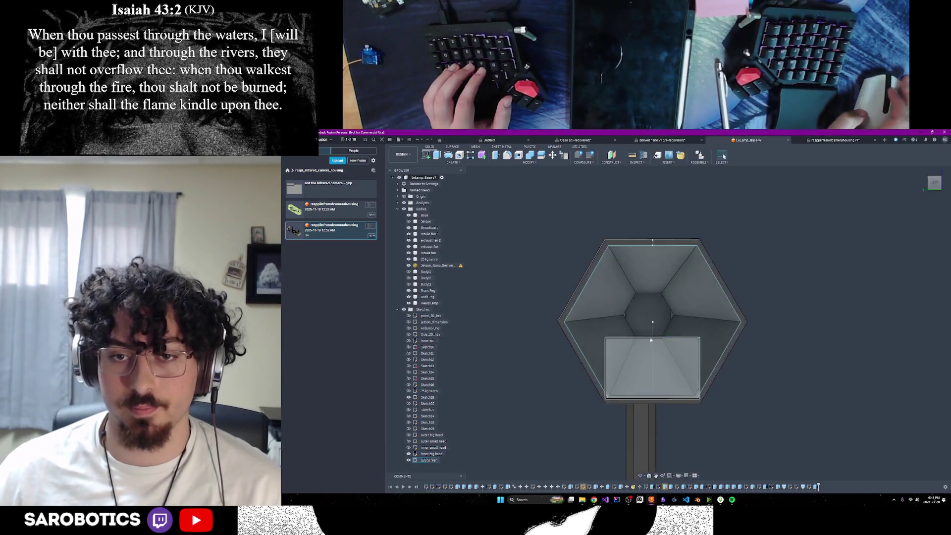
pyautogui.scroll(3, 659, 351)
pyautogui.scroll(3, 660, 350)
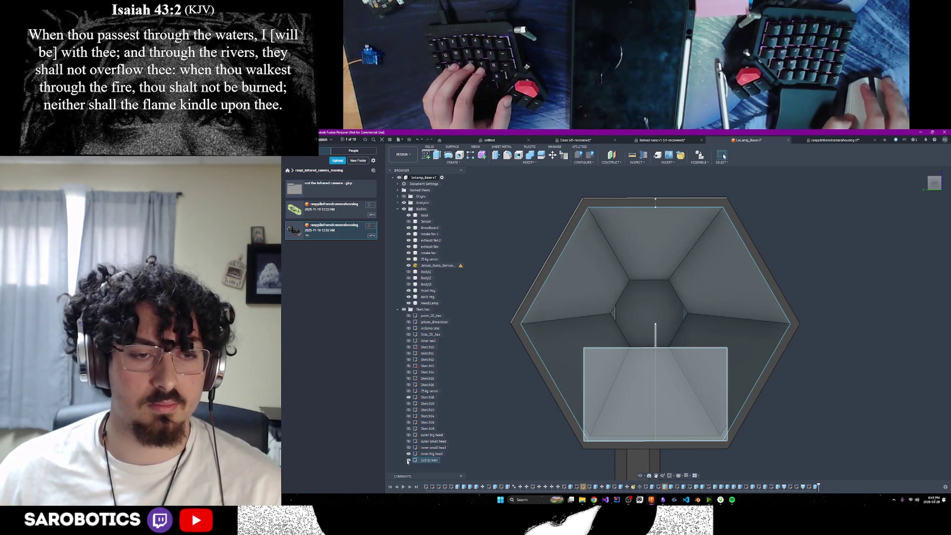
pyautogui.click(409, 460)
# Step: Start a new sketch on the hexagonal lamp head face
pyautogui.click(673, 306)
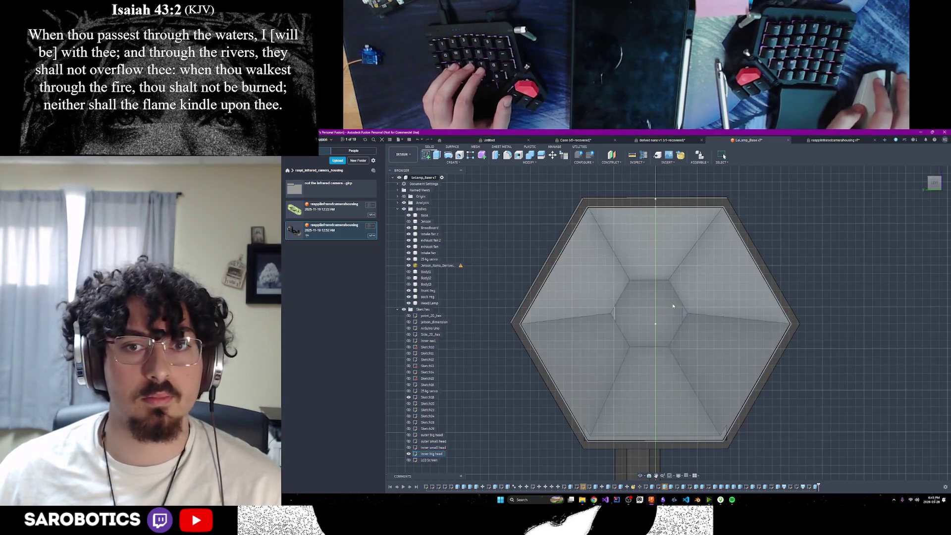
pyautogui.click(671, 309)
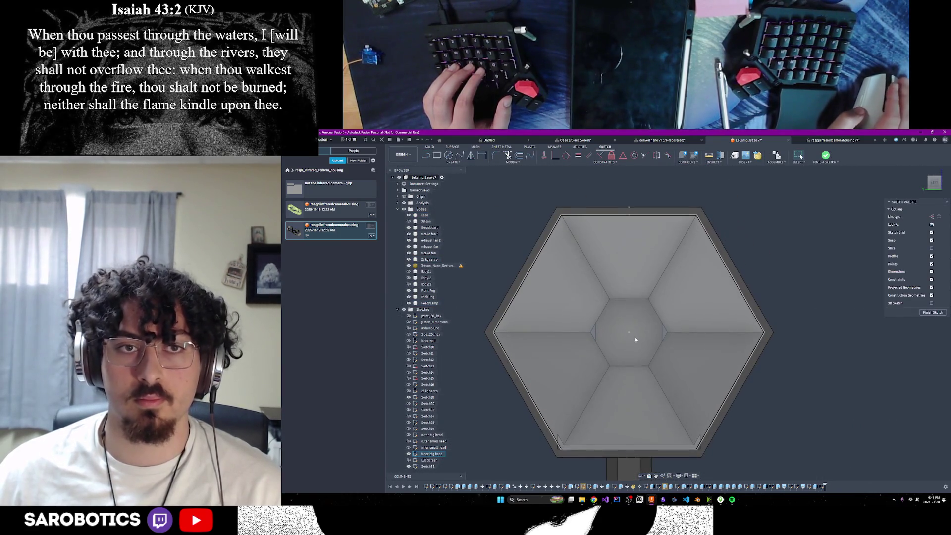
# Step: Choose the Center Rectangle tool from the Create menu for the lamp head sketch
pyautogui.click(437, 154)
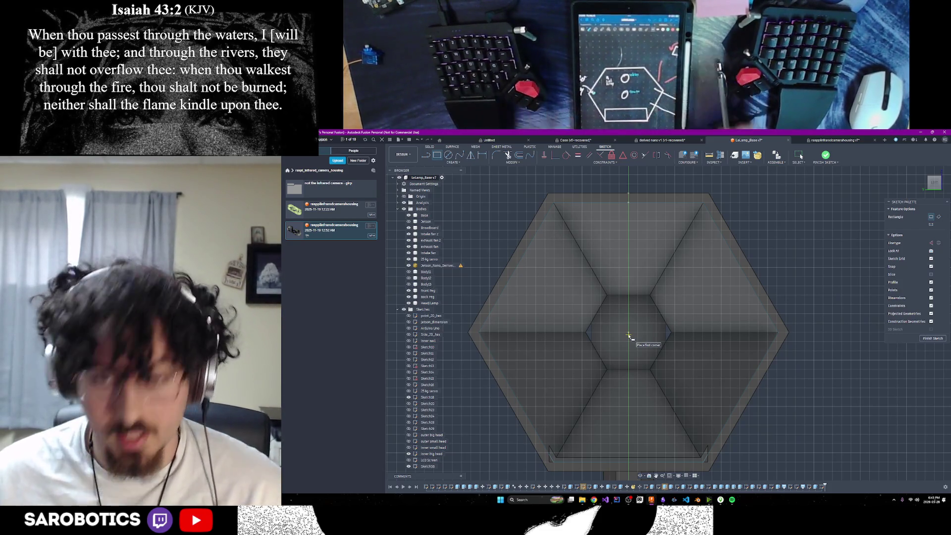
pyautogui.scroll(-2, 610, 370)
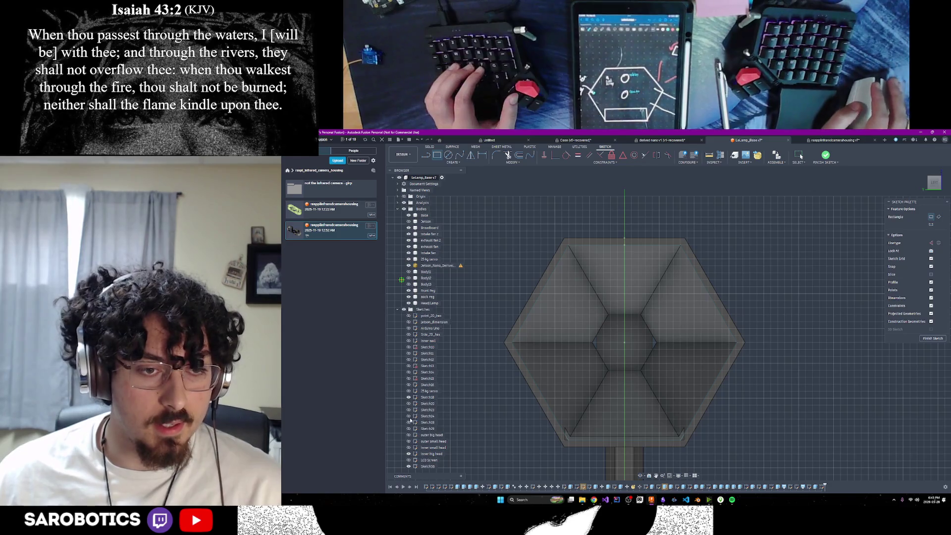
pyautogui.scroll(2, 619, 384)
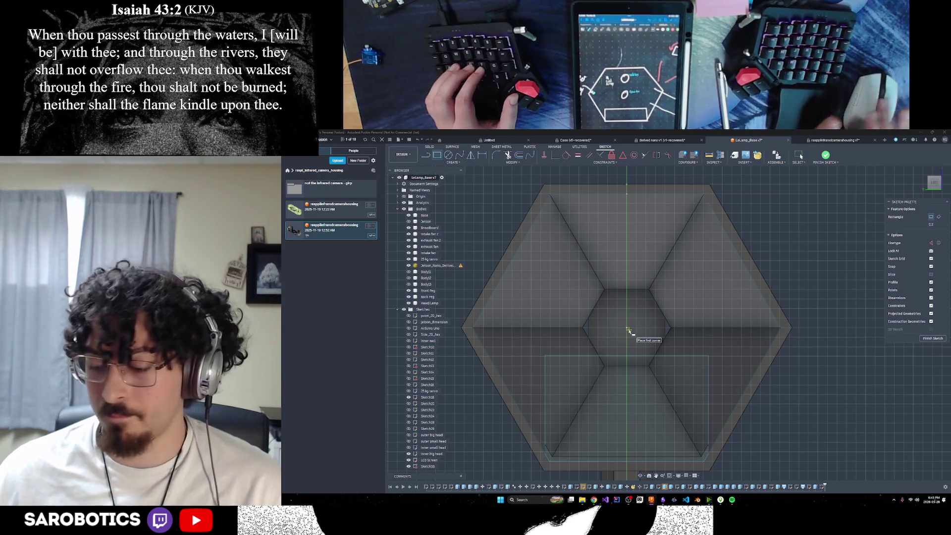
pyautogui.click(443, 158)
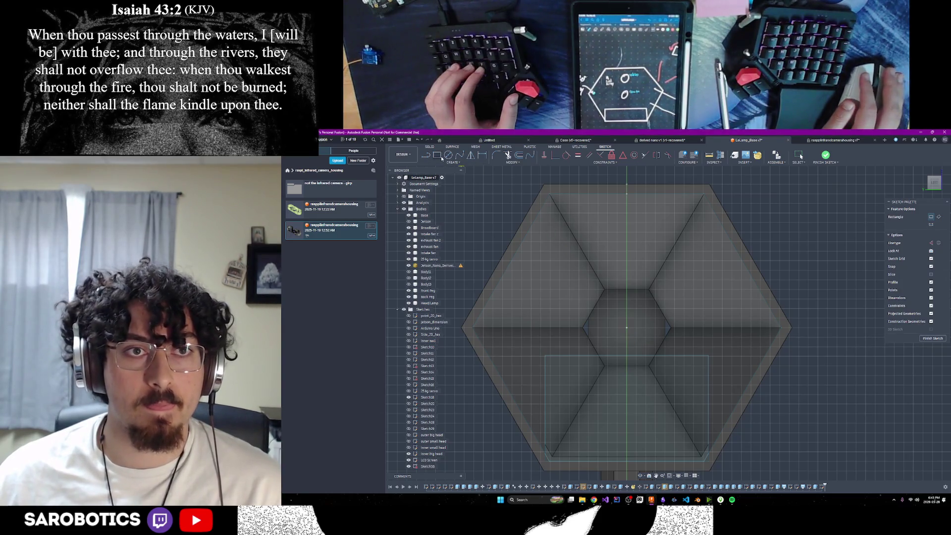
pyautogui.click(447, 163)
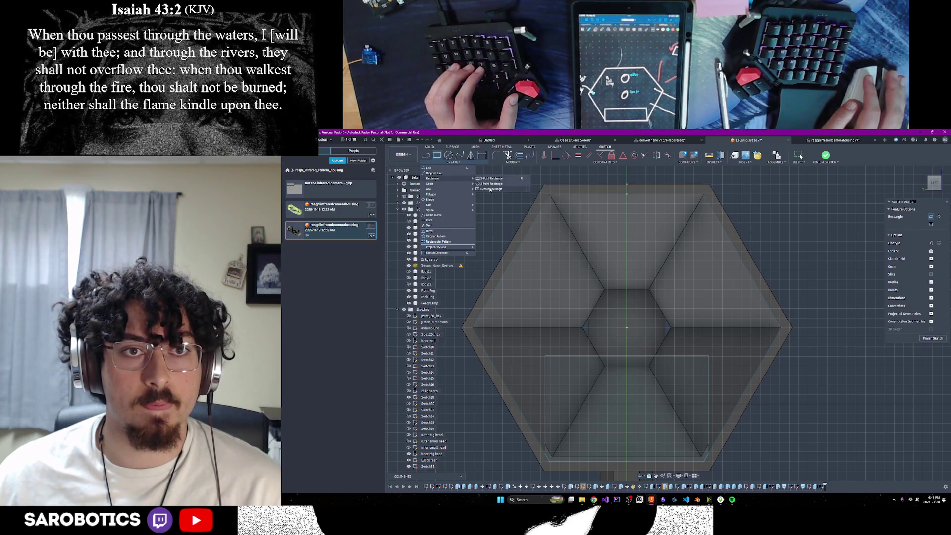
pyautogui.click(486, 178)
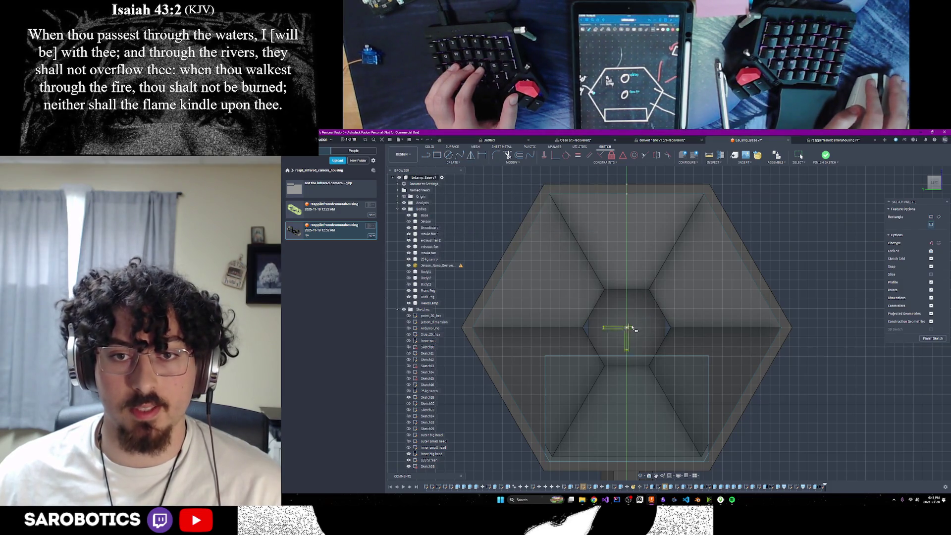
# Step: Place a centre rectangle at the lamp head middle sized 30 mm tall by 60 mm wide
pyautogui.click(627, 328)
pyautogui.write('30')
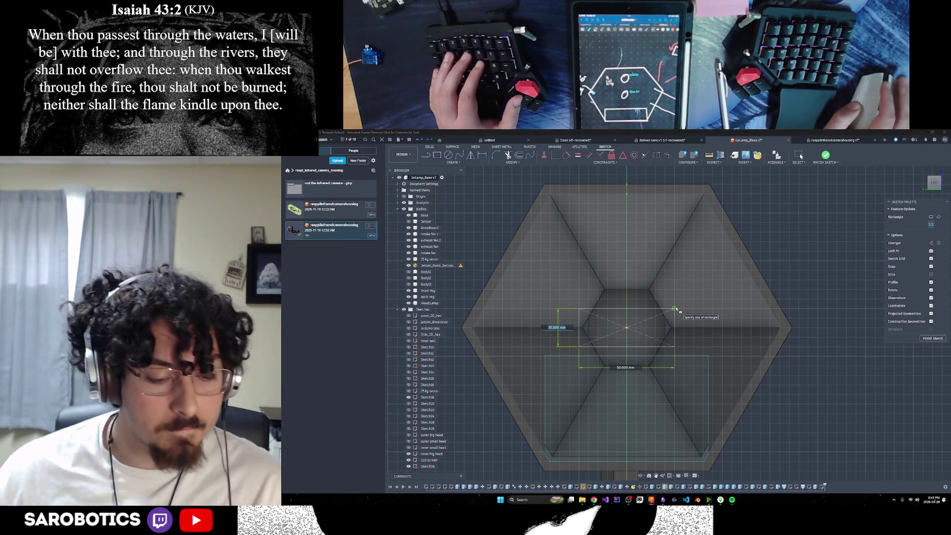
pyautogui.press('Tab')
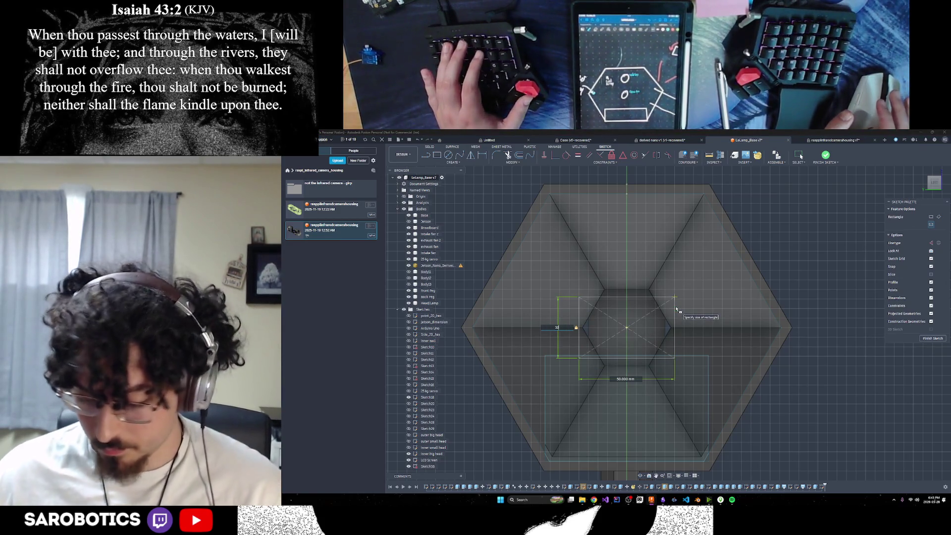
pyautogui.press('Tab')
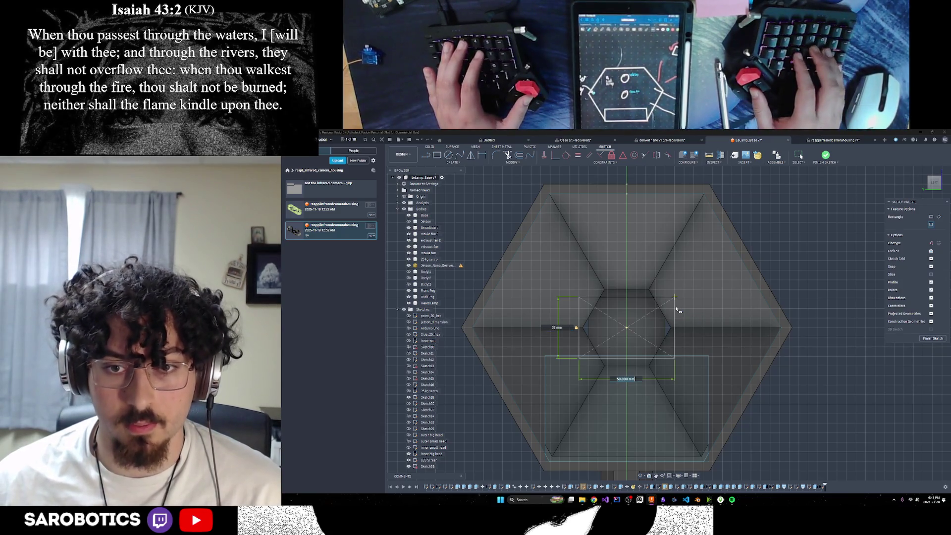
pyautogui.write('60')
pyautogui.press('Tab')
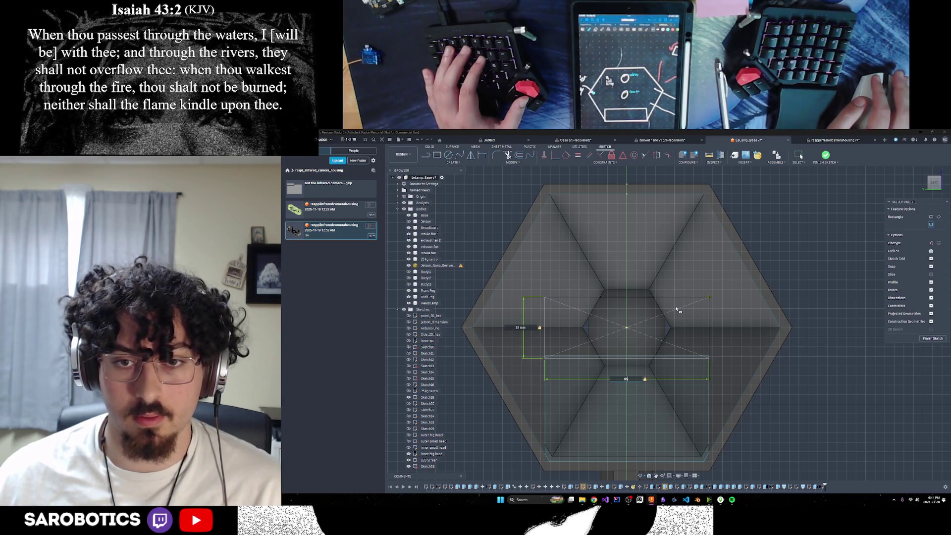
pyautogui.press('Return')
pyautogui.scroll(2, 680, 371)
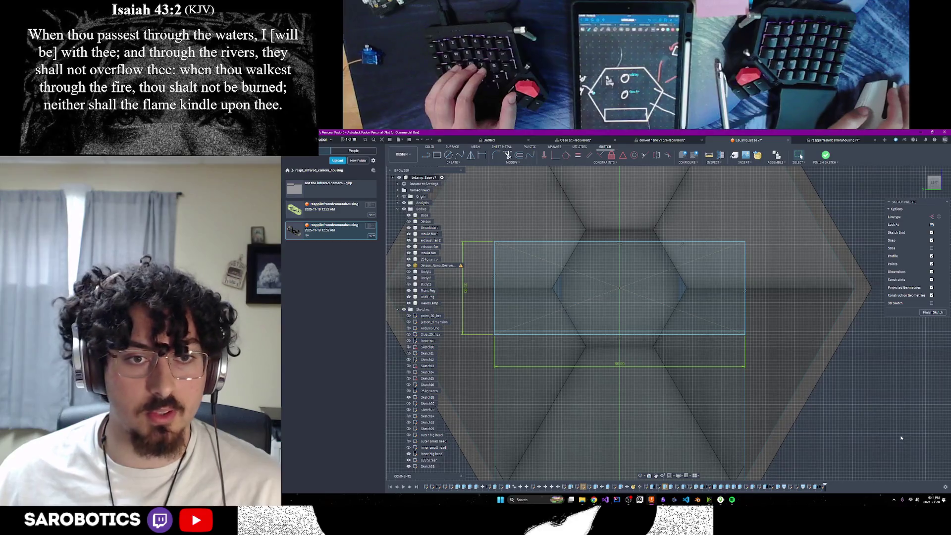
pyautogui.scroll(2, 679, 371)
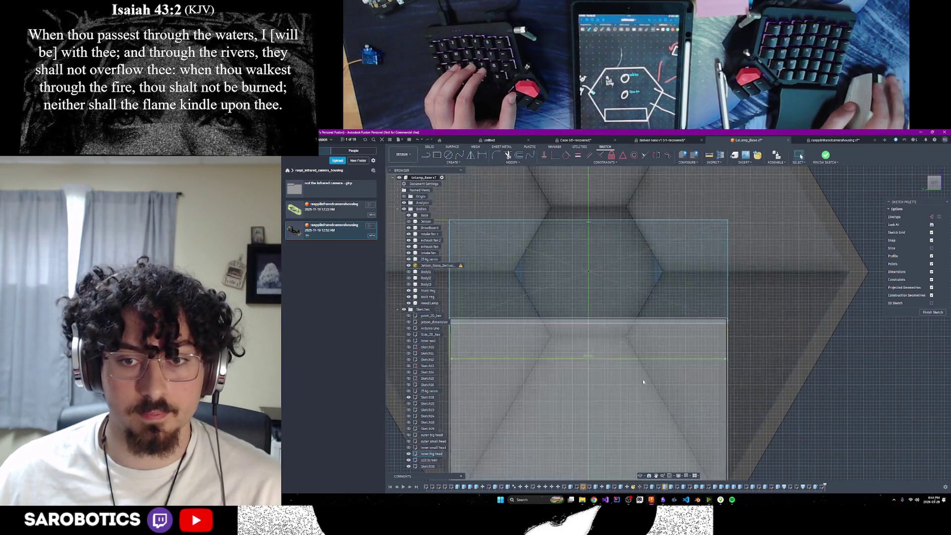
pyautogui.scroll(-2, 646, 365)
pyautogui.scroll(-2, 671, 391)
pyautogui.scroll(2, 671, 391)
pyautogui.scroll(1, 570, 399)
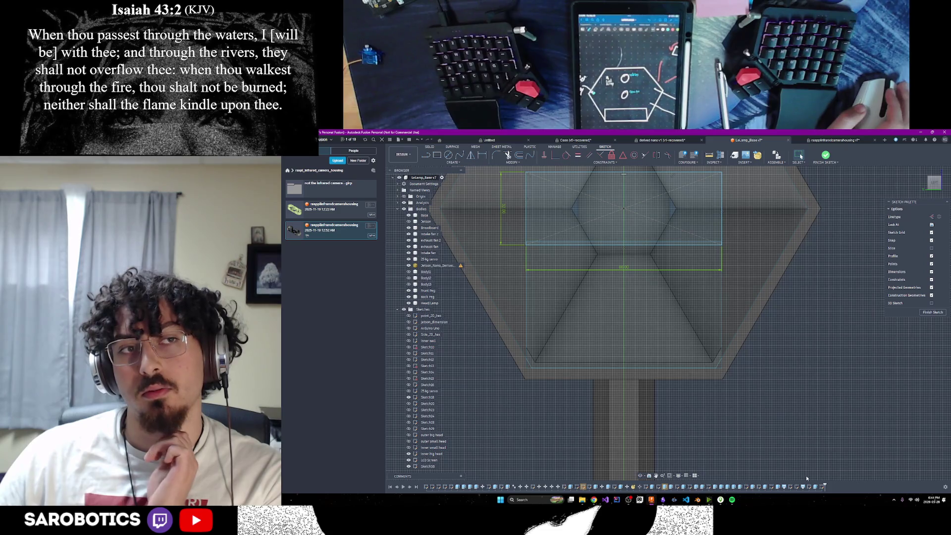
pyautogui.scroll(-1, 806, 477)
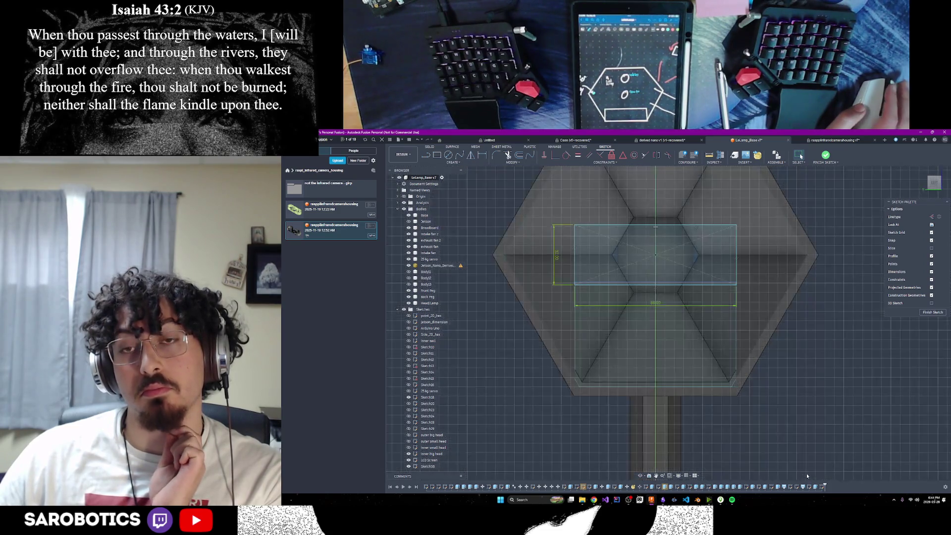
pyautogui.scroll(-1, 806, 473)
pyautogui.scroll(2, 807, 474)
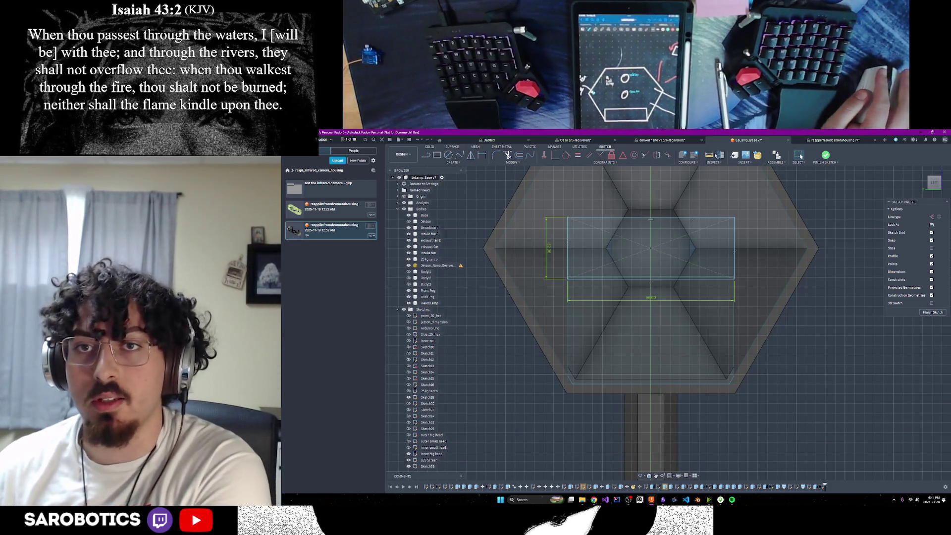
# Step: Measure the lamp head bar's wall thickness between its two edges and recentre the hexagon
pyautogui.press('i')
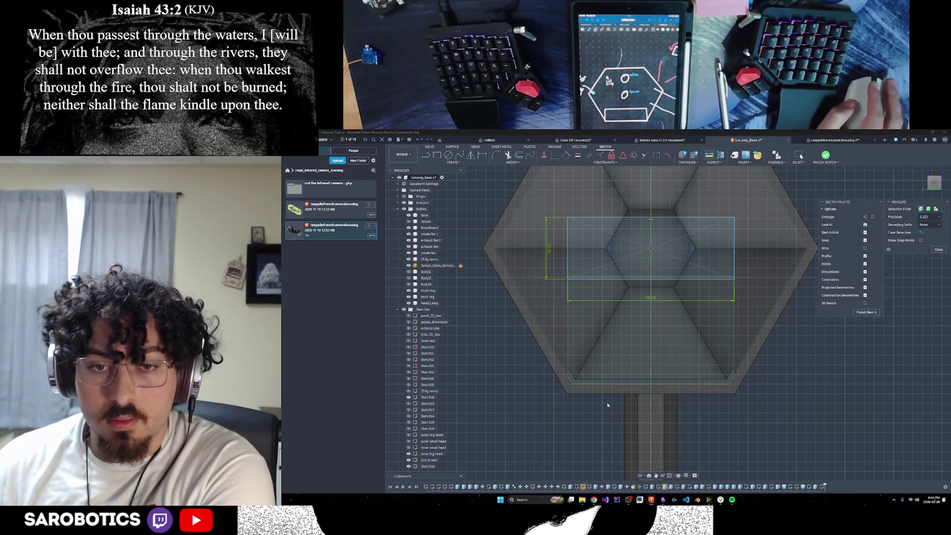
pyautogui.scroll(3, 607, 395)
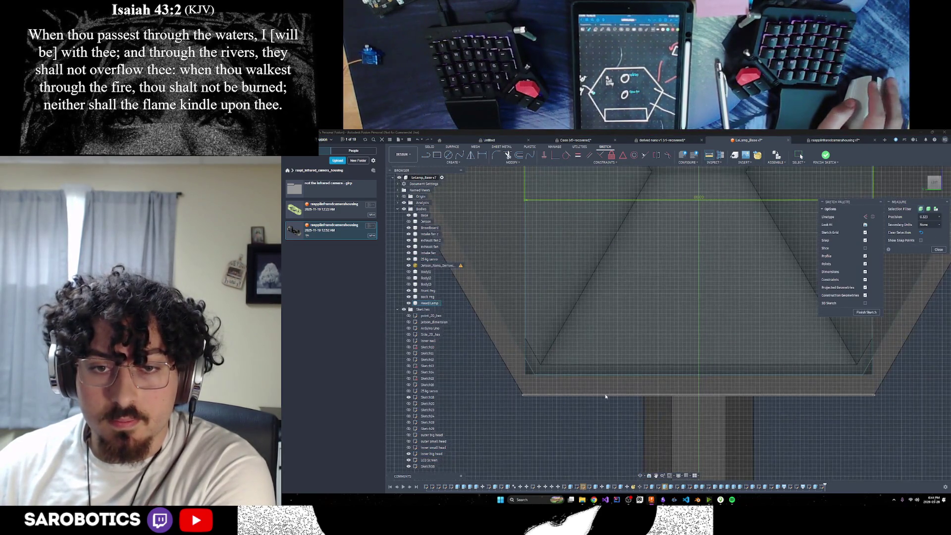
pyautogui.click(606, 395)
pyautogui.click(607, 375)
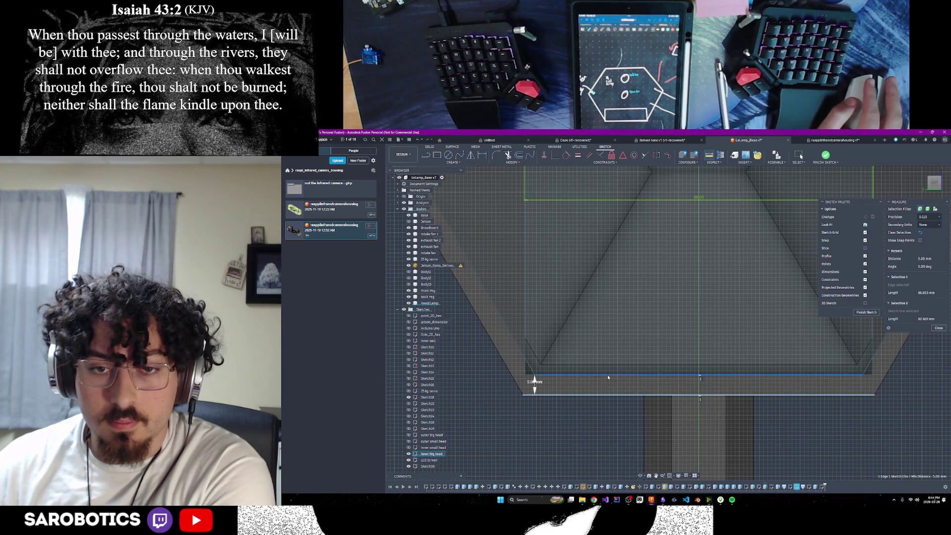
pyautogui.click(939, 328)
pyautogui.scroll(-3, 903, 377)
pyautogui.scroll(-2, 903, 377)
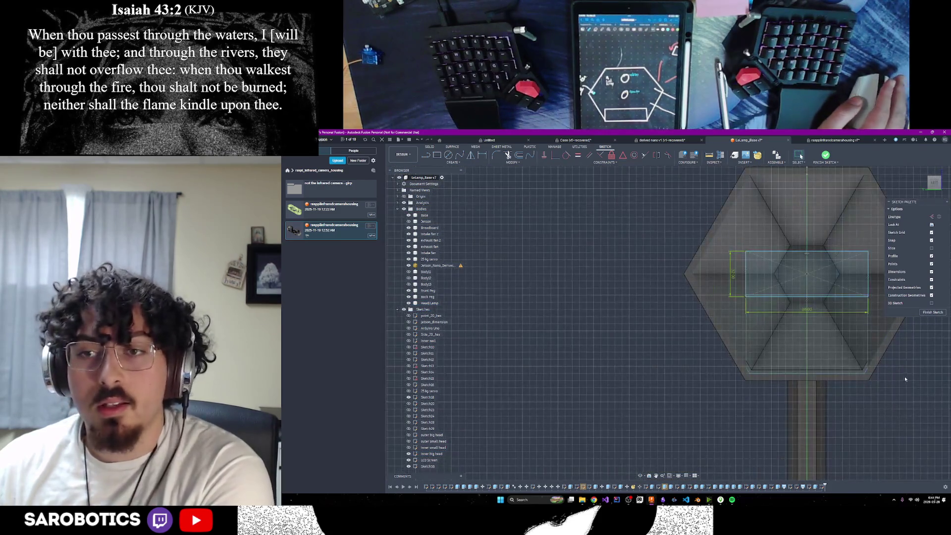
pyautogui.moveTo(904, 376); pyautogui.dragTo(852, 401, button='middle')
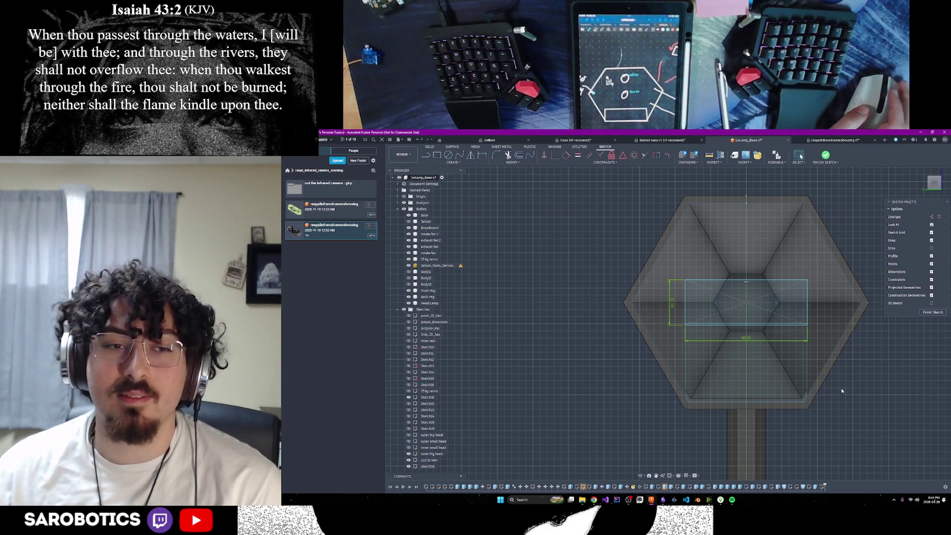
pyautogui.scroll(1, 855, 393)
pyautogui.scroll(-2, 847, 386)
pyautogui.scroll(2, 768, 323)
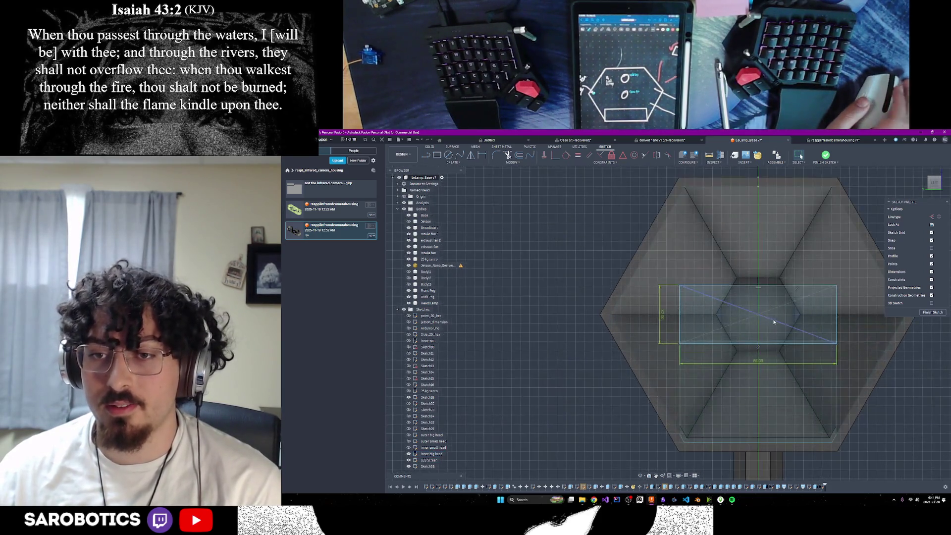
pyautogui.scroll(1, 767, 323)
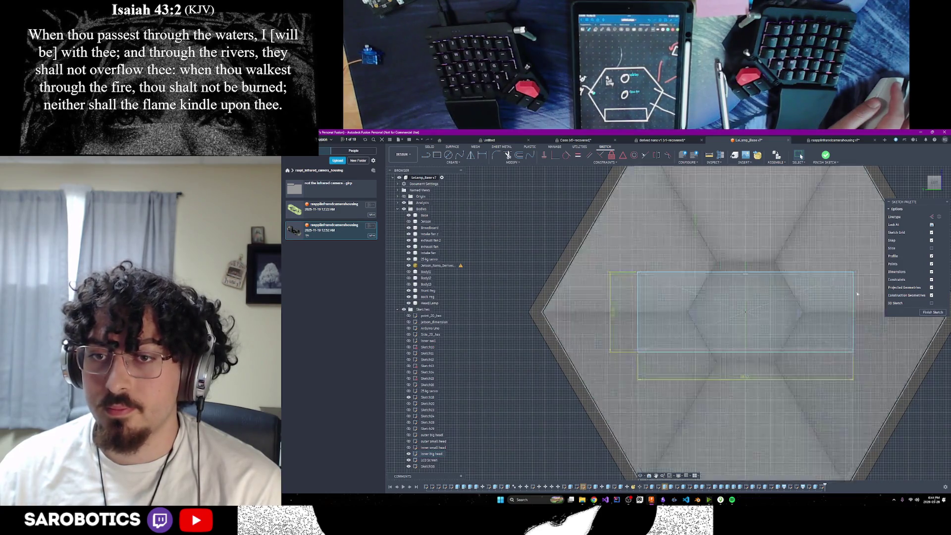
# Step: Finish the sketch, measure the spacing between sketch lines, then reopen the camera rectangle sketch
pyautogui.click(932, 311)
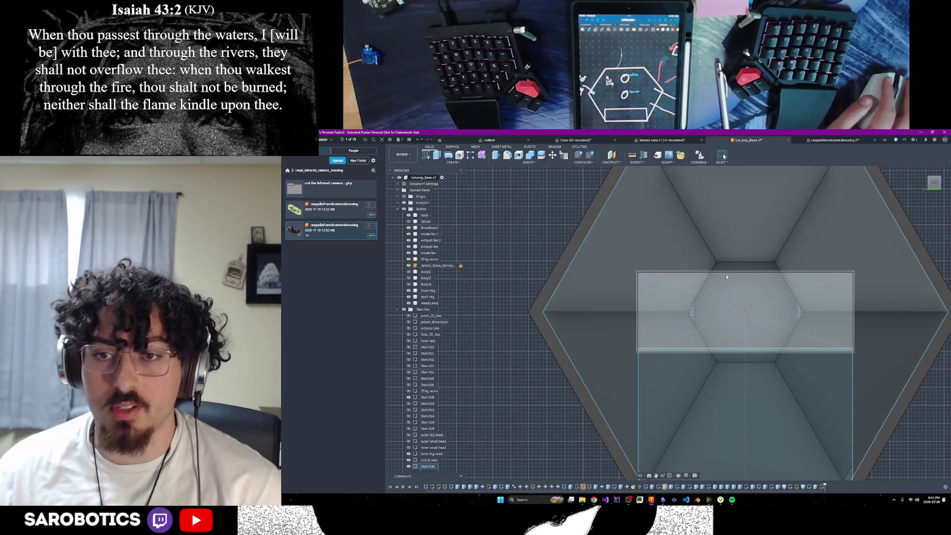
pyautogui.scroll(2, 687, 352)
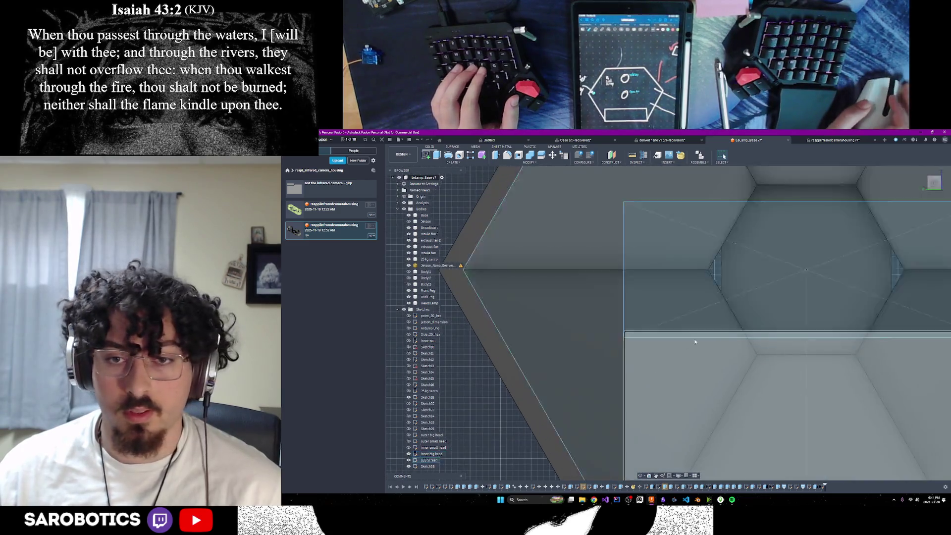
pyautogui.press('i')
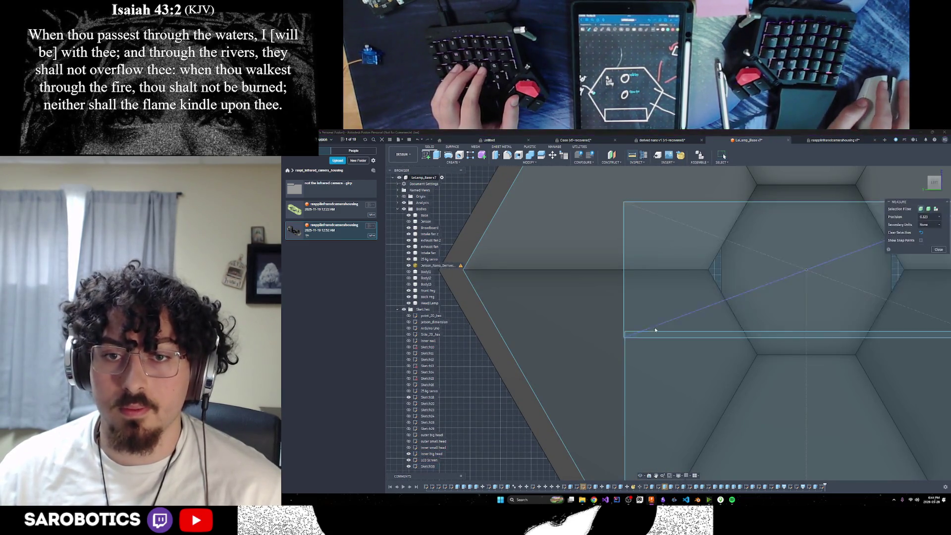
pyautogui.click(655, 331)
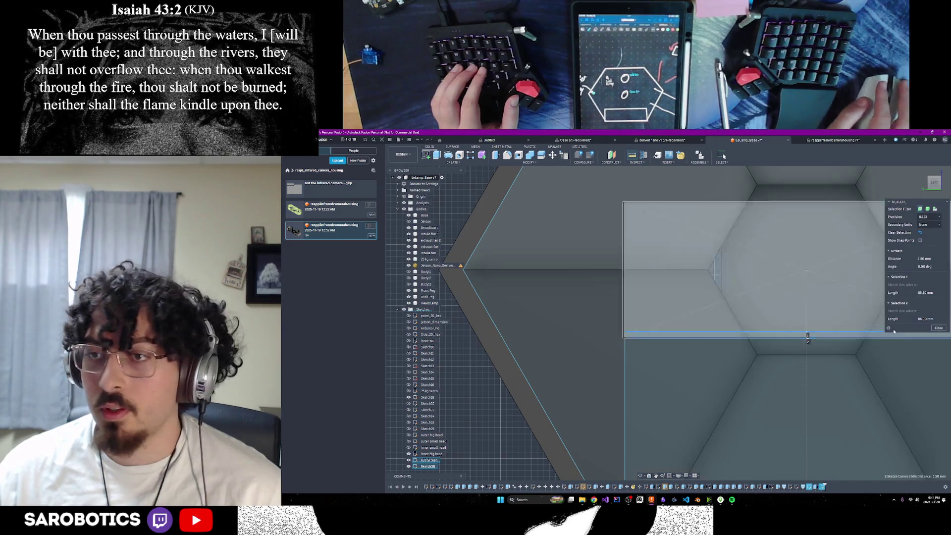
pyautogui.click(938, 327)
pyautogui.scroll(-2, 743, 312)
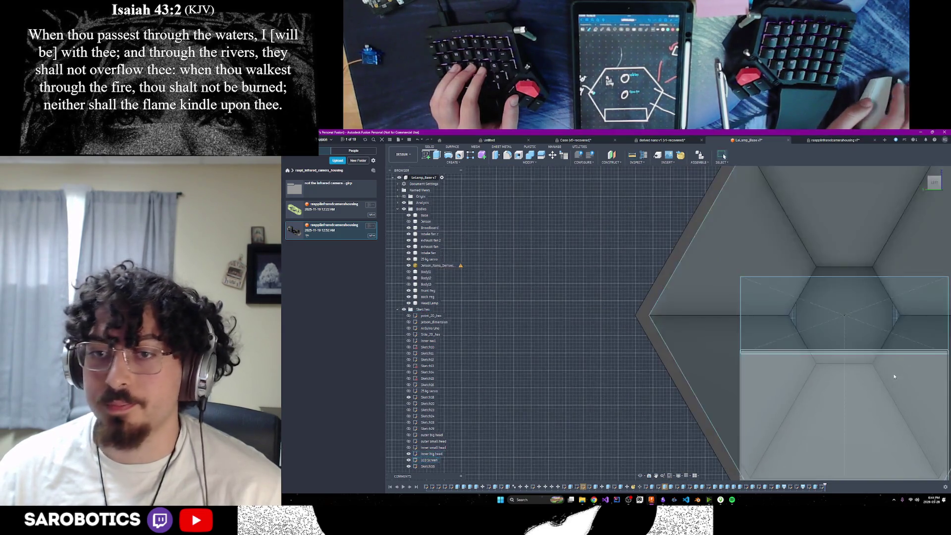
pyautogui.scroll(-2, 552, 254)
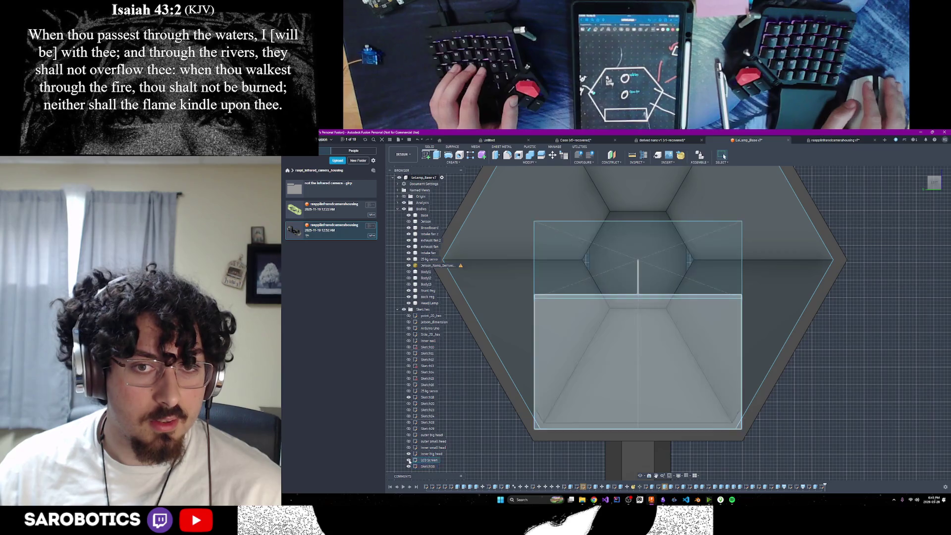
pyautogui.doubleClick(424, 466)
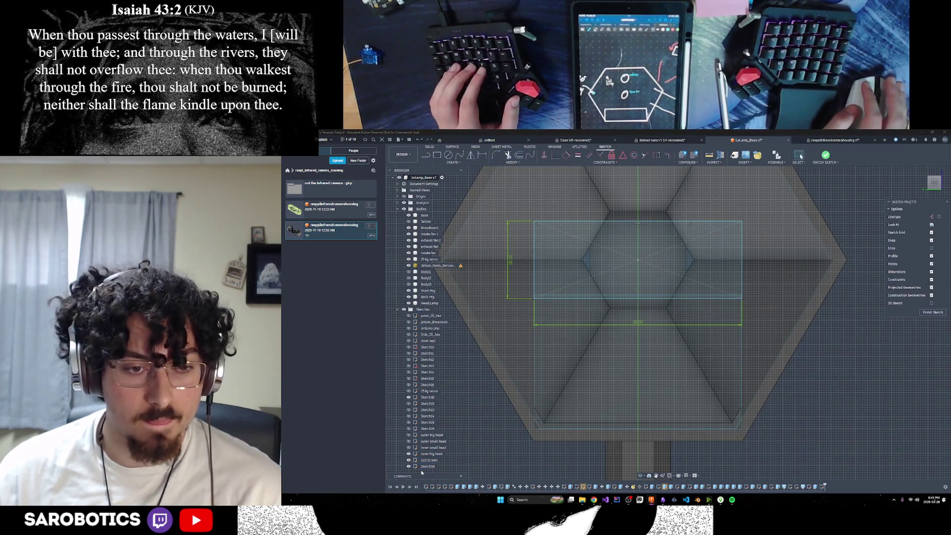
# Step: Rename the camera rectangle sketch to focus_right_cam and finish editing it
pyautogui.click(427, 467)
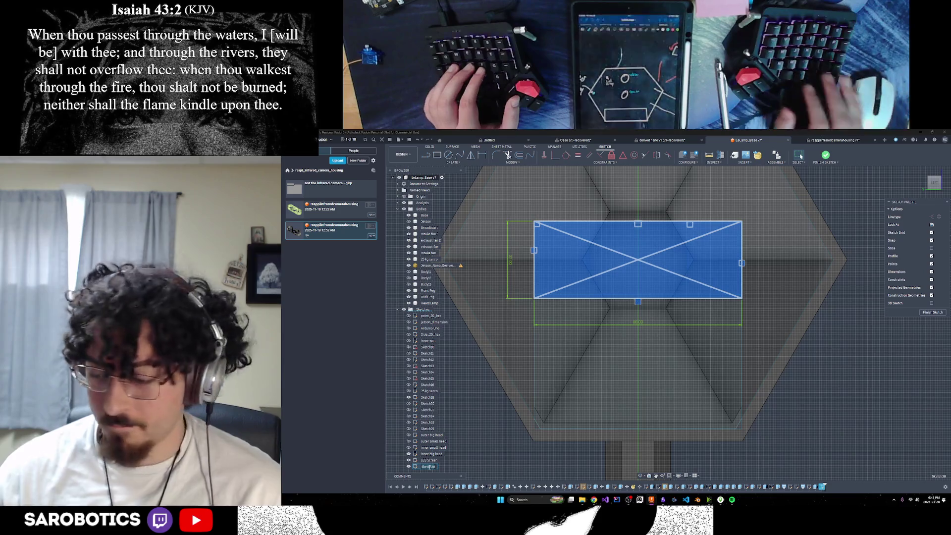
pyautogui.write('camer')
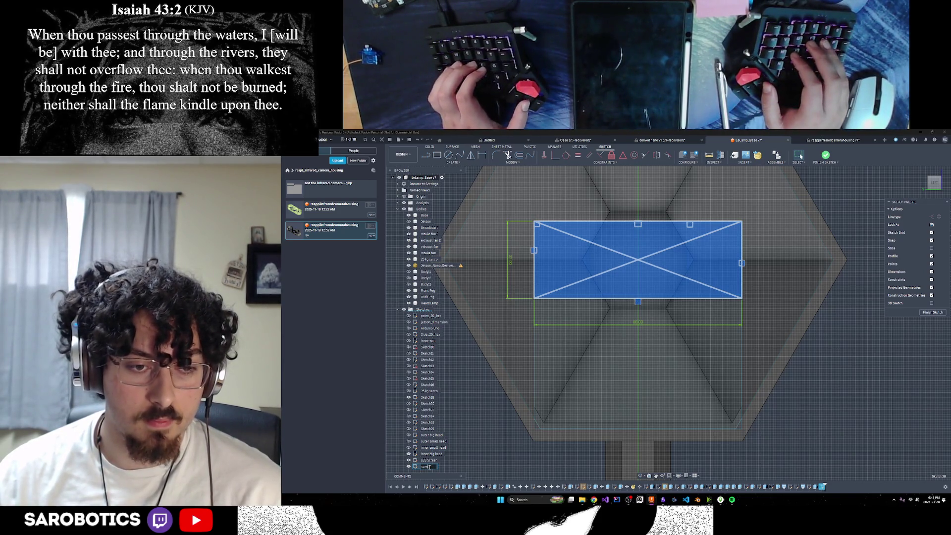
pyautogui.write('a right')
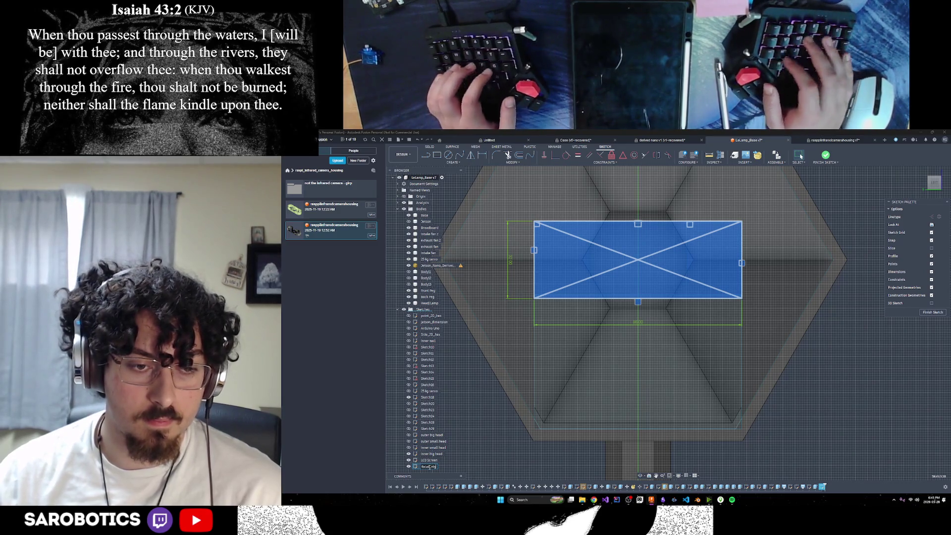
pyautogui.write('_cam')
pyautogui.press('Return')
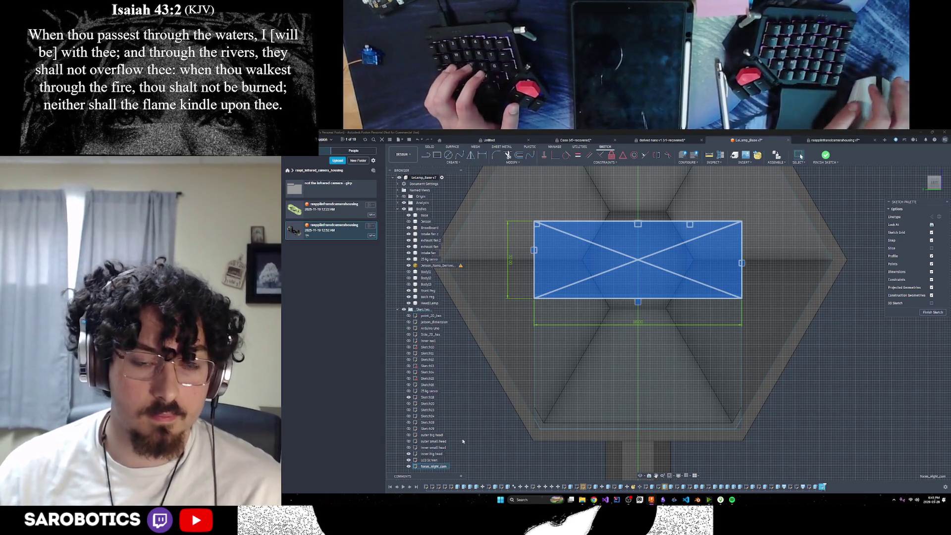
pyautogui.click(649, 293)
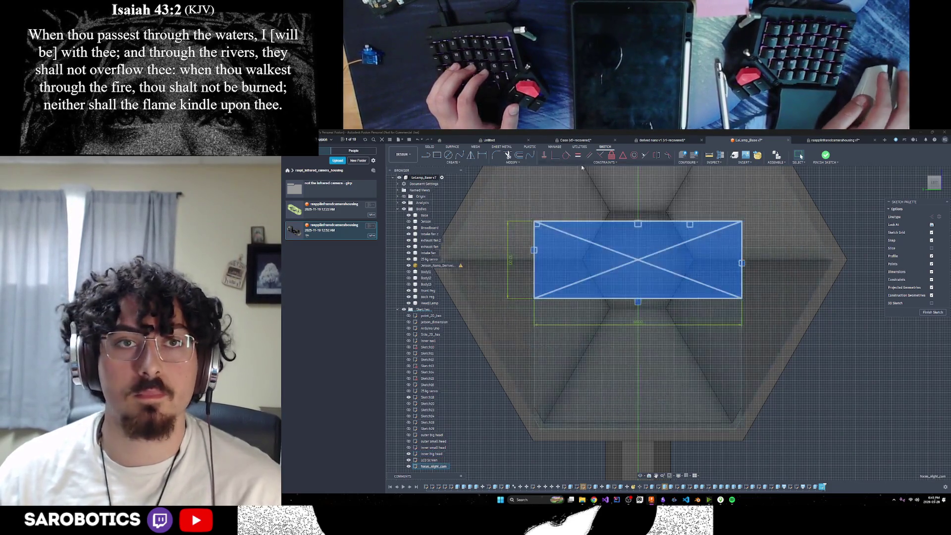
pyautogui.click(887, 340)
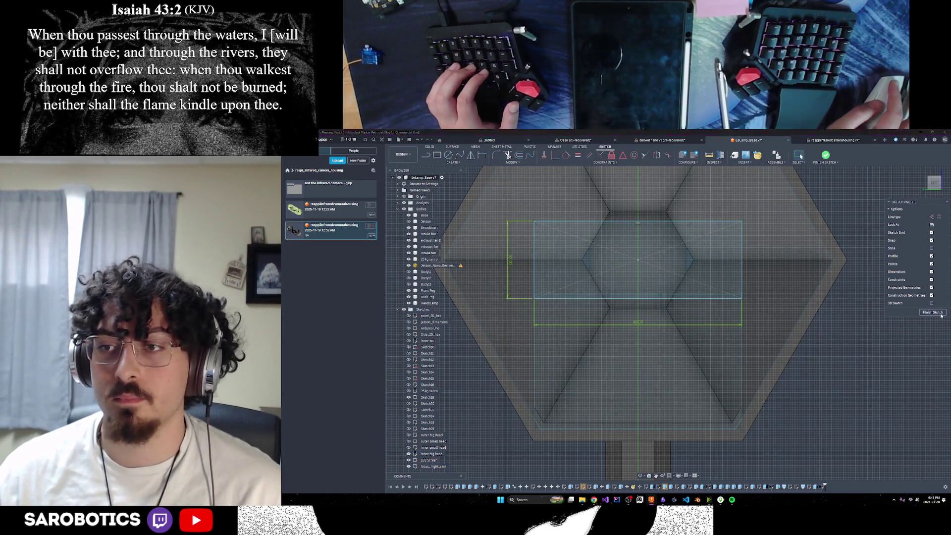
pyautogui.click(825, 155)
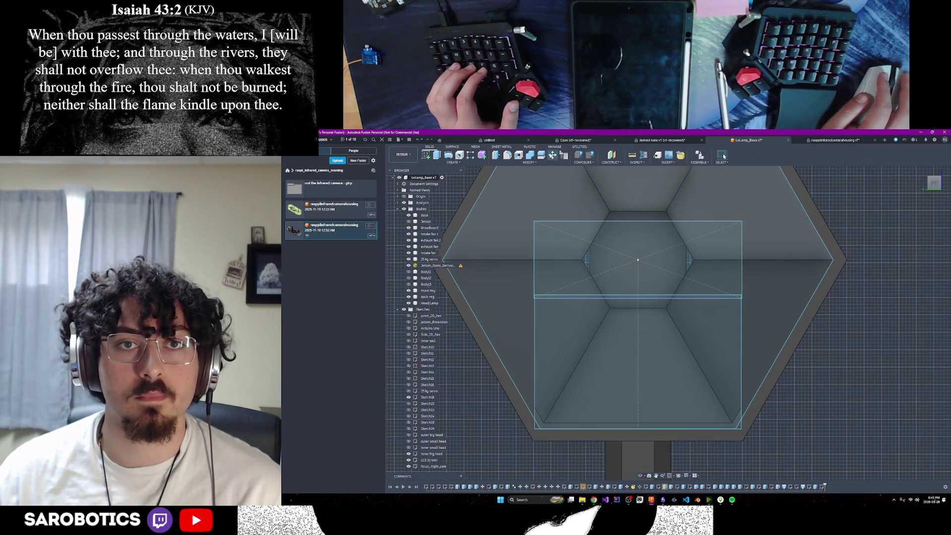
pyautogui.press('m')
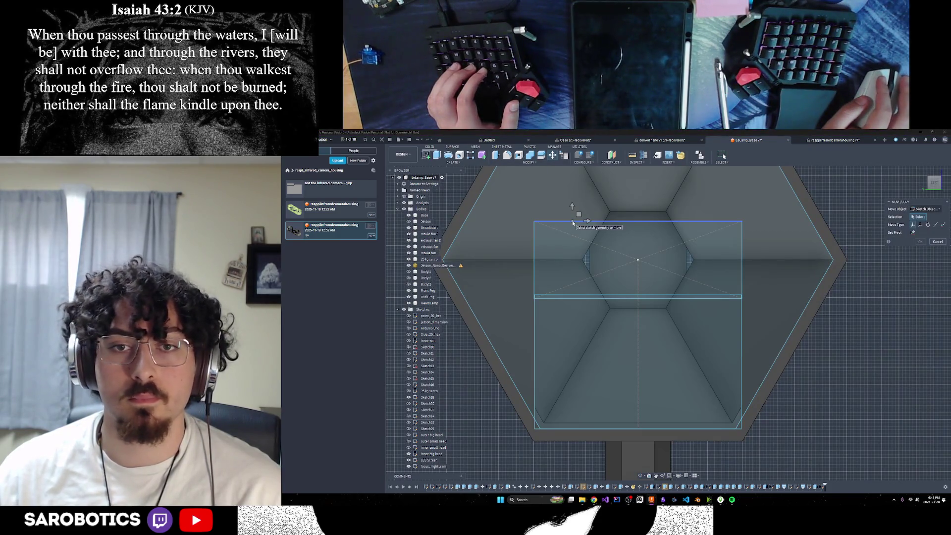
pyautogui.click(573, 222)
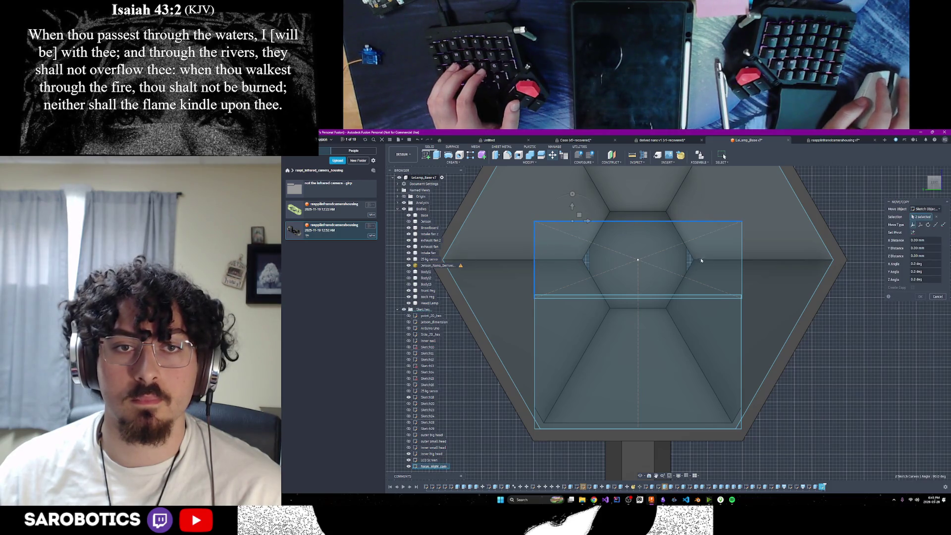
pyautogui.click(717, 298)
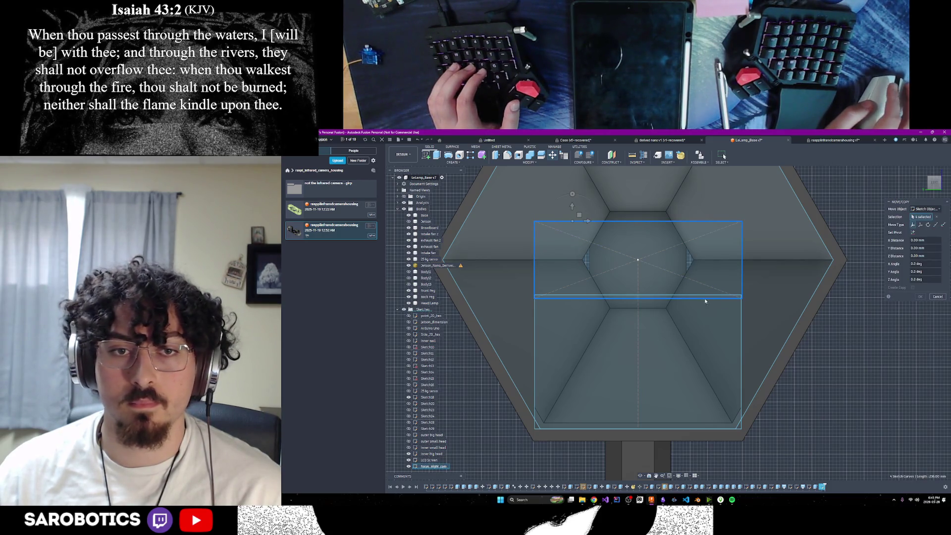
pyautogui.moveTo(572, 209); pyautogui.dragTo(572, 205)
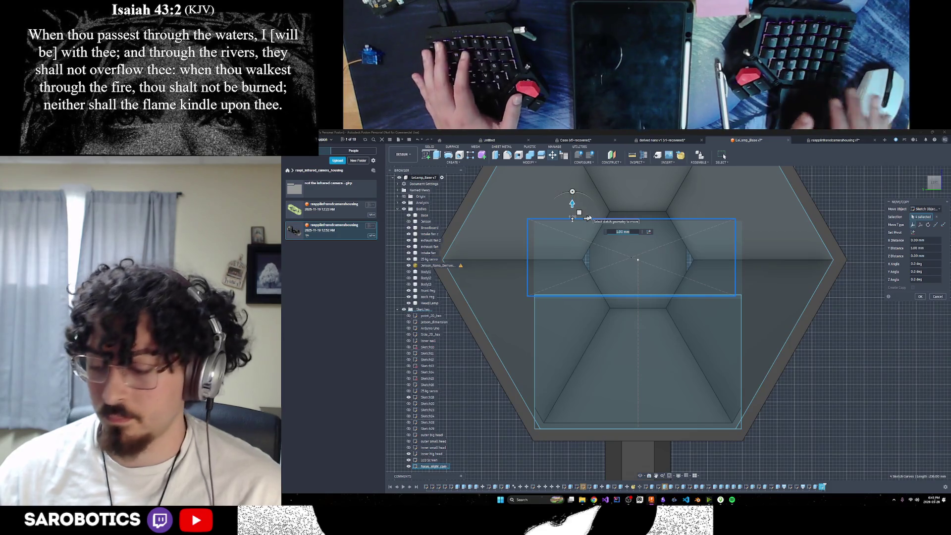
pyautogui.write('1.5')
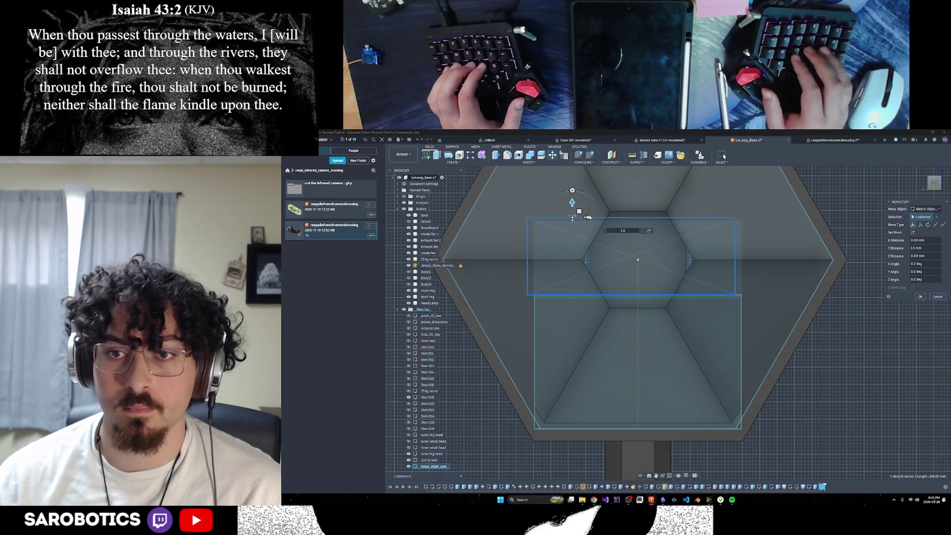
pyautogui.press('Return')
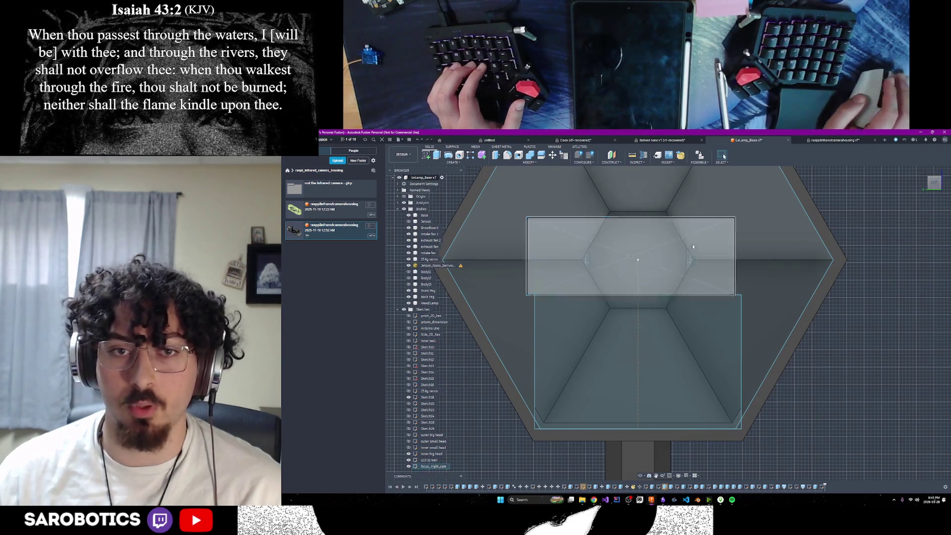
pyautogui.hotkey('ctrl', 'z')
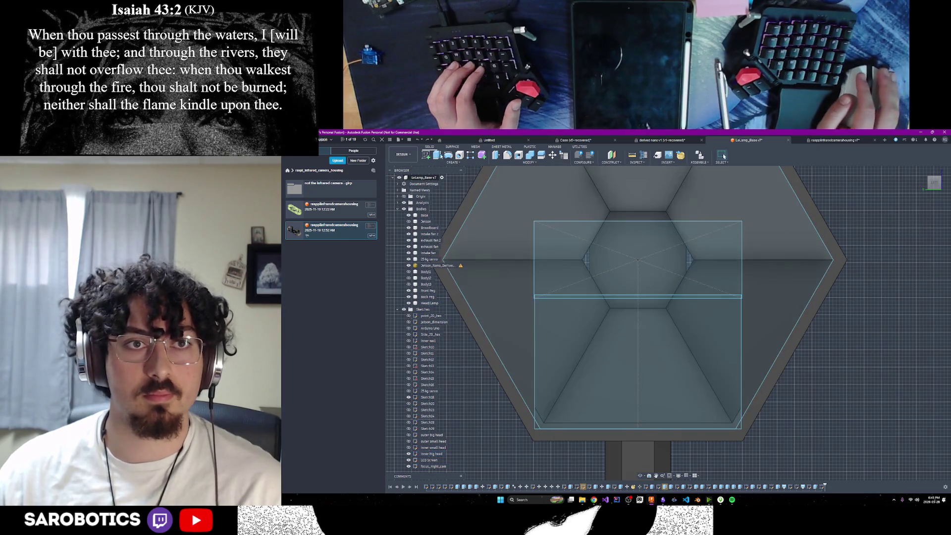
pyautogui.press('e')
pyautogui.click(937, 260)
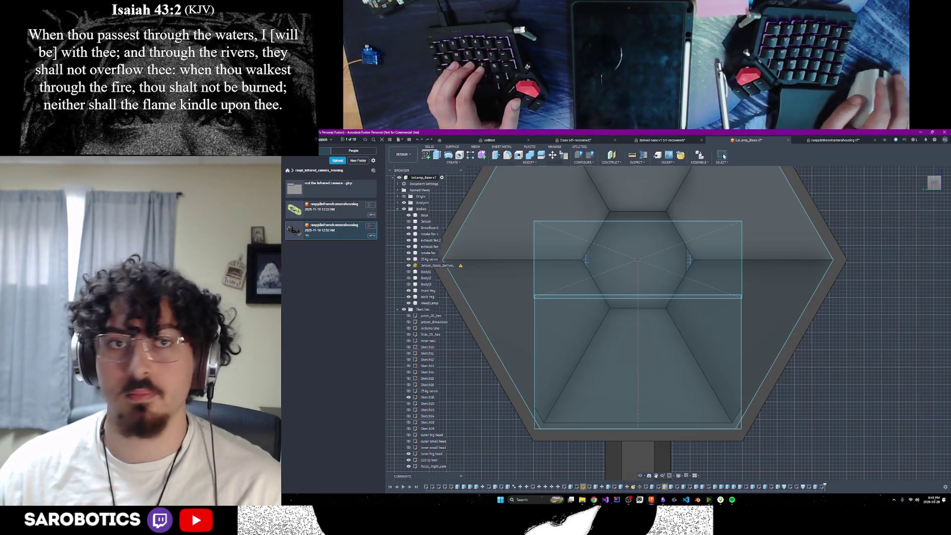
# Step: Move the upper camera rectangle 1.5 mm vertically with Move/Copy
pyautogui.click(551, 155)
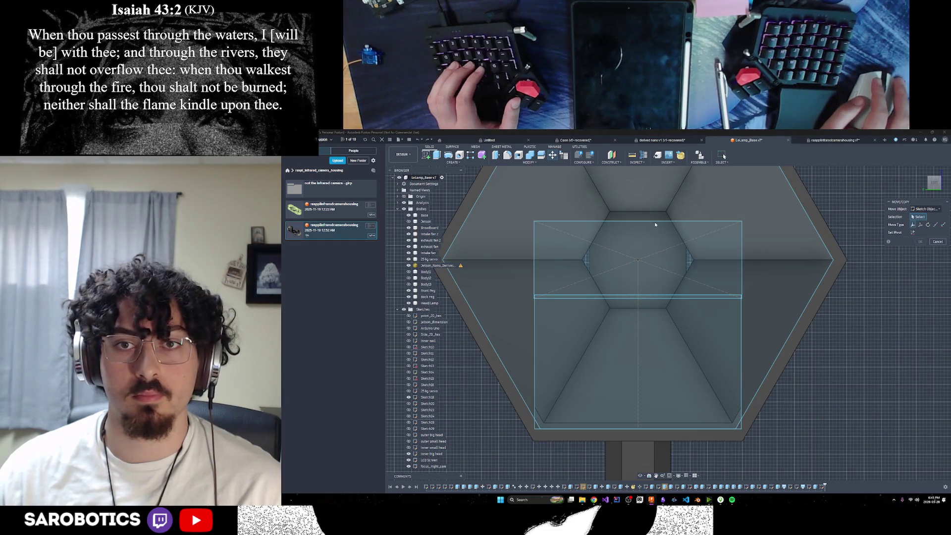
pyautogui.click(653, 220)
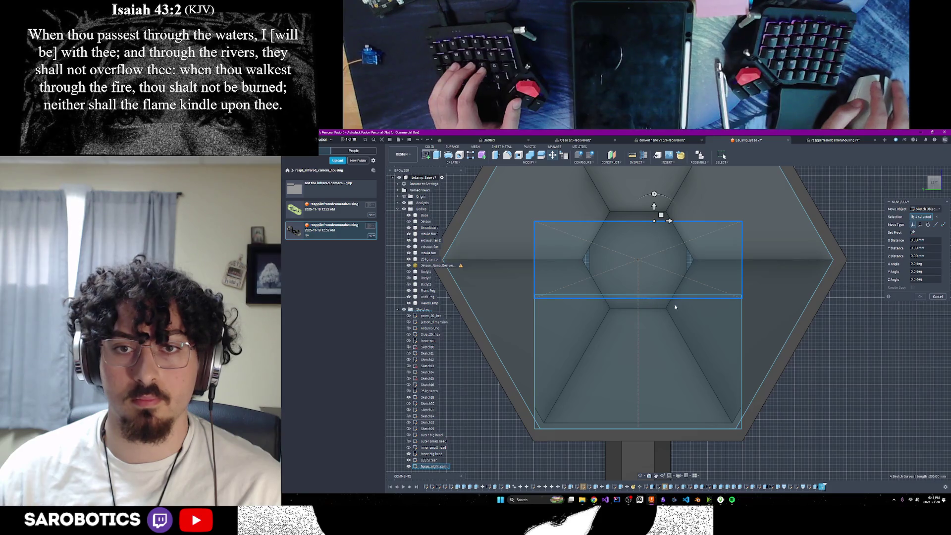
pyautogui.click(654, 206)
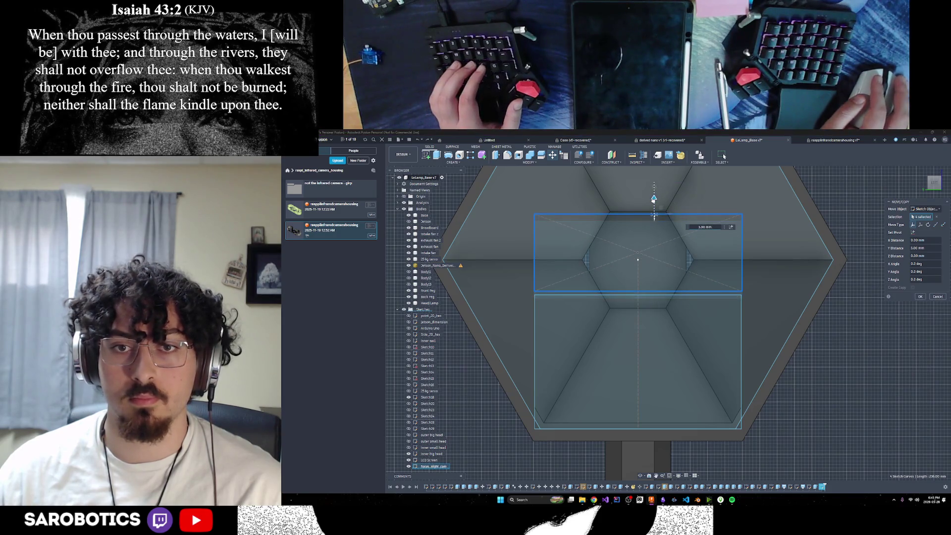
pyautogui.write('-10')
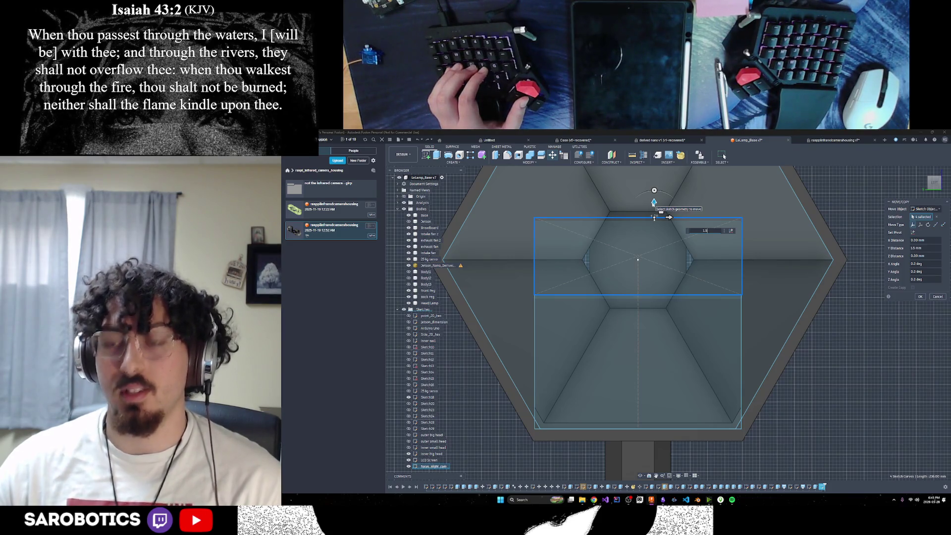
pyautogui.press('Return')
pyautogui.scroll(-3, 645, 224)
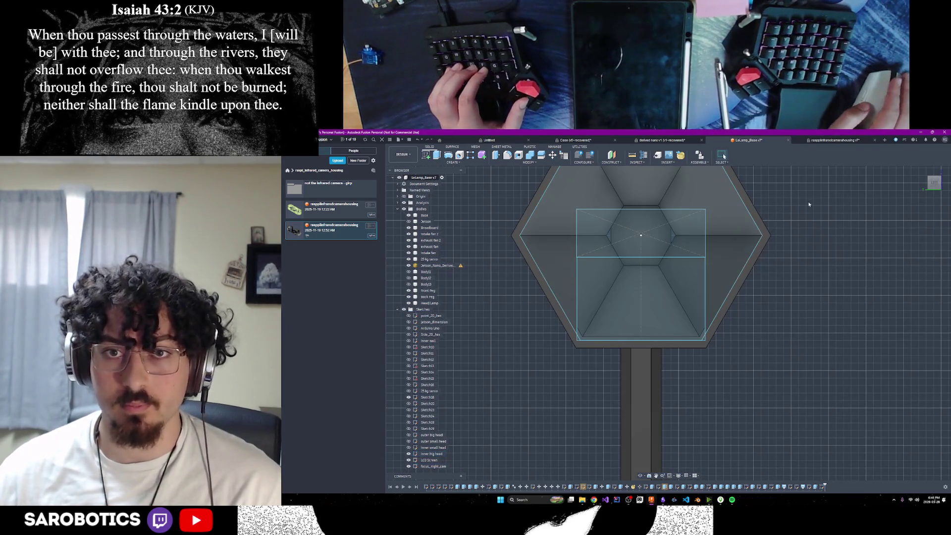
pyautogui.scroll(-2, 648, 287)
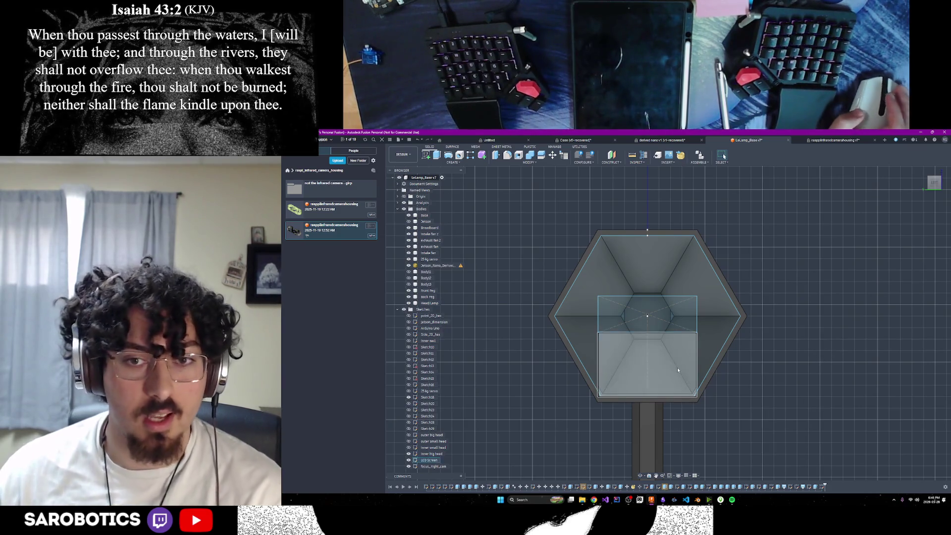
pyautogui.scroll(3, 626, 276)
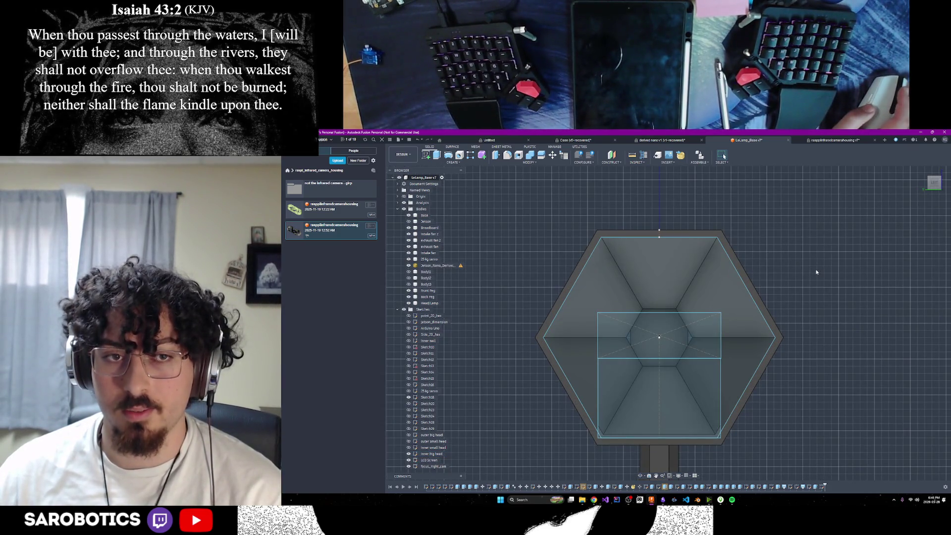
pyautogui.scroll(1, 816, 270)
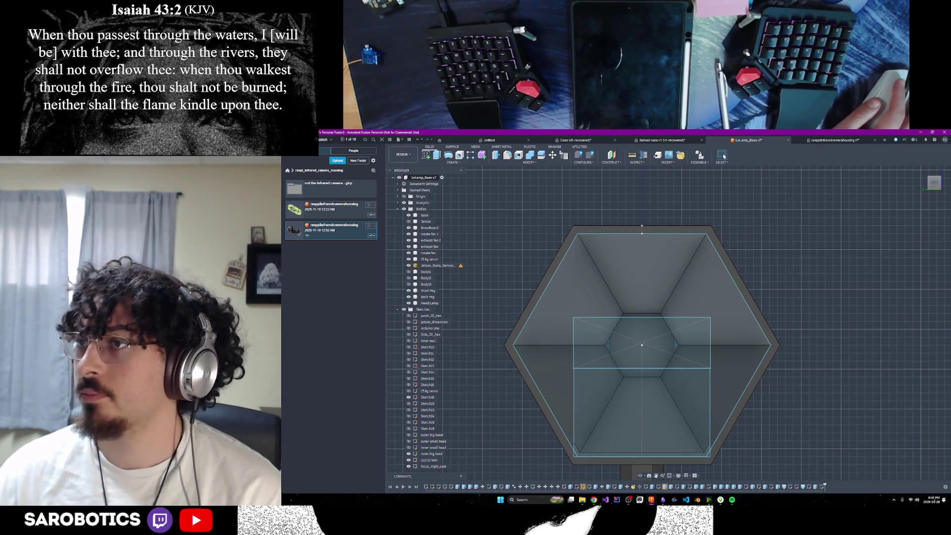
pyautogui.scroll(1, 721, 307)
pyautogui.scroll(-3, 687, 283)
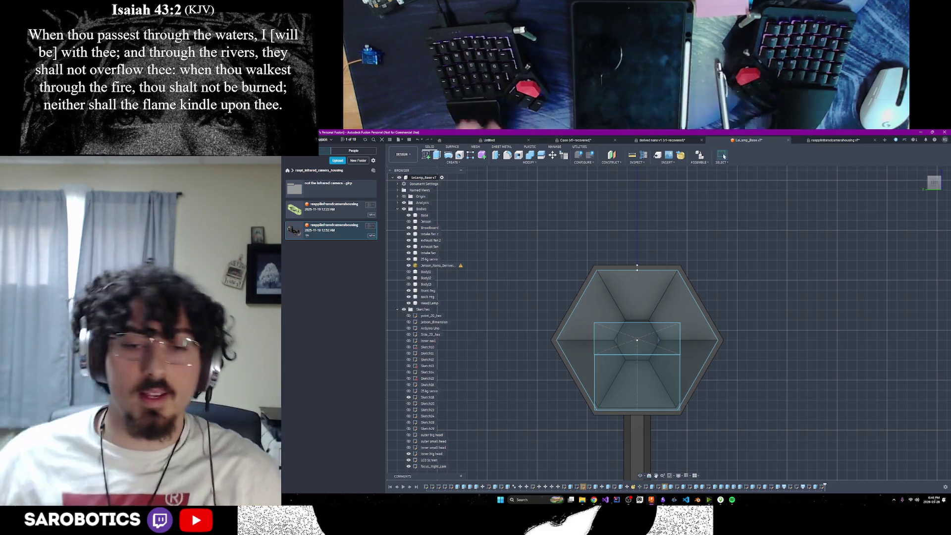
pyautogui.moveTo(593, 500)
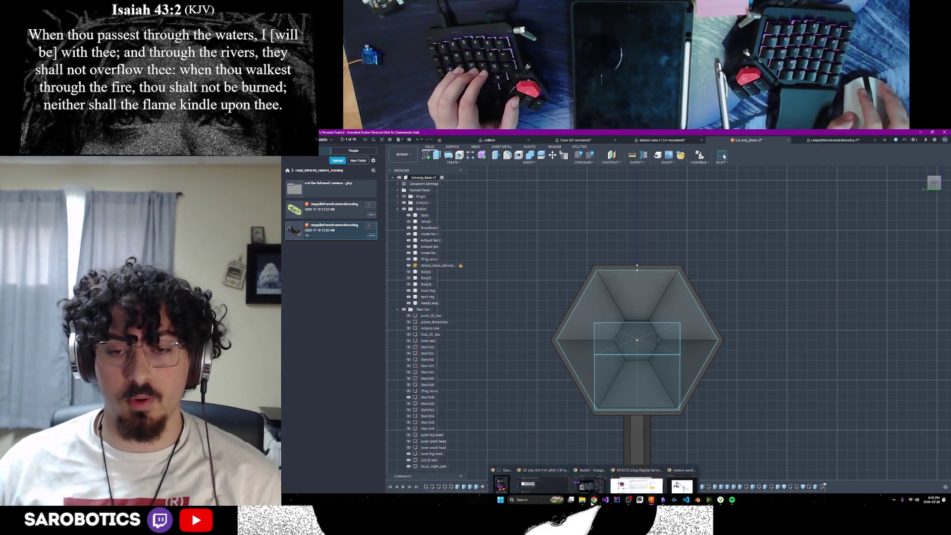
pyautogui.click(636, 487)
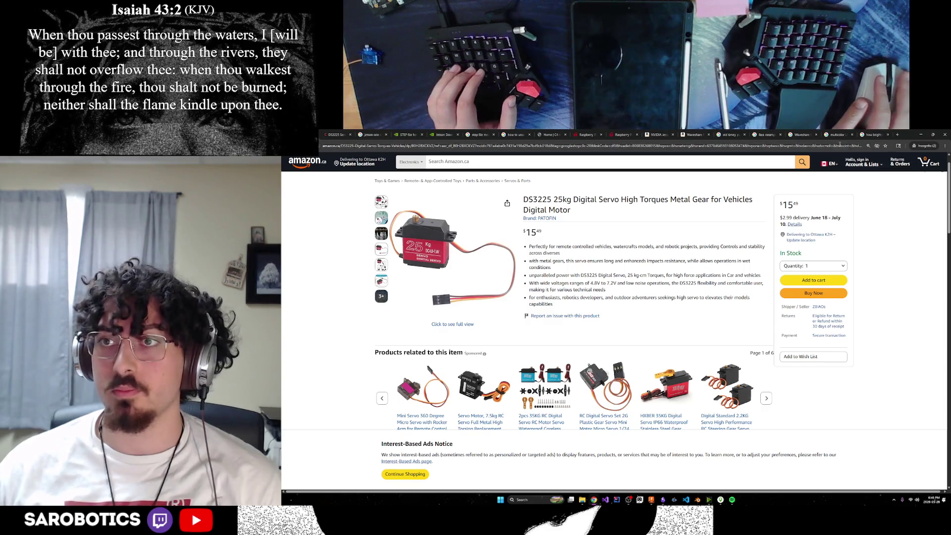
# Step: Search Amazon for 'night vision raspi camera' and browse the results
pyautogui.click(702, 162)
pyautogui.write('night vision pi')
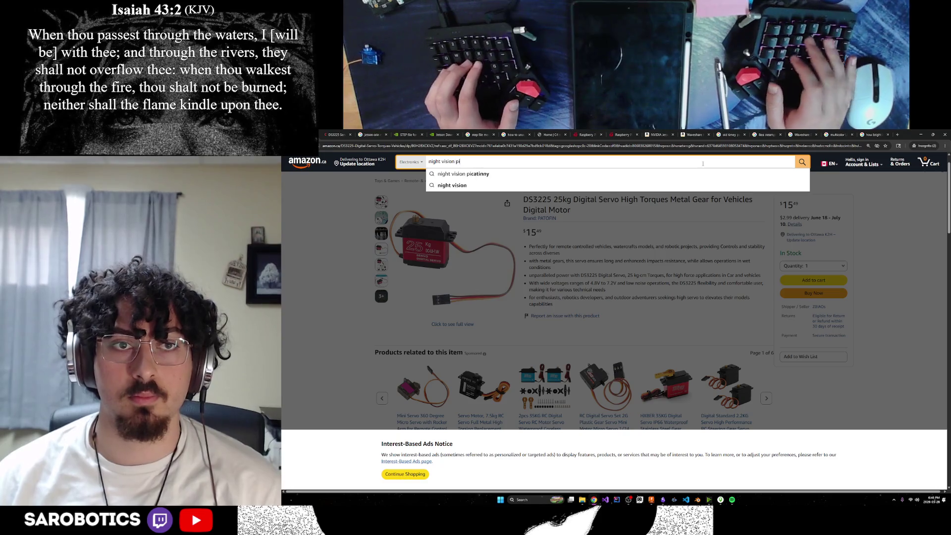
pyautogui.press('BackSpace')
pyautogui.press('BackSpace')
pyautogui.write('raspi camera')
pyautogui.press('Return')
pyautogui.scroll(-5, 614, 292)
pyautogui.scroll(-3, 613, 291)
pyautogui.scroll(-3, 615, 293)
pyautogui.scroll(-3, 614, 293)
pyautogui.scroll(-3, 615, 292)
pyautogui.scroll(-3, 615, 293)
pyautogui.scroll(-3, 614, 292)
pyautogui.scroll(-3, 615, 292)
pyautogui.scroll(-3, 615, 292)
pyautogui.scroll(-2, 614, 292)
pyautogui.scroll(3, 614, 291)
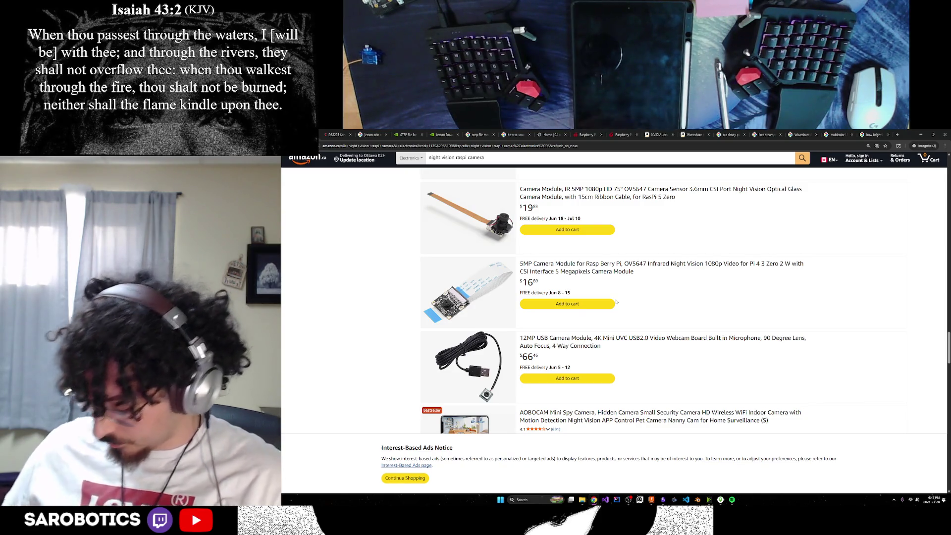
# Step: Search 'infrared night vision camera module' and open the 5MP OV5647 IR listing
pyautogui.click(589, 159)
pyautogui.hotkey('ctrl', 'a')
pyautogui.write('infr')
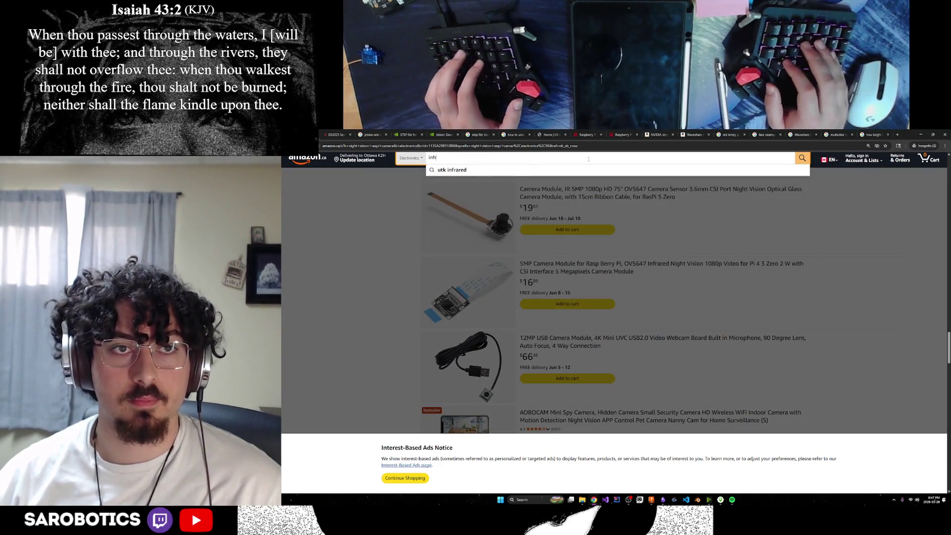
pyautogui.write('ared night vision camaera module')
pyautogui.press('Return')
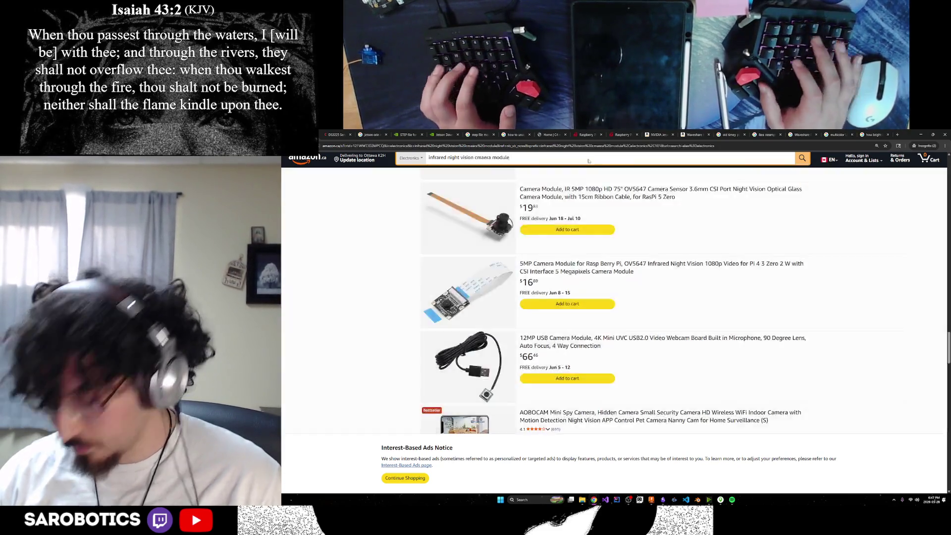
pyautogui.scroll(-3, 591, 369)
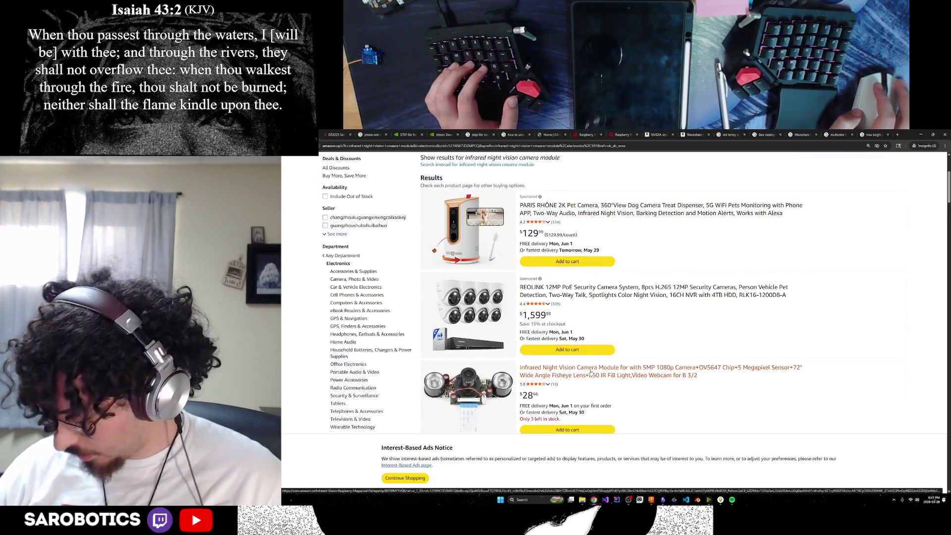
pyautogui.click(582, 373)
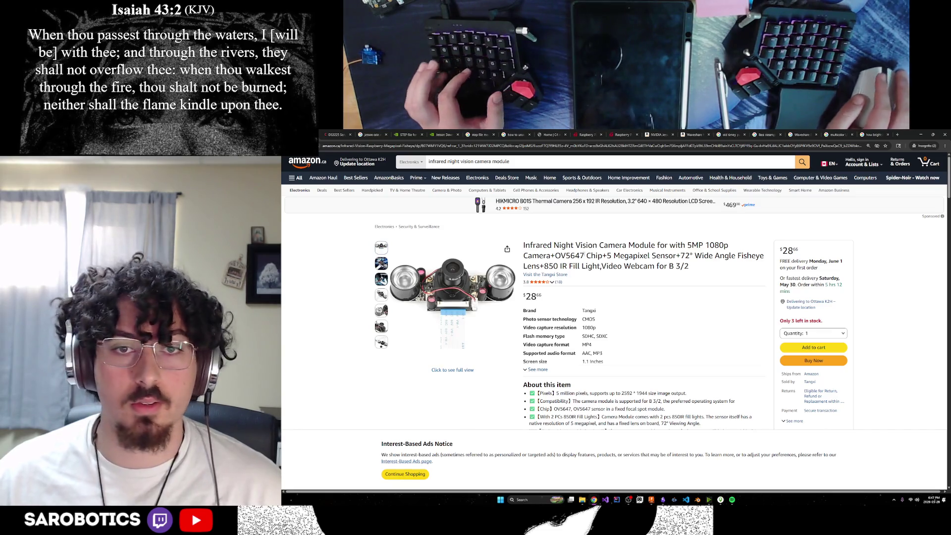
# Step: Select the camera's full product title and switch to another Chrome window
pyautogui.moveTo(552, 246); pyautogui.dragTo(690, 266)
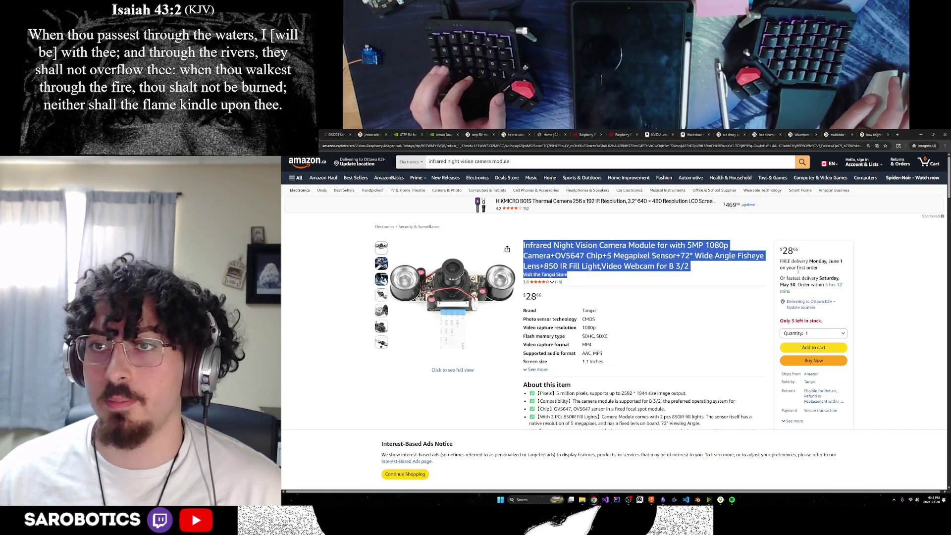
pyautogui.click(593, 499)
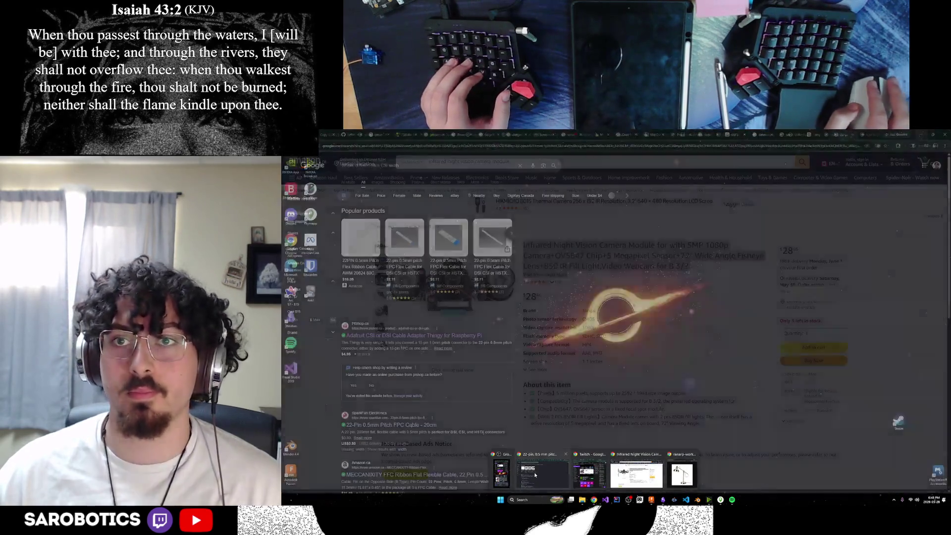
pyautogui.click(531, 475)
# Step: In a new ChatGPT chat, paste the listing and ask if it reads close screen and paper text for a CV LLM
pyautogui.click(815, 134)
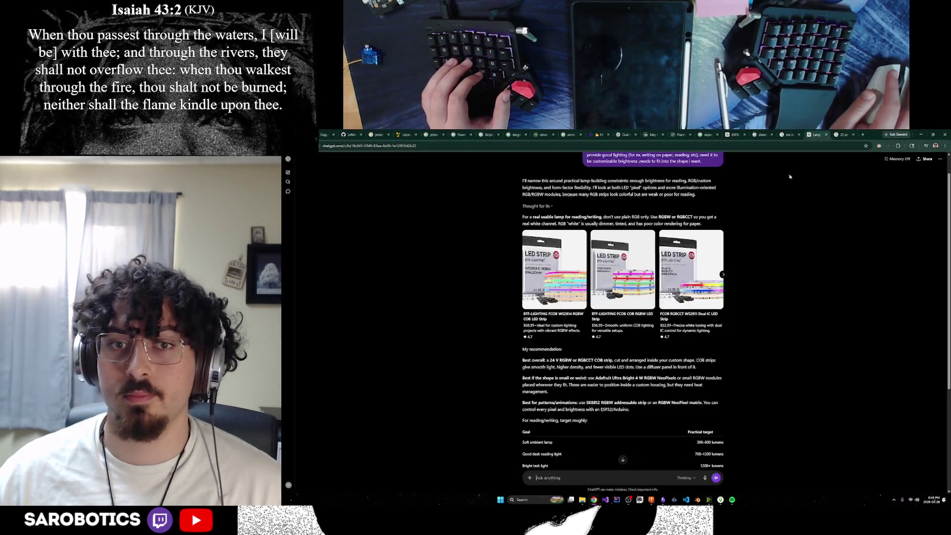
pyautogui.scroll(-3, 584, 455)
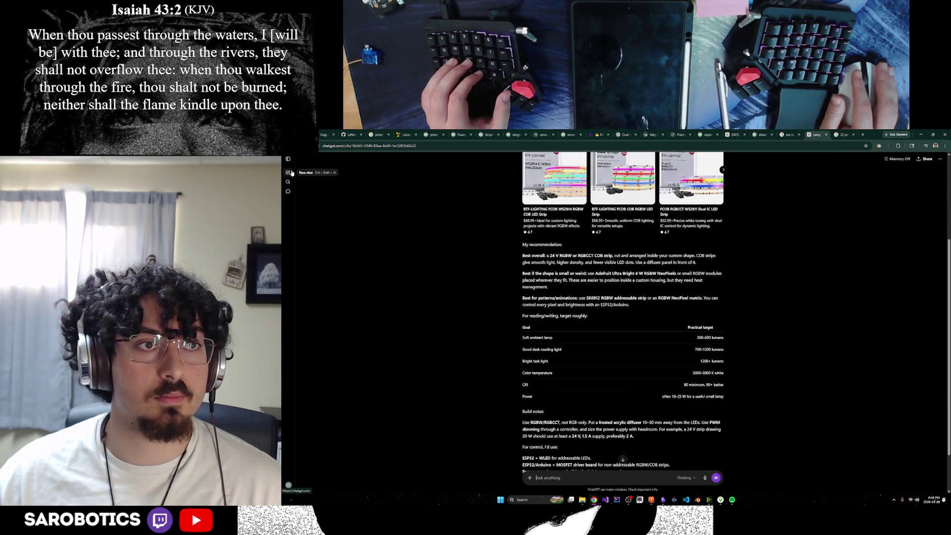
pyautogui.click(288, 173)
pyautogui.hotkey('ctrl', 'v')
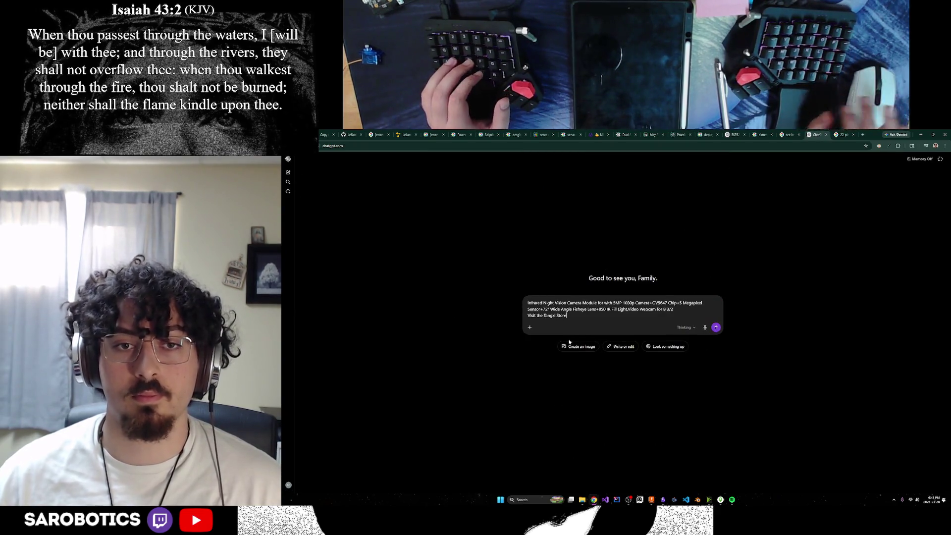
pyautogui.hotkey('shift', 'Return')
pyautogui.hotkey('shift', 'Return')
pyautogui.write('-- do you think')
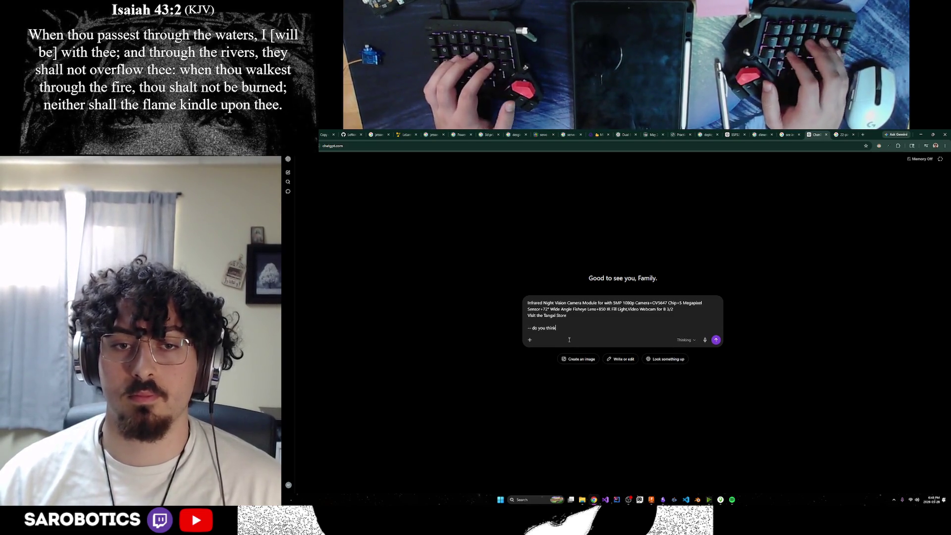
pyautogui.hotkey('ctrl', 'BackSpace')
pyautogui.hotkey('ctrl', 'BackSpace')
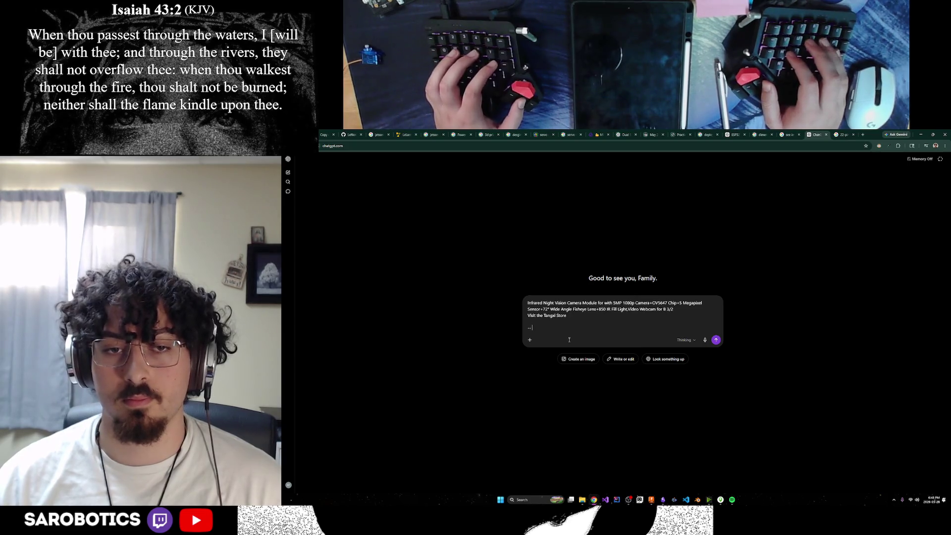
pyautogui.write(' would this camera')
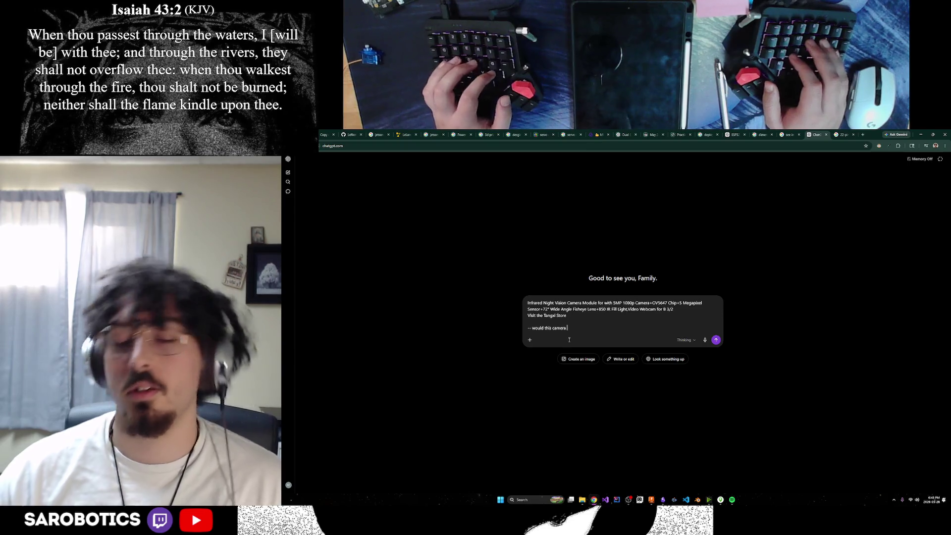
pyautogui.write(' be appro')
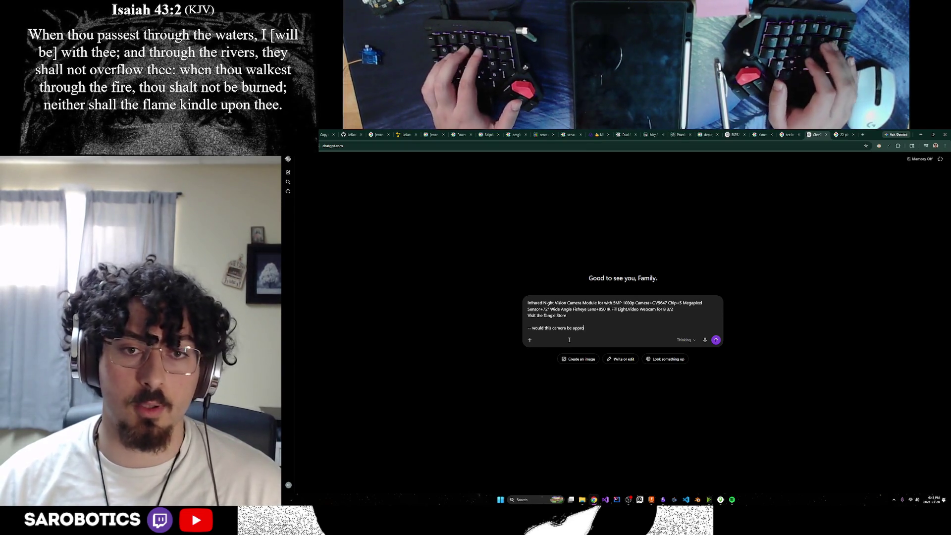
pyautogui.write('priate for show')
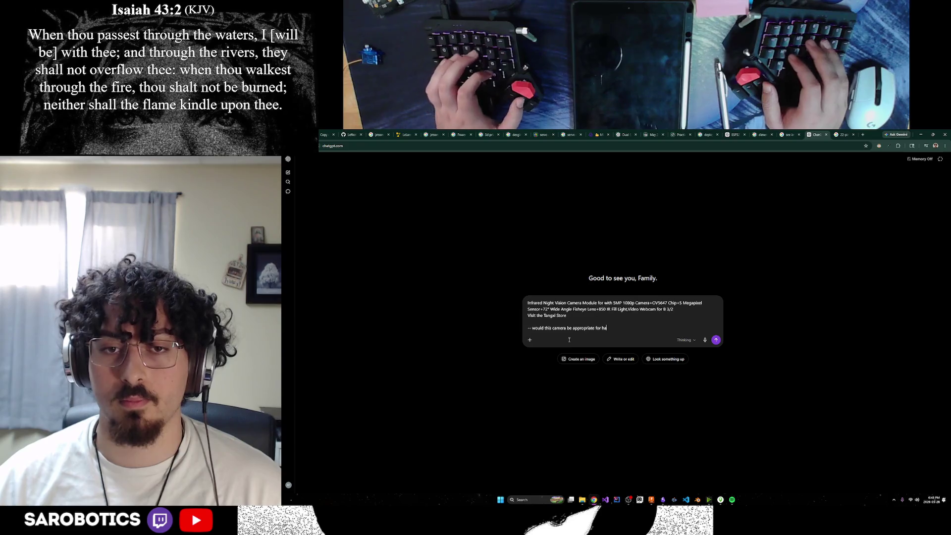
pyautogui.write('ing cle')
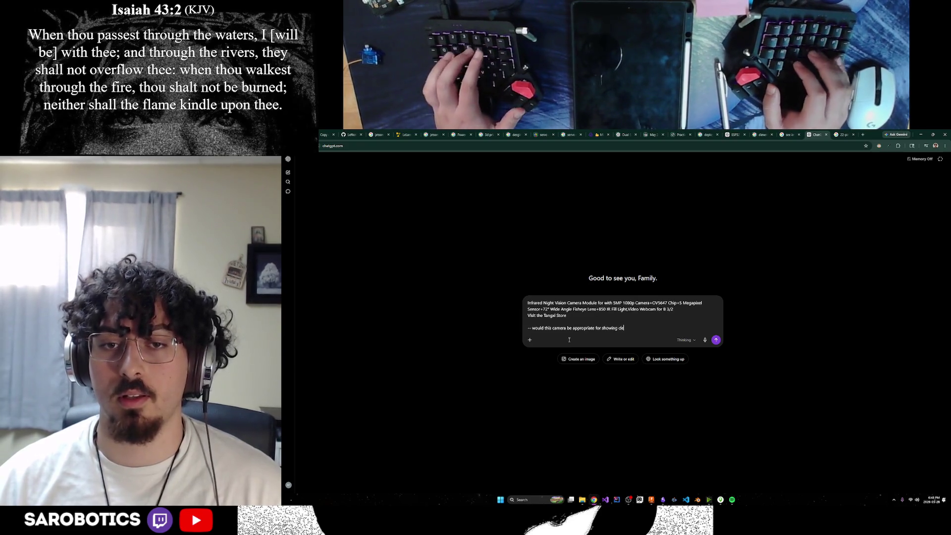
pyautogui.write('ar text from')
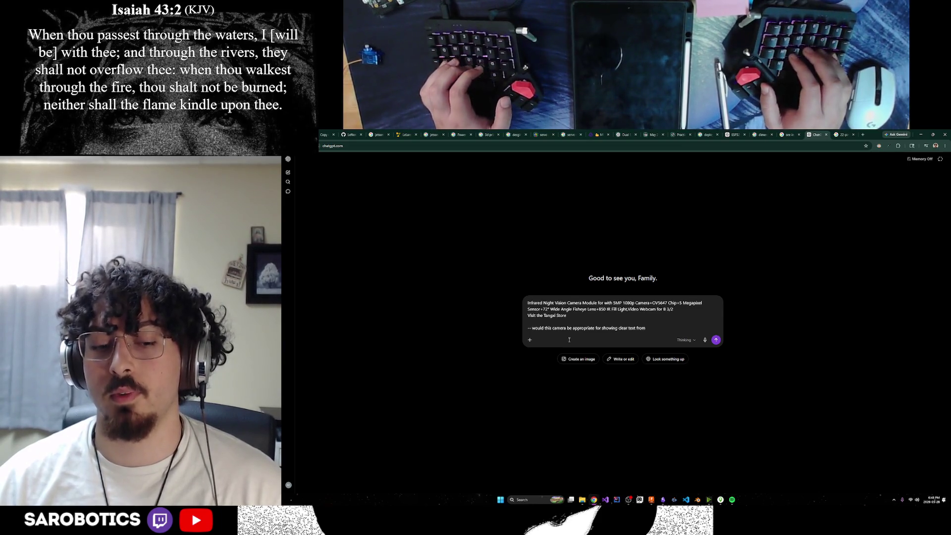
pyautogui.write(' close screens. and paper. - Le would a')
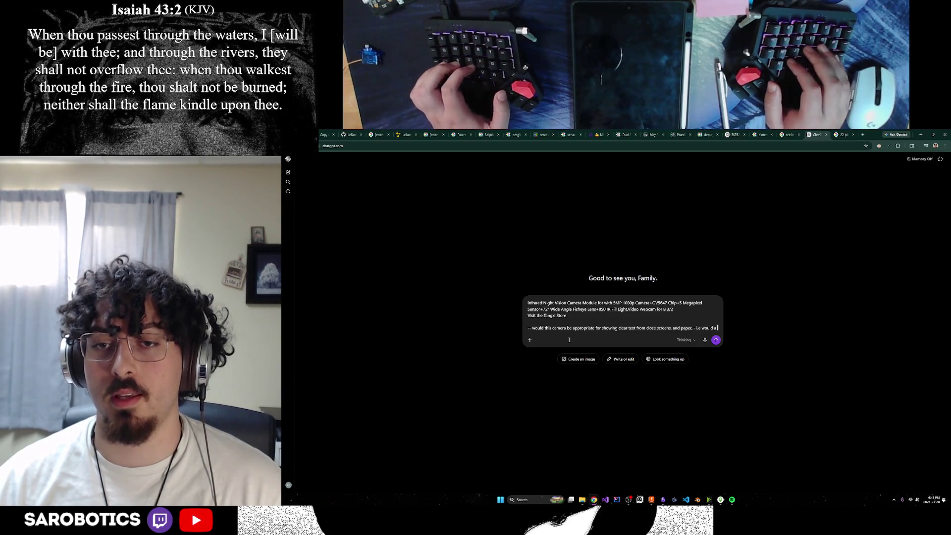
pyautogui.write('cam')
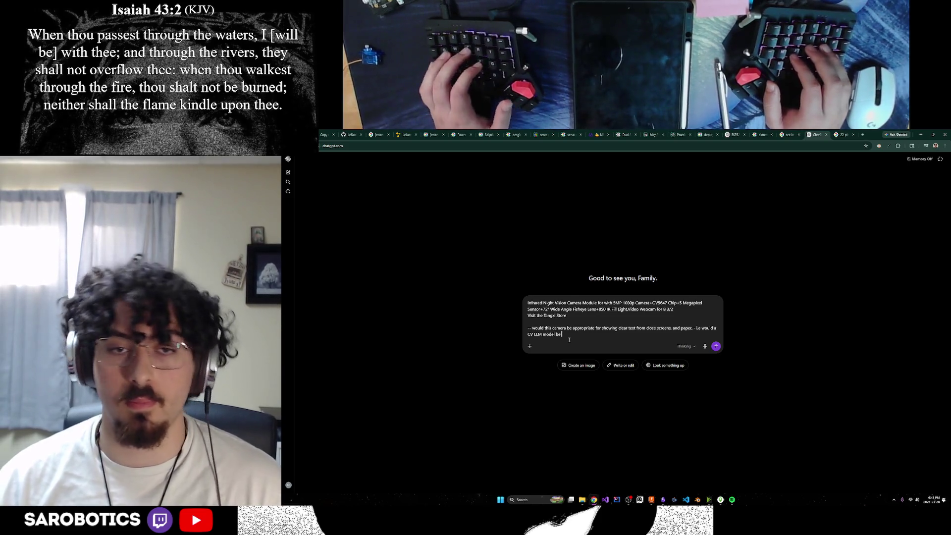
pyautogui.write(' be able to ')
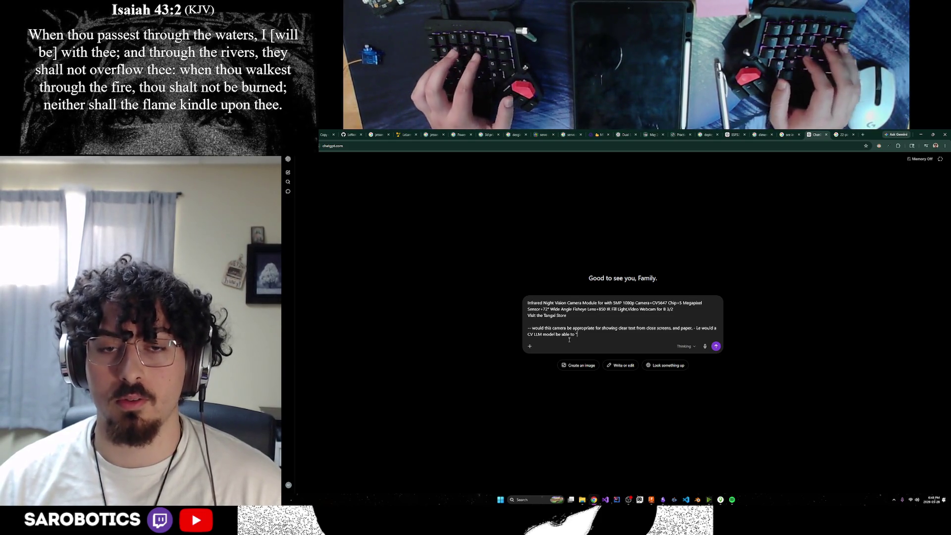
pyautogui.write('"read"from it?')
pyautogui.press('Return')
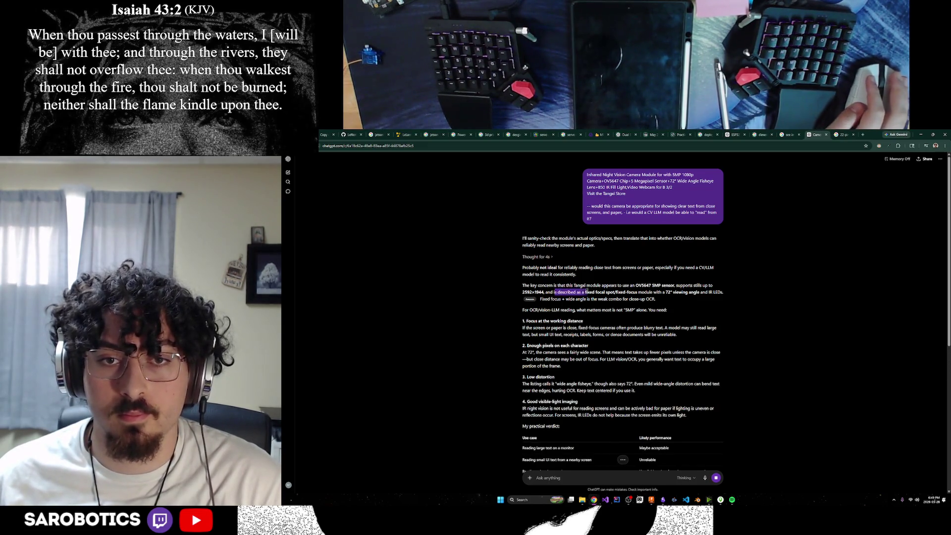
# Step: Read the reply, highlighting the fixed-focus and wide-angle points, down to the verdict table
pyautogui.moveTo(585, 292); pyautogui.dragTo(632, 292)
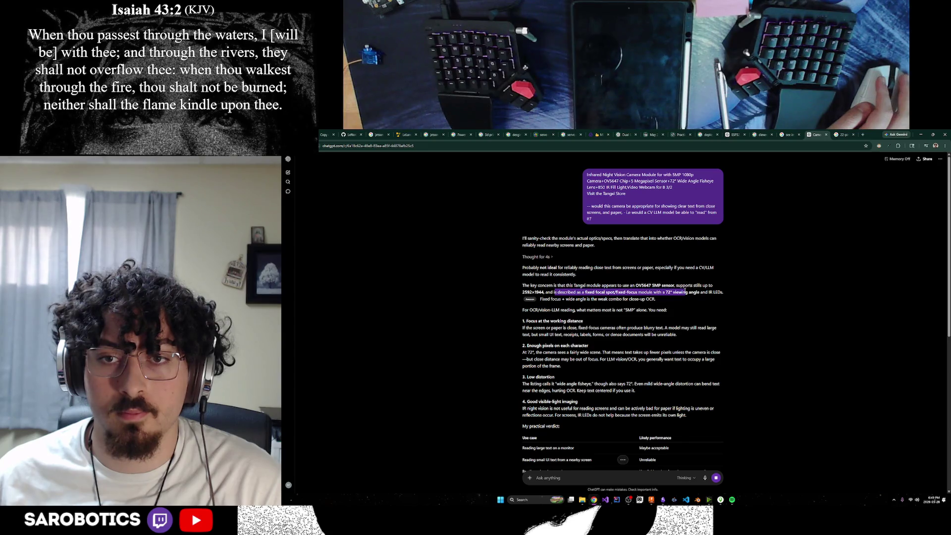
pyautogui.click(637, 300)
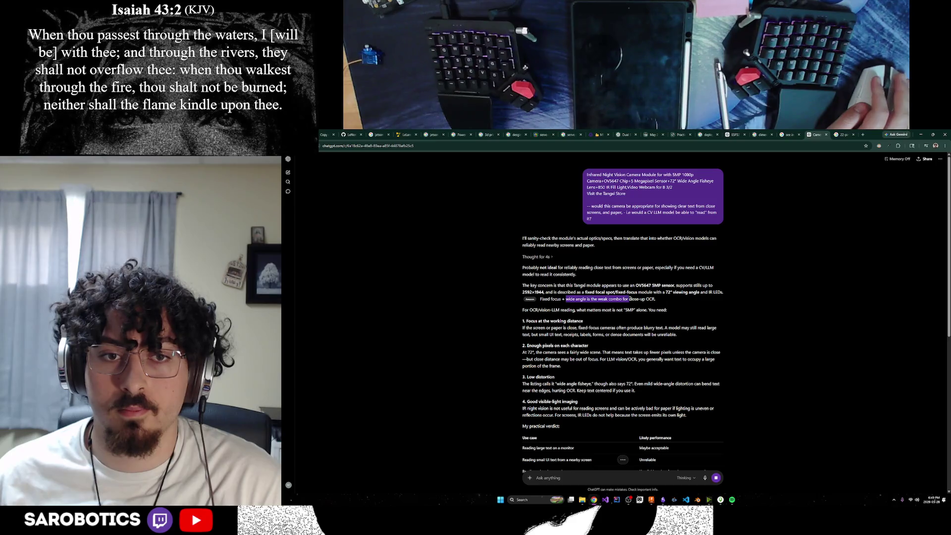
pyautogui.click(601, 311)
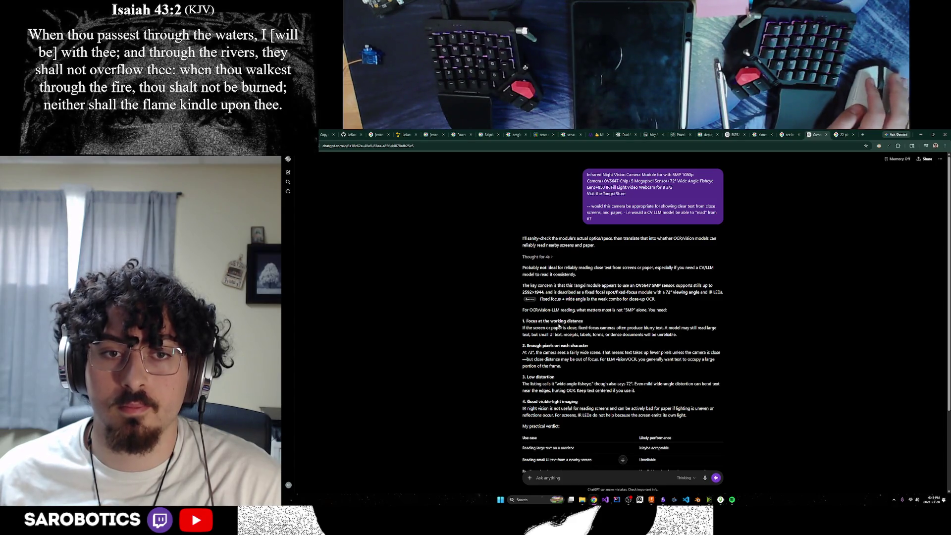
pyautogui.moveTo(540, 327); pyautogui.dragTo(587, 328)
pyautogui.scroll(-1, 590, 327)
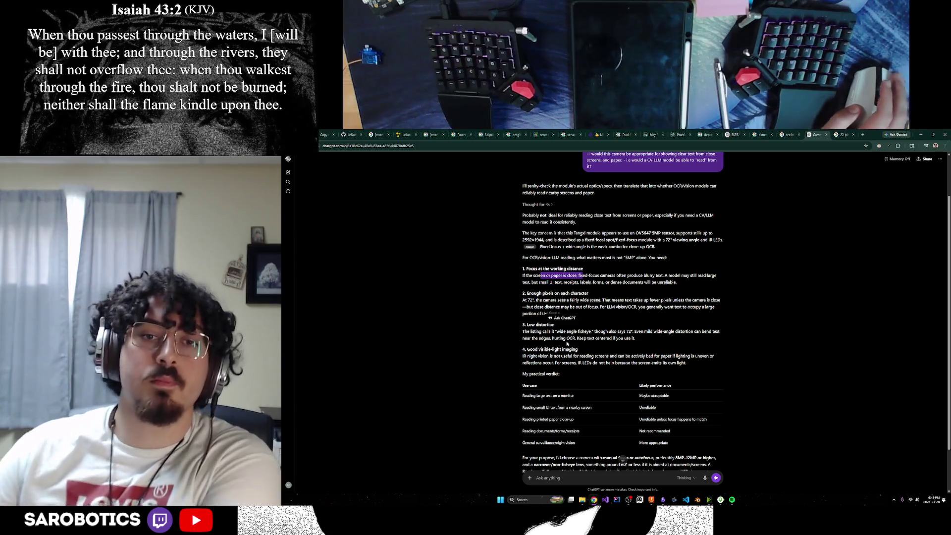
pyautogui.scroll(-1, 590, 327)
pyautogui.scroll(2, 685, 285)
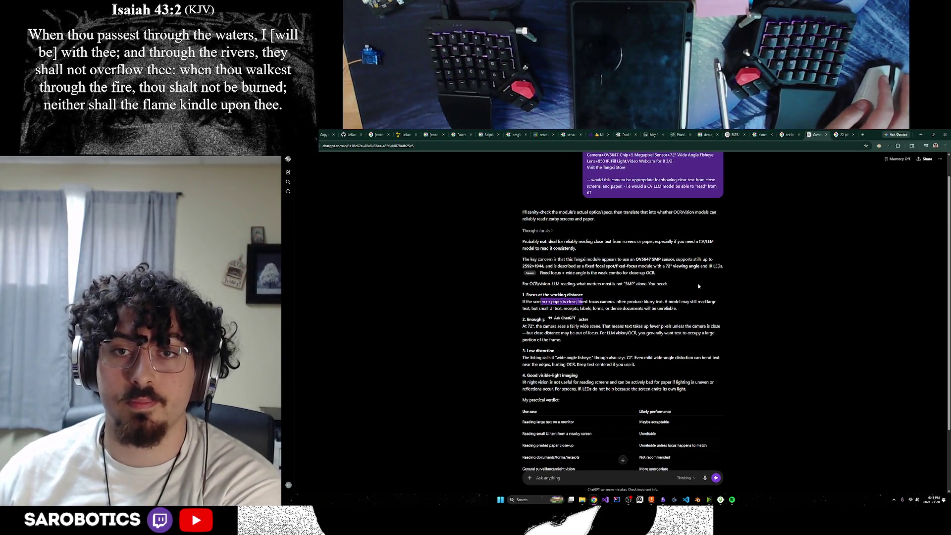
pyautogui.click(691, 300)
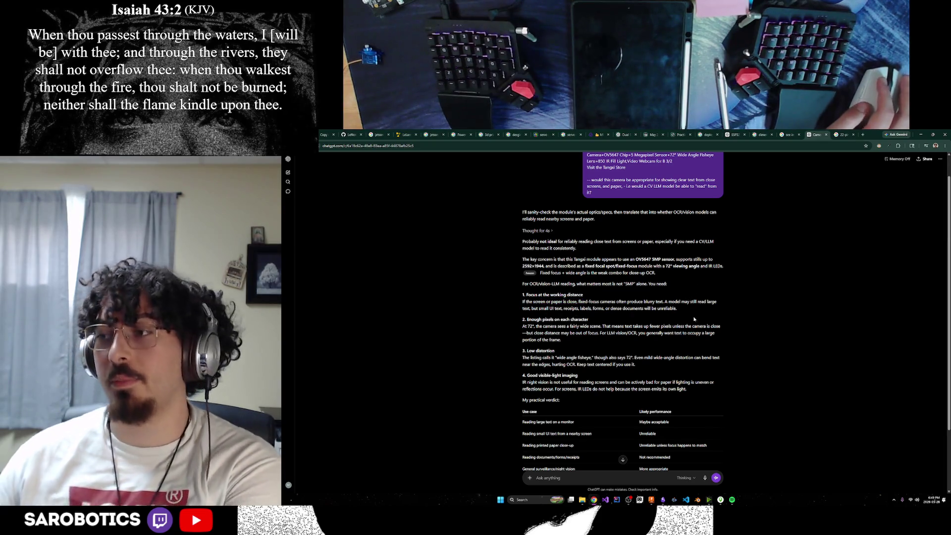
pyautogui.scroll(-3, 691, 341)
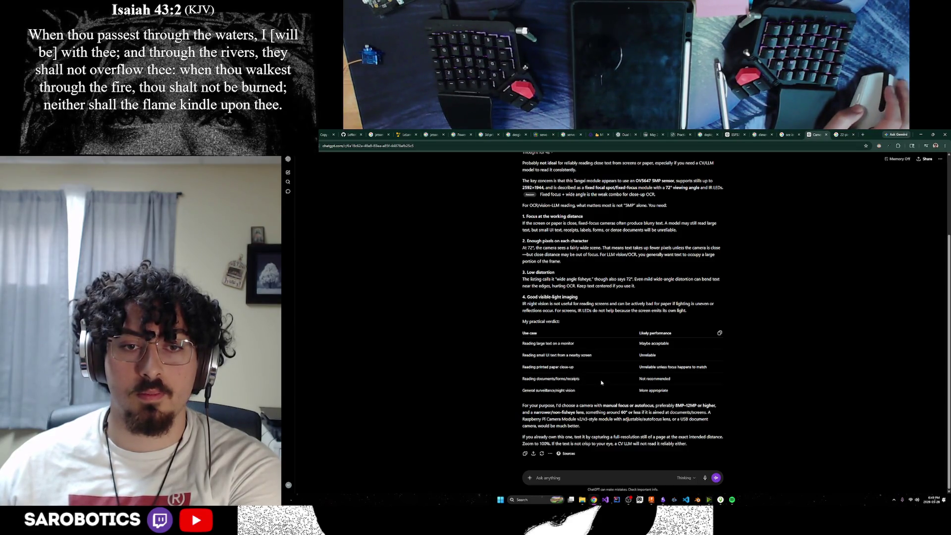
pyautogui.click(605, 480)
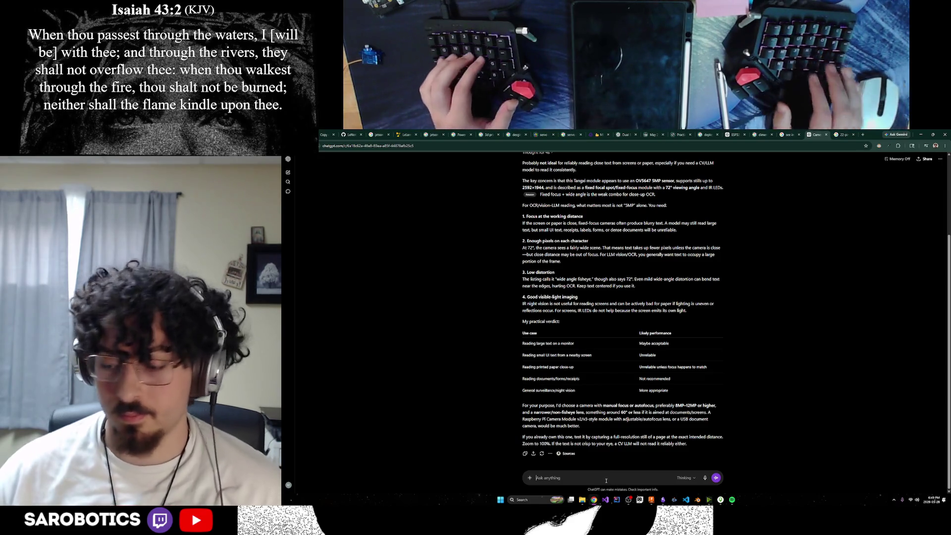
pyautogui.write('give me ')
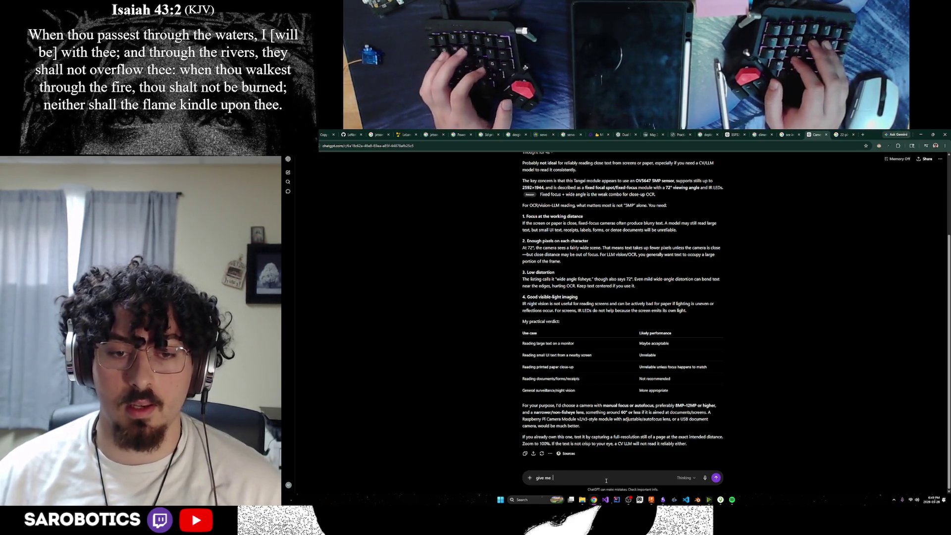
pyautogui.write('a bbetter camera for exactly')
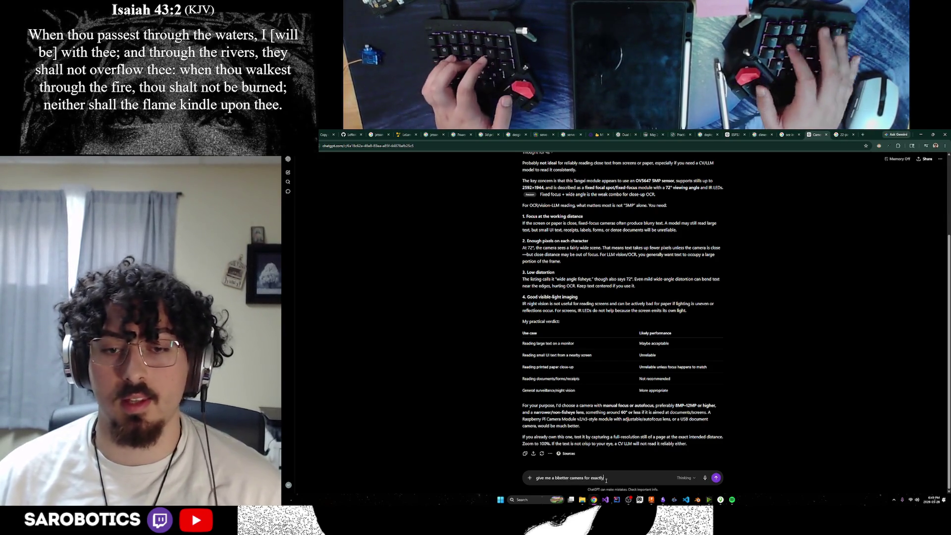
pyautogui.write(' that. ')
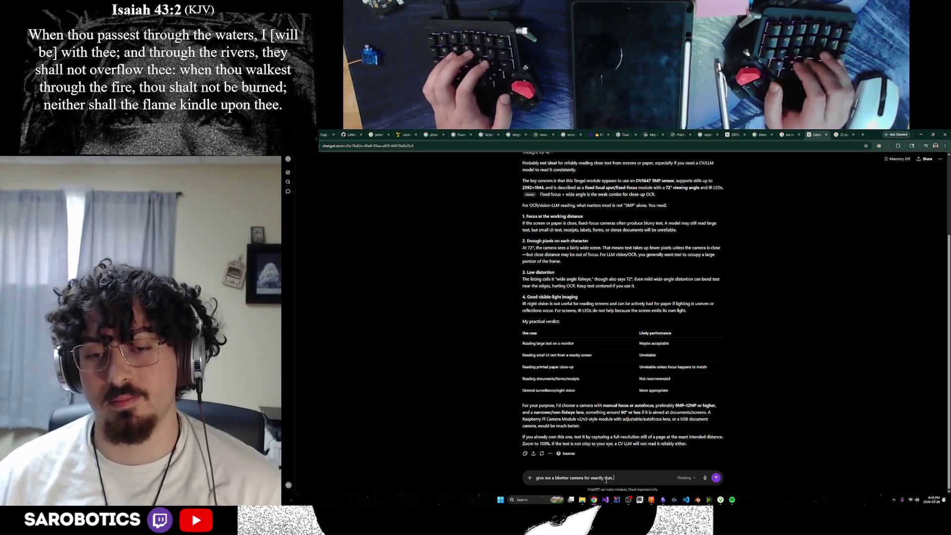
pyautogui.write('then! it needs to be')
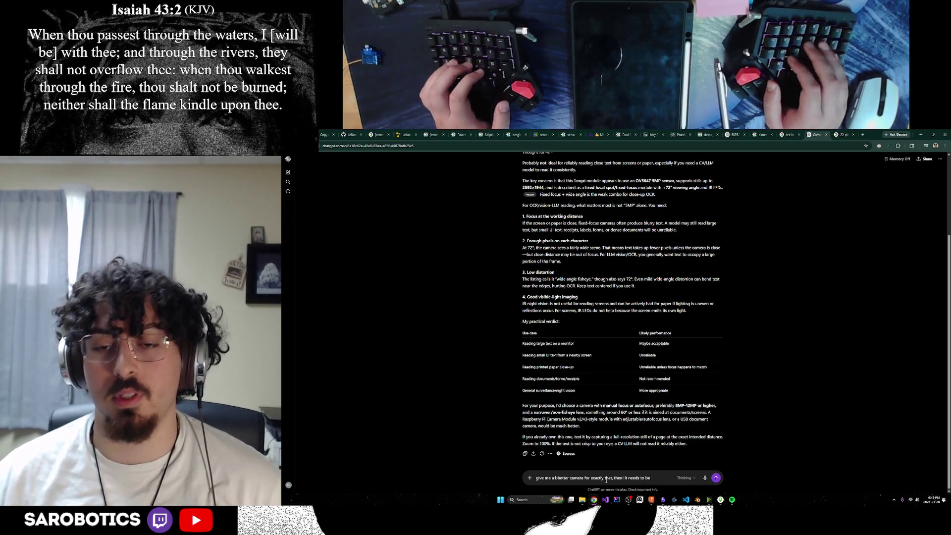
pyautogui.write(' compatibl')
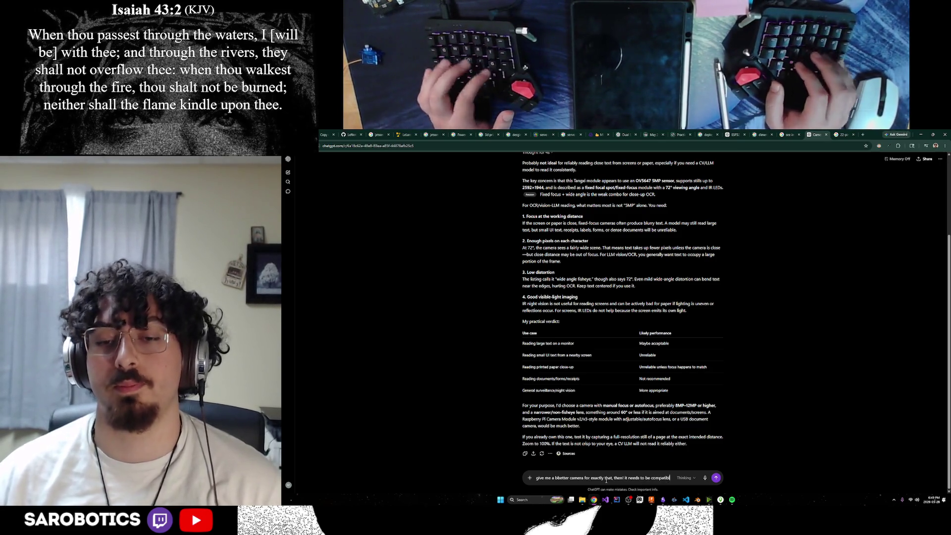
pyautogui.write('e with a je')
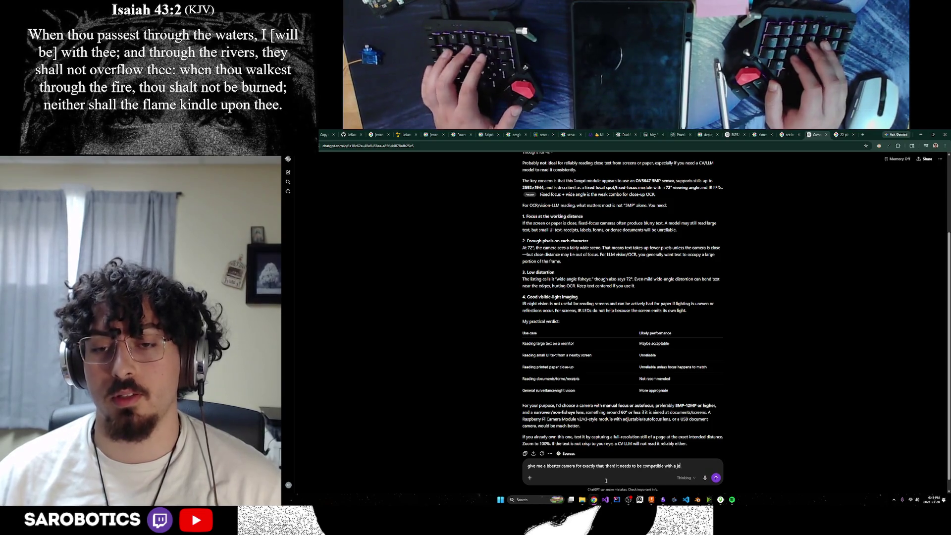
pyautogui.write('tson orin nano')
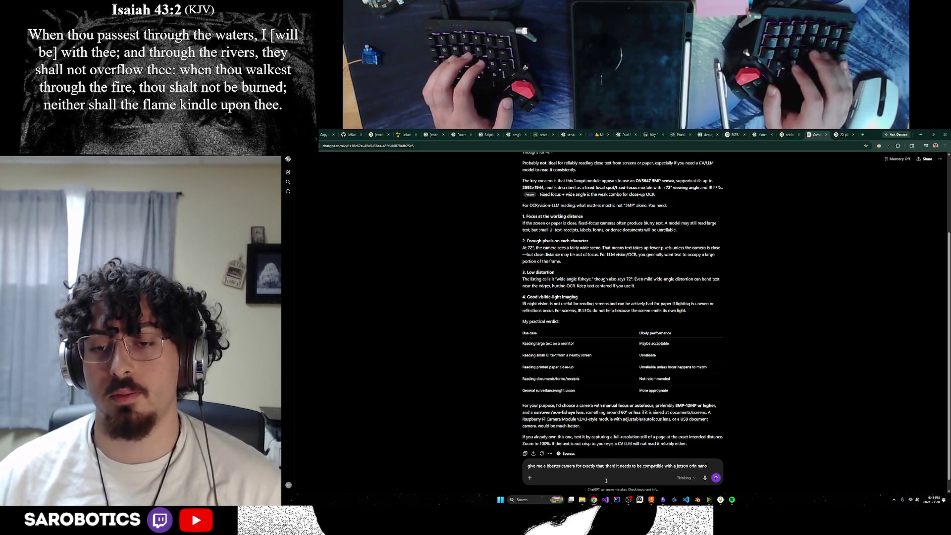
pyautogui.write('.')
# Step: Send the request for a better Jetson Orin Nano-compatible camera and return to Fusion
pyautogui.press('Return')
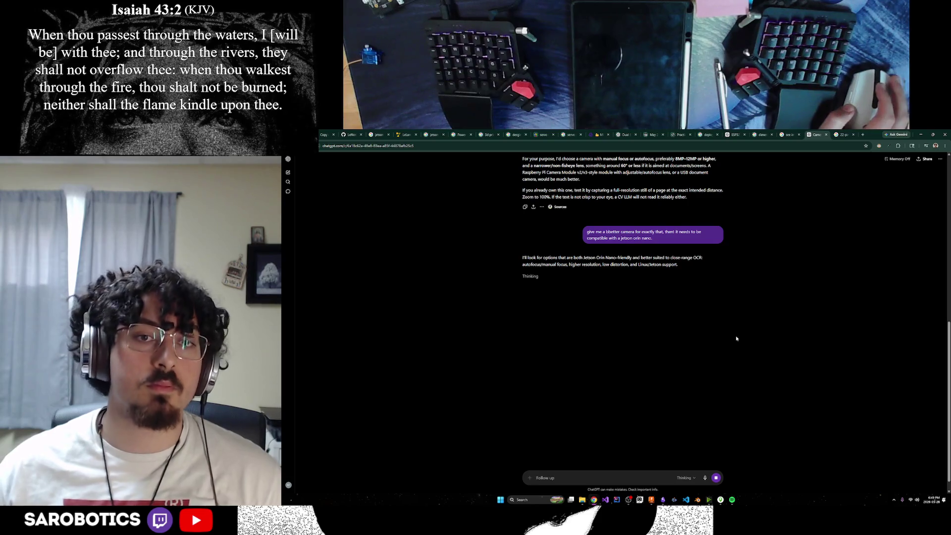
pyautogui.hotkey('alt', 'Tab')
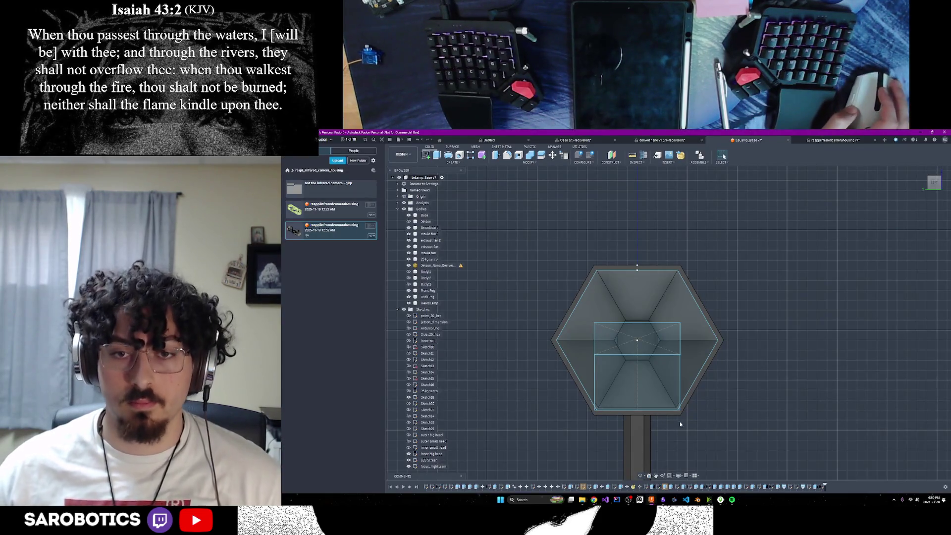
pyautogui.scroll(2, 625, 338)
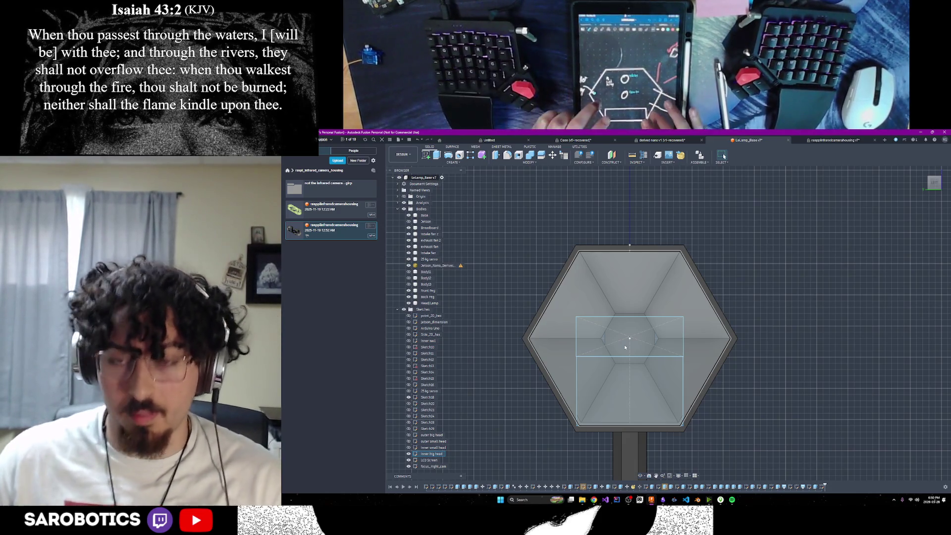
pyautogui.scroll(1, 630, 304)
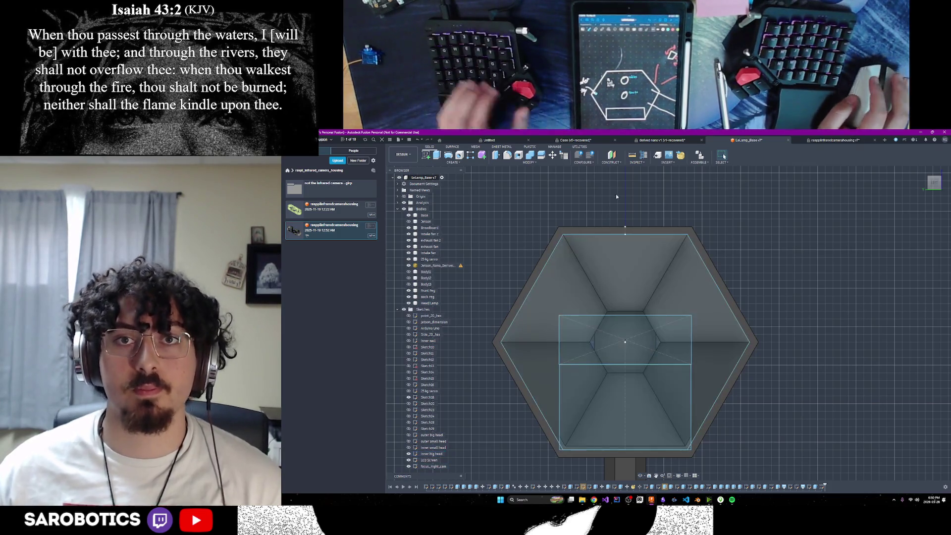
# Step: Measure 52.5 mm from the hexagon's top edge to the camera rectangle, then begin a Move/Copy on it
pyautogui.press('i')
pyautogui.click(628, 235)
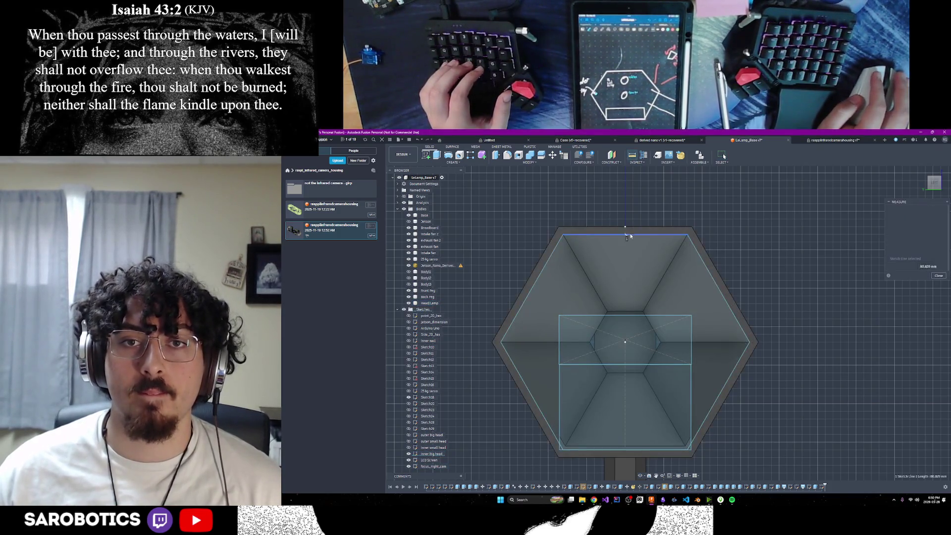
pyautogui.click(632, 317)
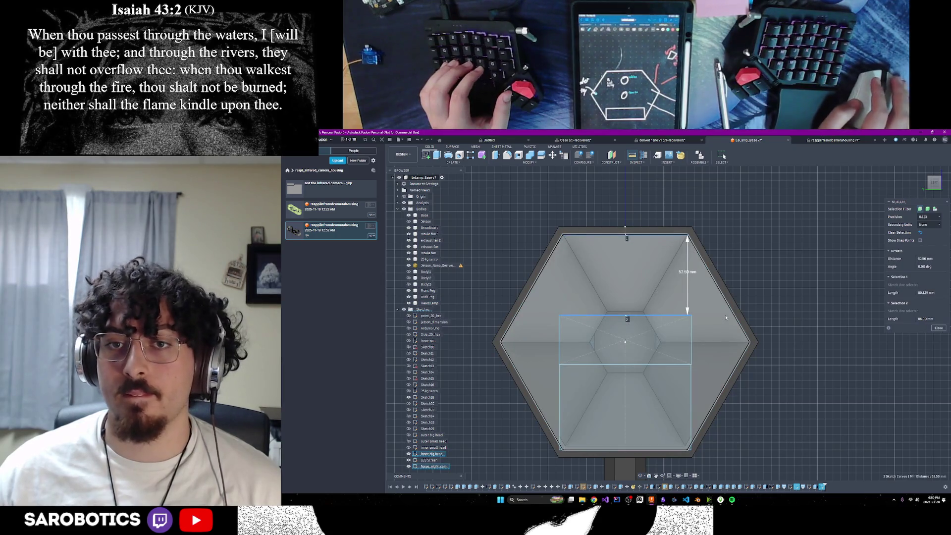
pyautogui.click(939, 329)
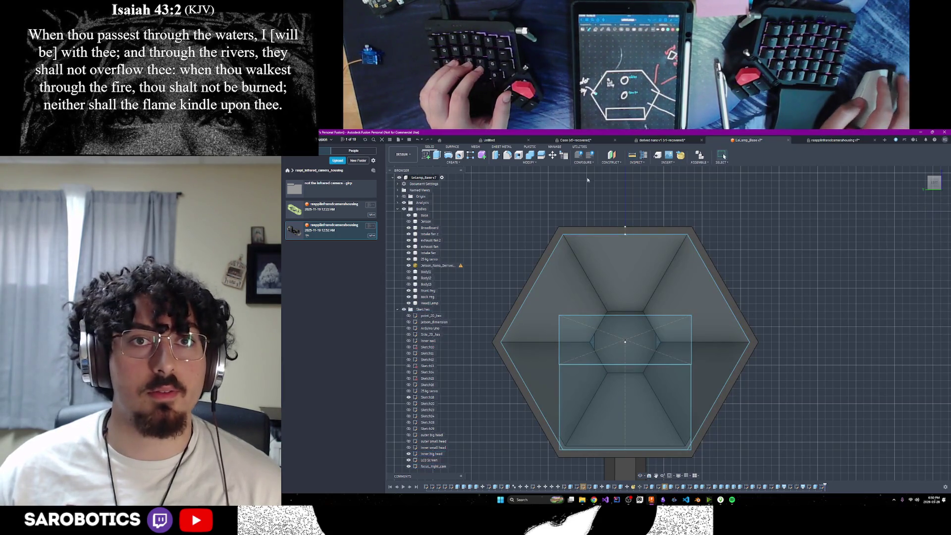
pyautogui.press('m')
pyautogui.click(637, 316)
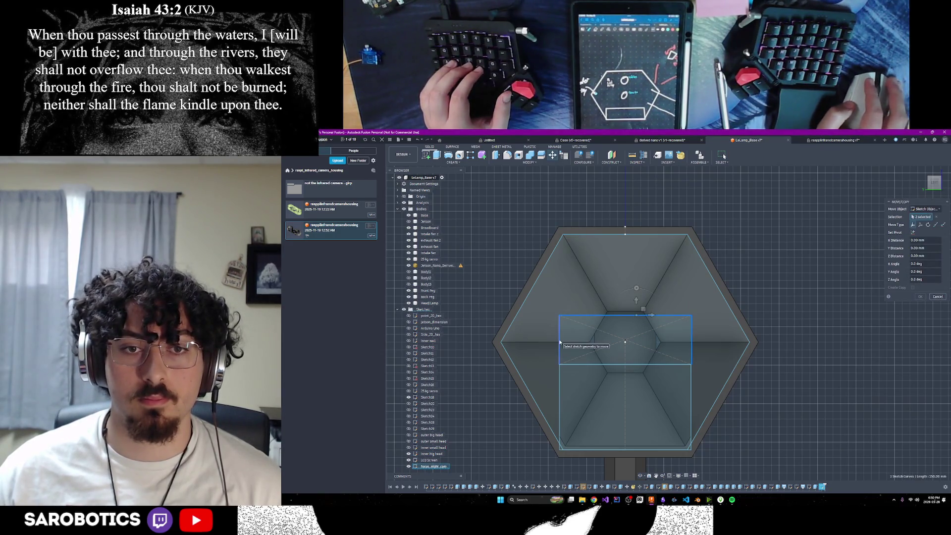
# Step: Move the camera rectangle up 10 mm in Y with zero sideways offset
pyautogui.click(631, 367)
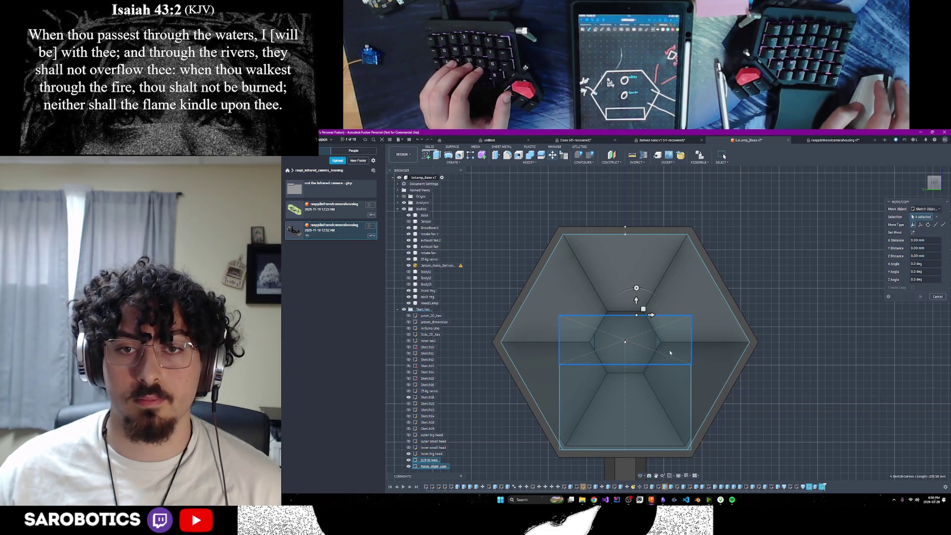
pyautogui.click(642, 307)
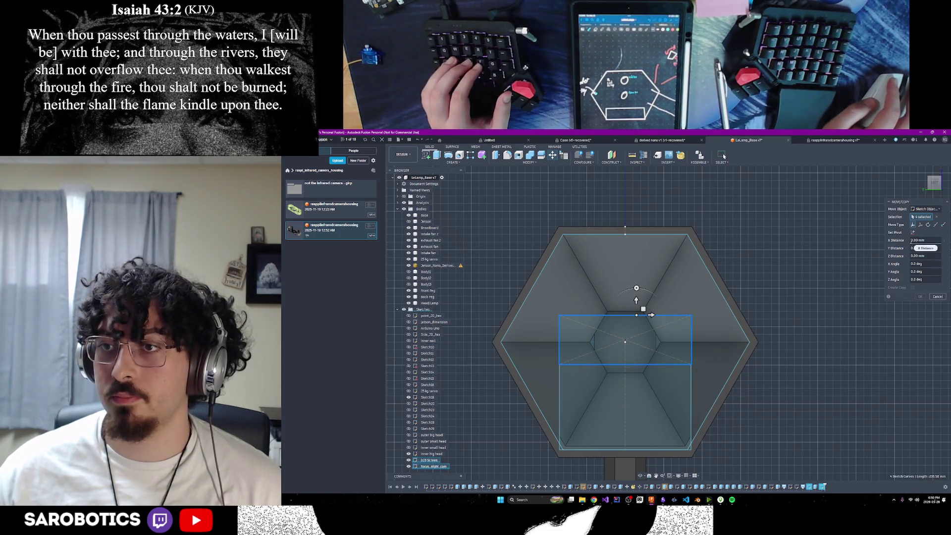
pyautogui.press('Return')
pyautogui.moveTo(641, 306); pyautogui.dragTo(641, 292)
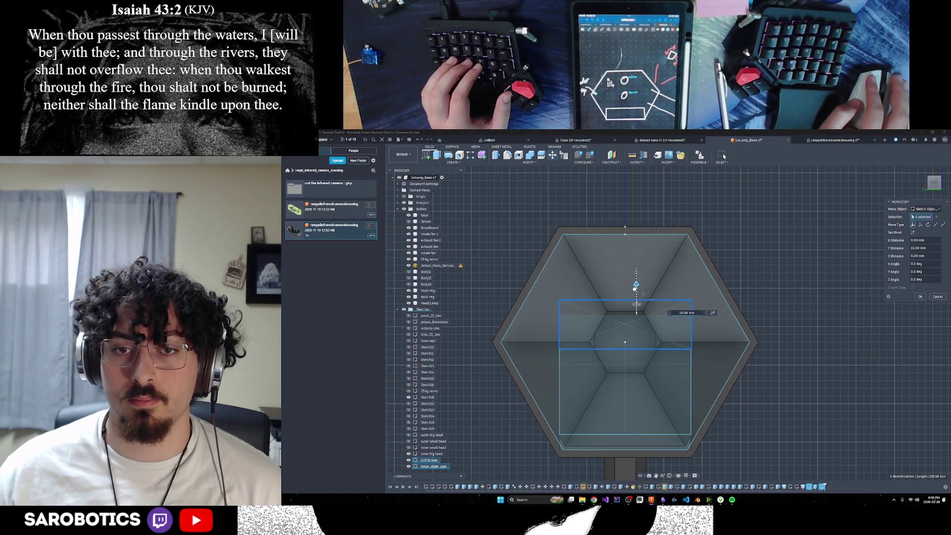
pyautogui.press('Return')
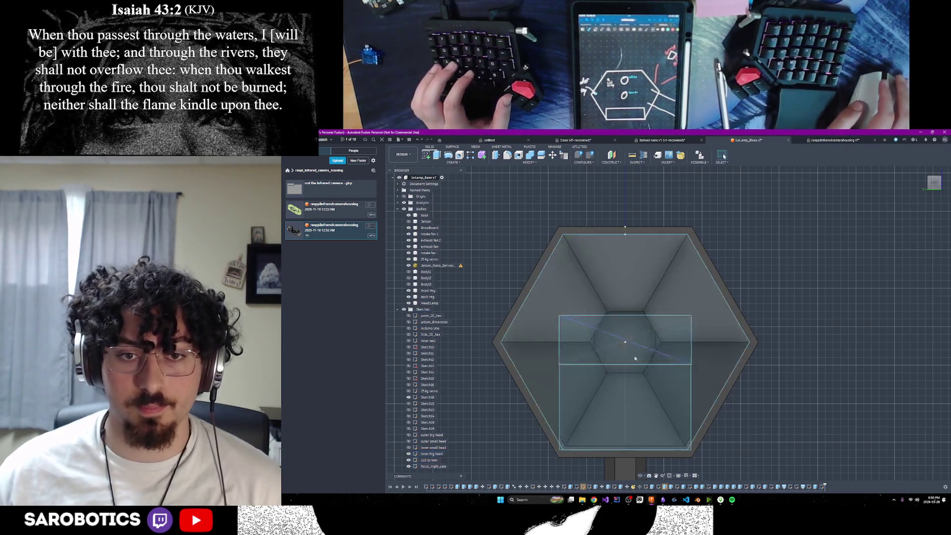
pyautogui.scroll(3, 533, 358)
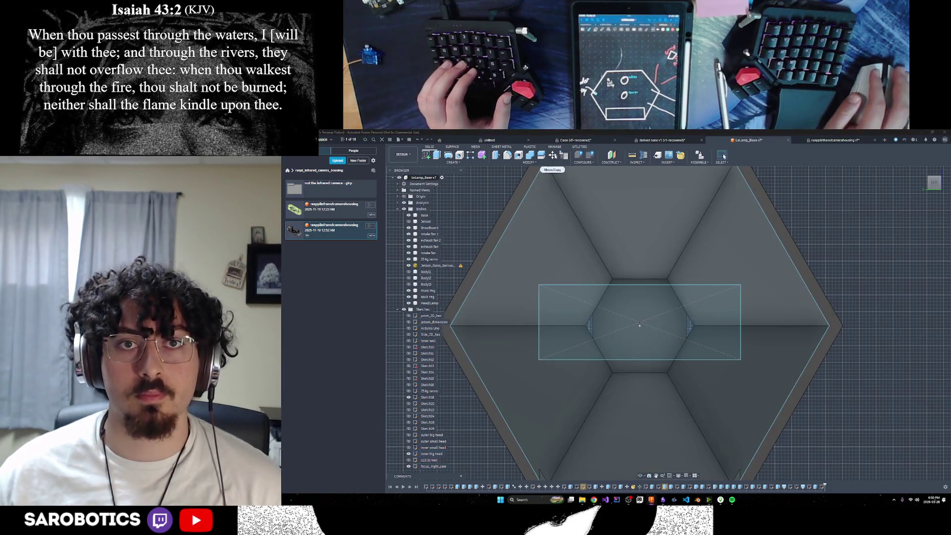
# Step: Move the rectangle up a further 52.5 mm to the hexagon's top edge, then switch to ChatGPT
pyautogui.click(668, 285)
pyautogui.click(645, 359)
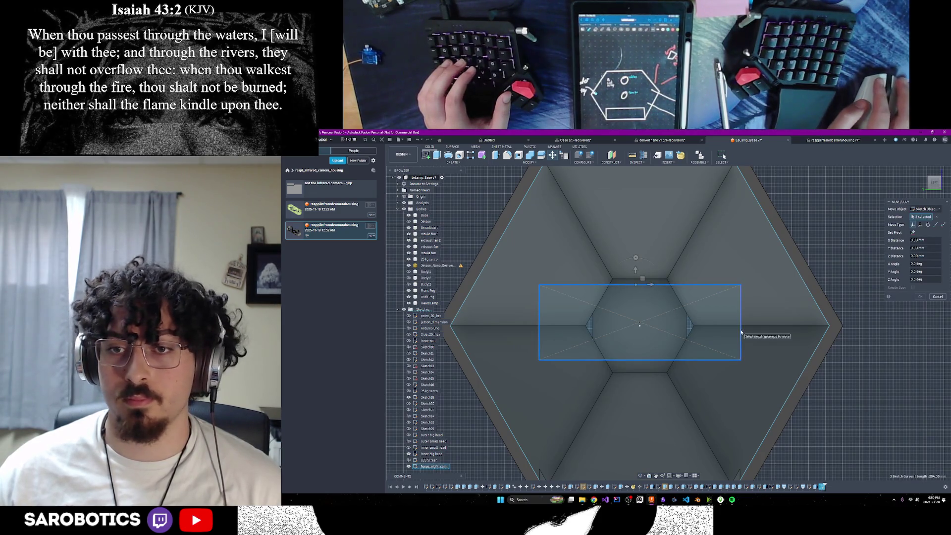
pyautogui.moveTo(636, 271); pyautogui.dragTo(635, 266)
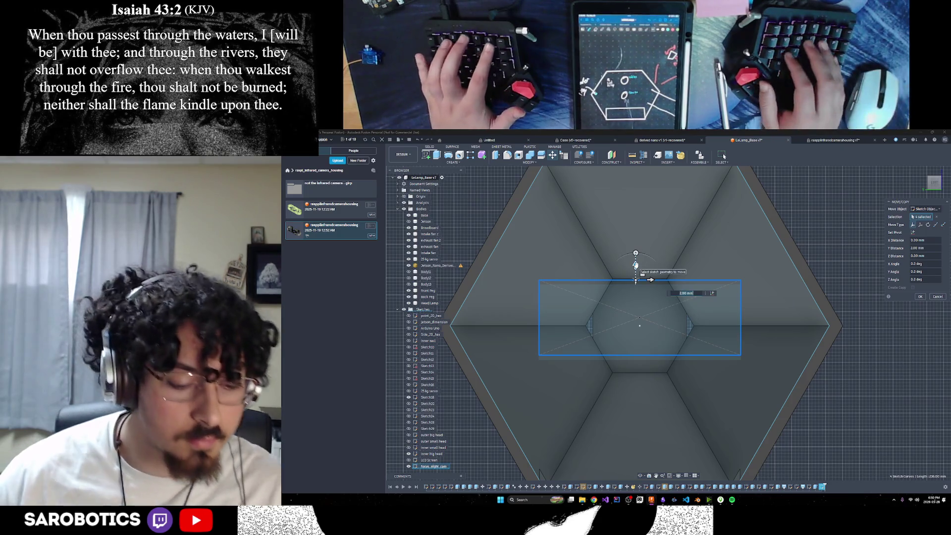
pyautogui.press('Return')
pyautogui.scroll(-2, 655, 207)
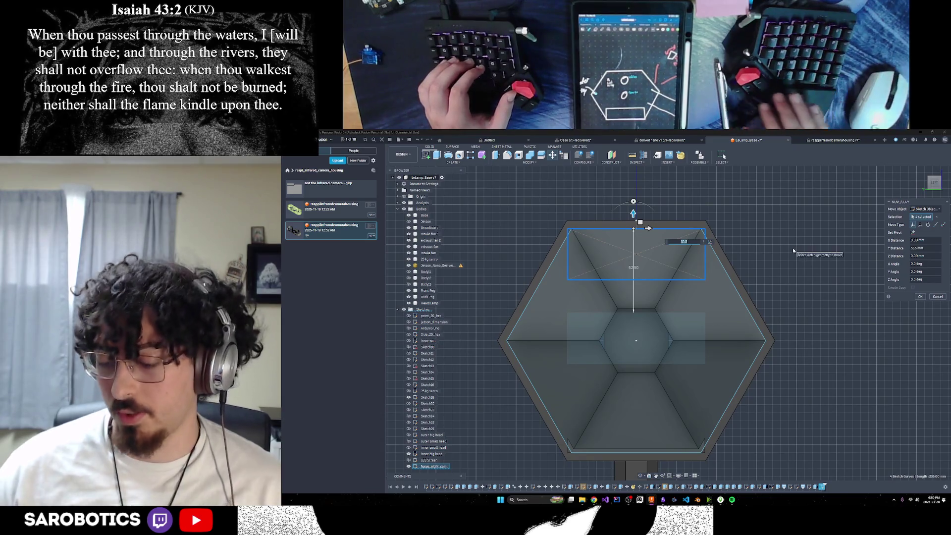
pyautogui.press('Return')
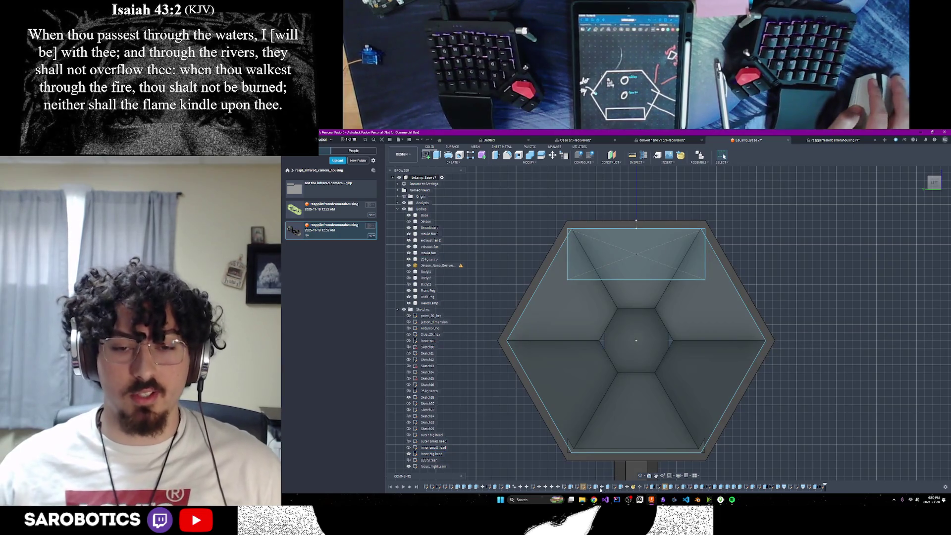
pyautogui.moveTo(651, 500)
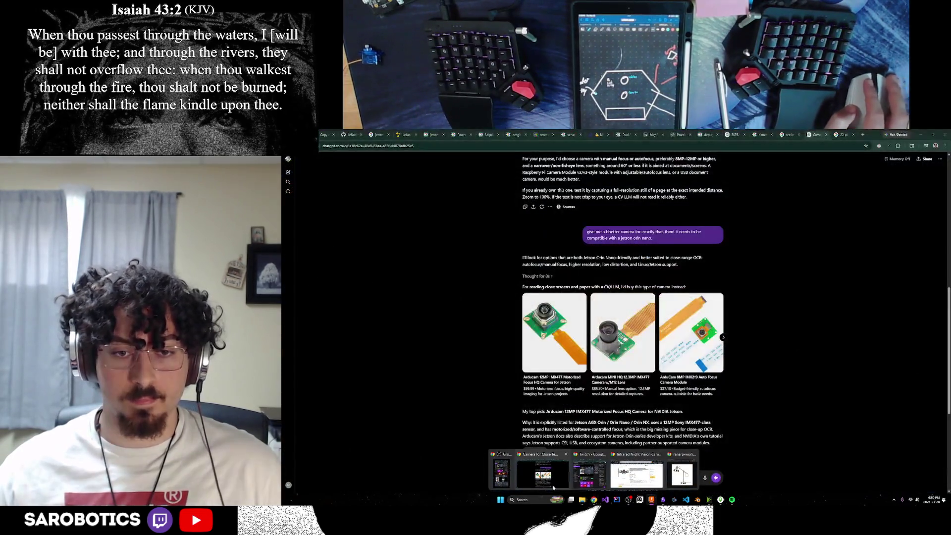
pyautogui.click(543, 472)
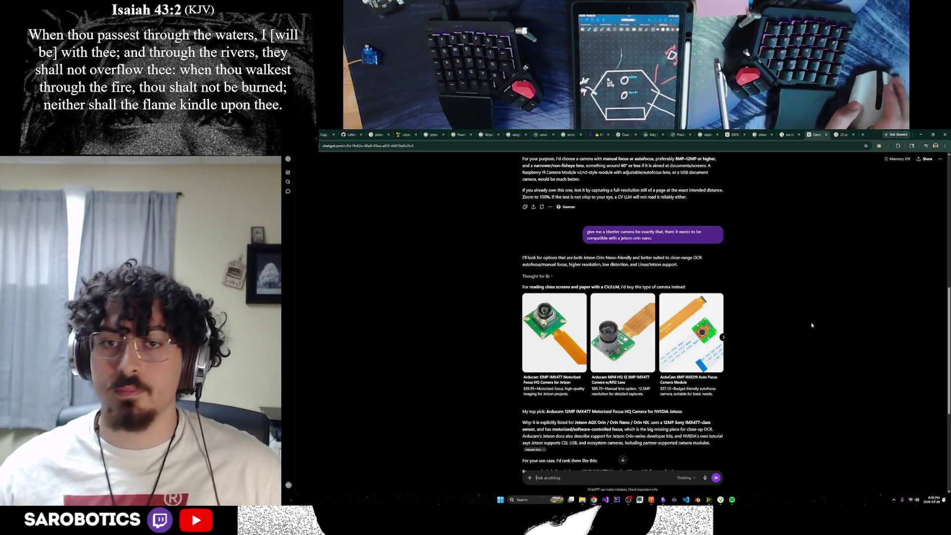
pyautogui.scroll(-2, 777, 331)
pyautogui.scroll(-1, 777, 331)
pyautogui.scroll(-1, 777, 331)
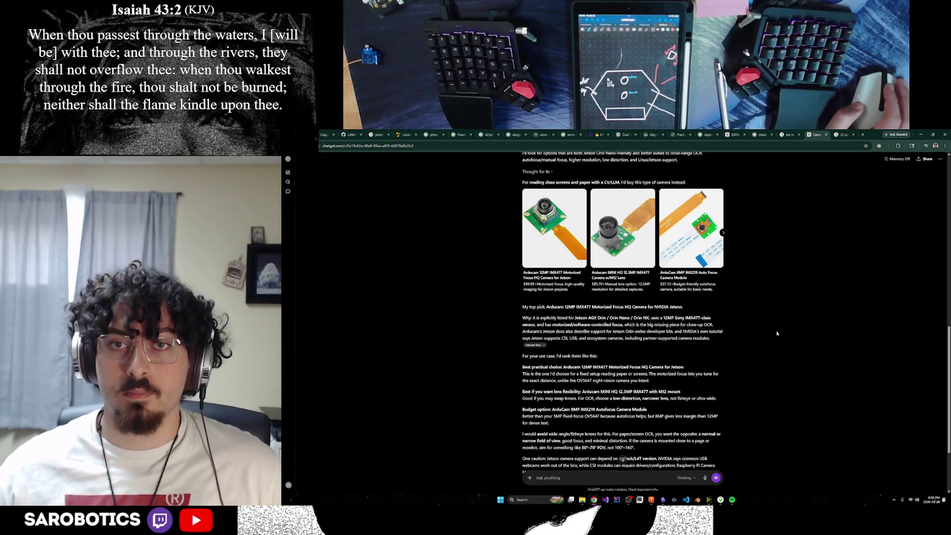
pyautogui.scroll(-2, 776, 332)
pyautogui.scroll(-1, 779, 329)
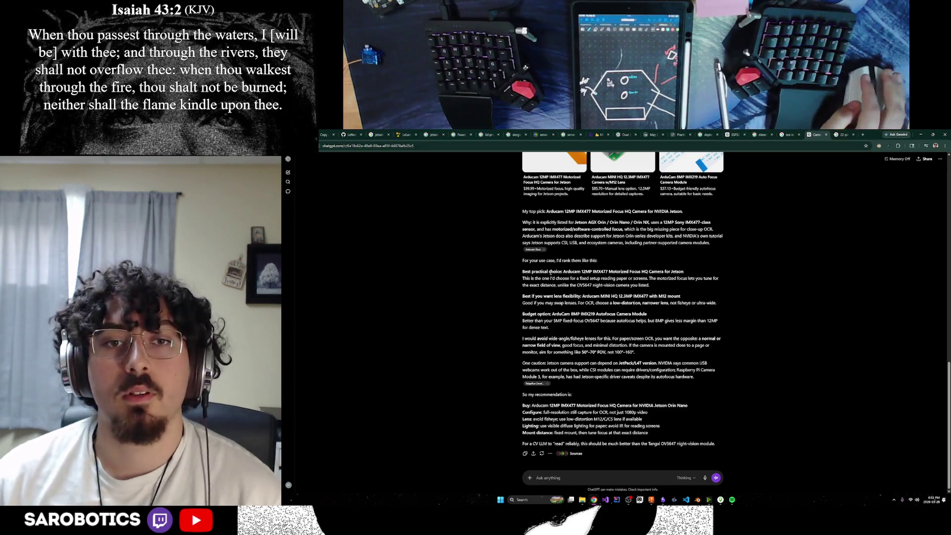
# Step: Read the top IMX477 recommendation, highlighting the OV5647 comparison and low-distortion lens advice
pyautogui.moveTo(554, 278); pyautogui.dragTo(628, 278)
pyautogui.tripleClick(657, 281)
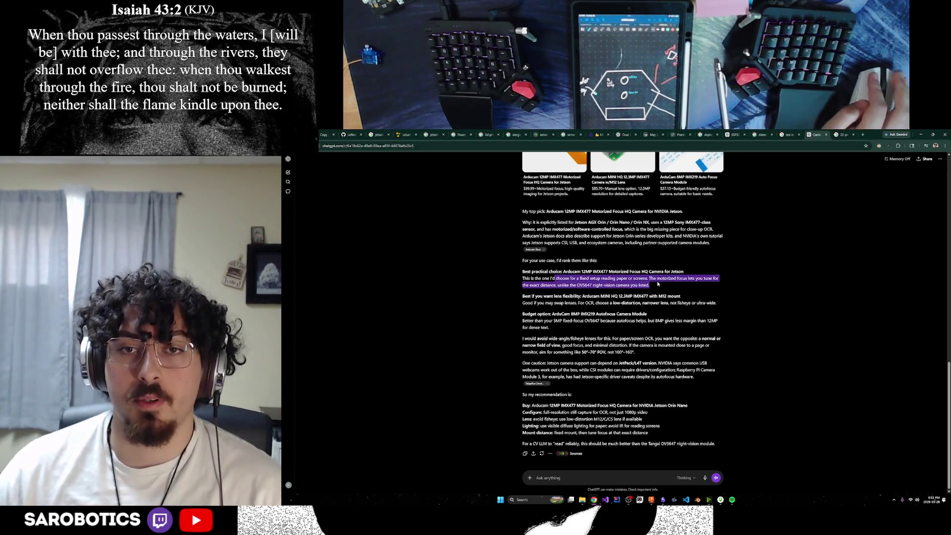
pyautogui.click(675, 289)
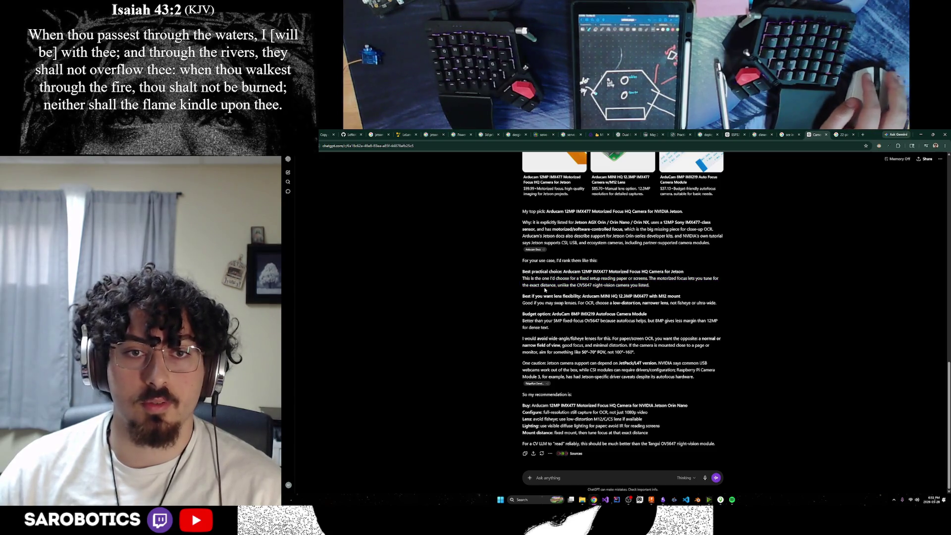
pyautogui.moveTo(547, 285); pyautogui.dragTo(593, 285)
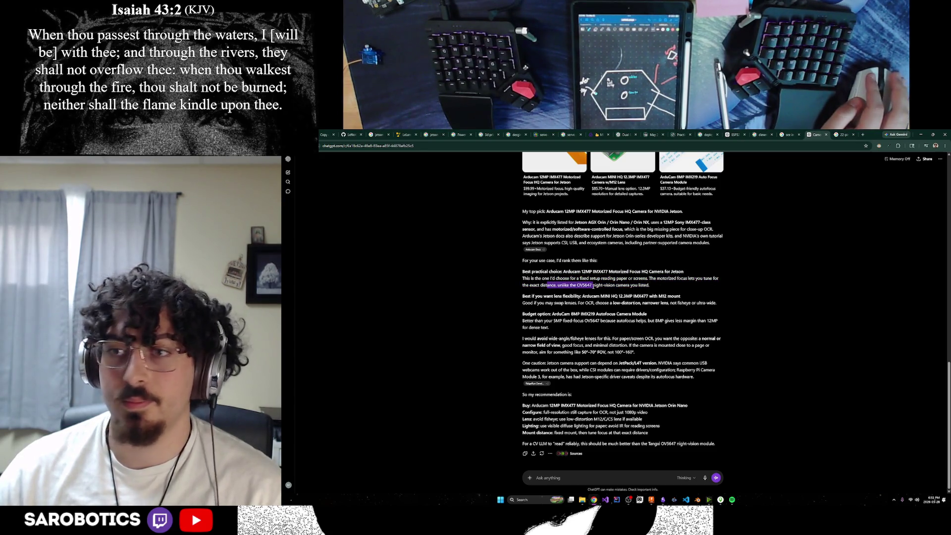
pyautogui.click(611, 294)
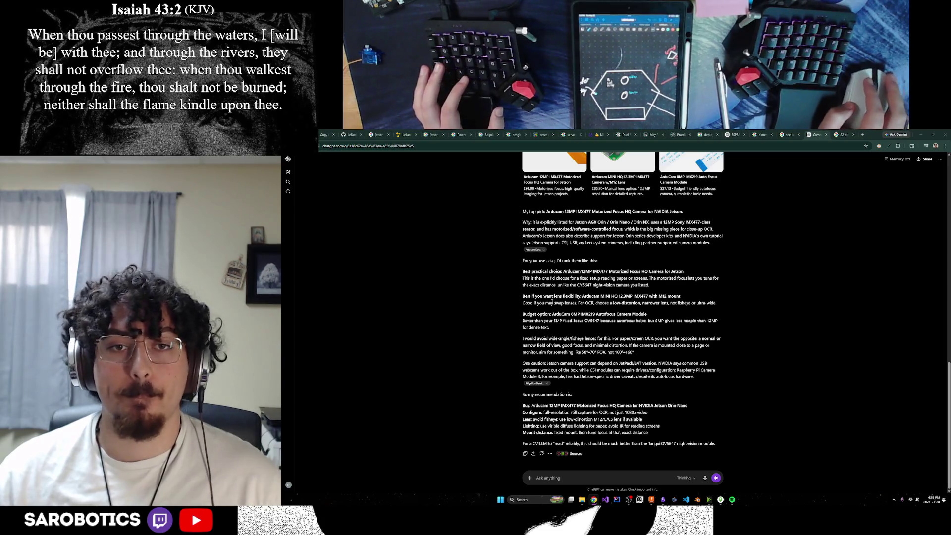
pyautogui.moveTo(533, 302); pyautogui.dragTo(638, 303)
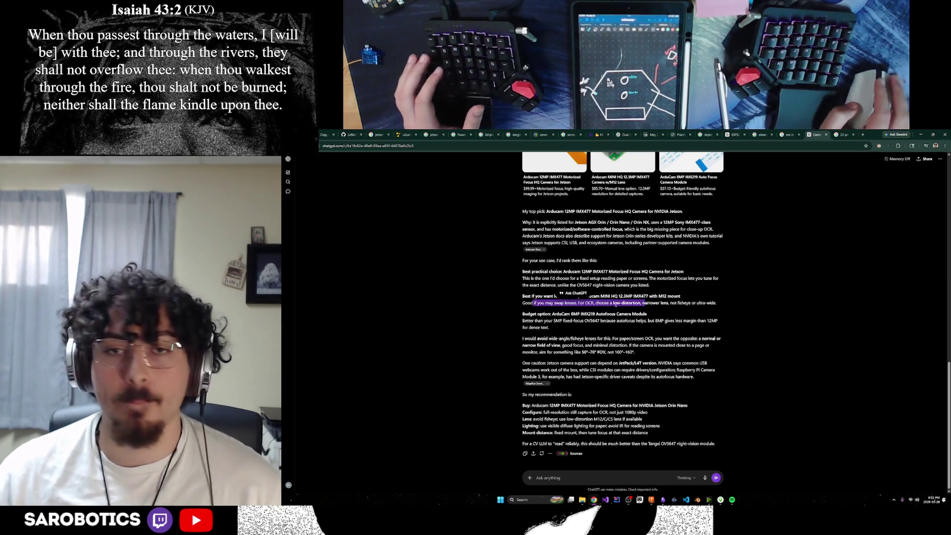
pyautogui.click(644, 314)
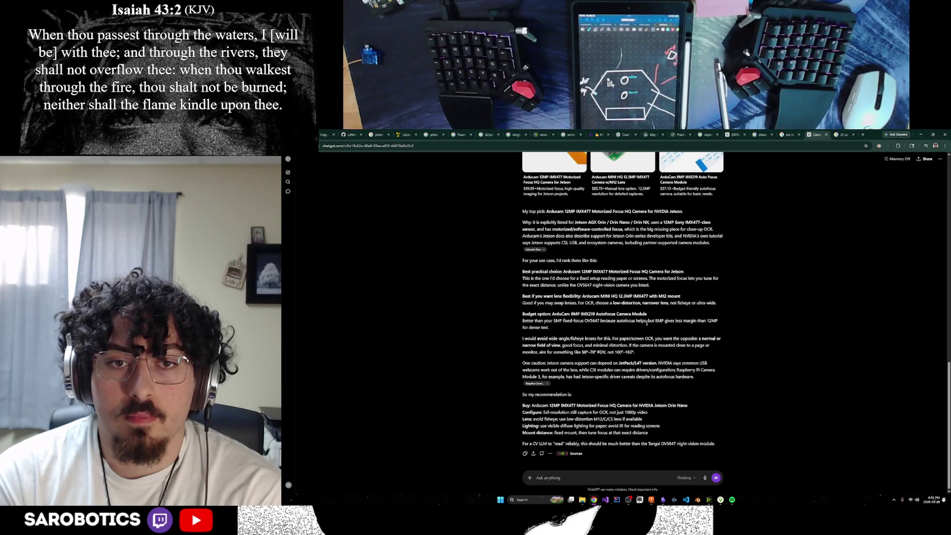
pyautogui.scroll(2, 604, 207)
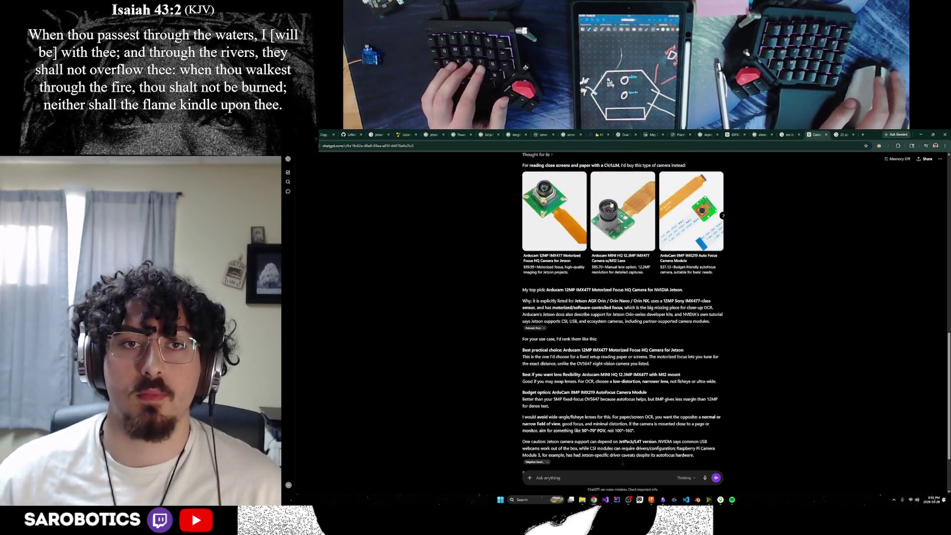
pyautogui.scroll(3, 604, 207)
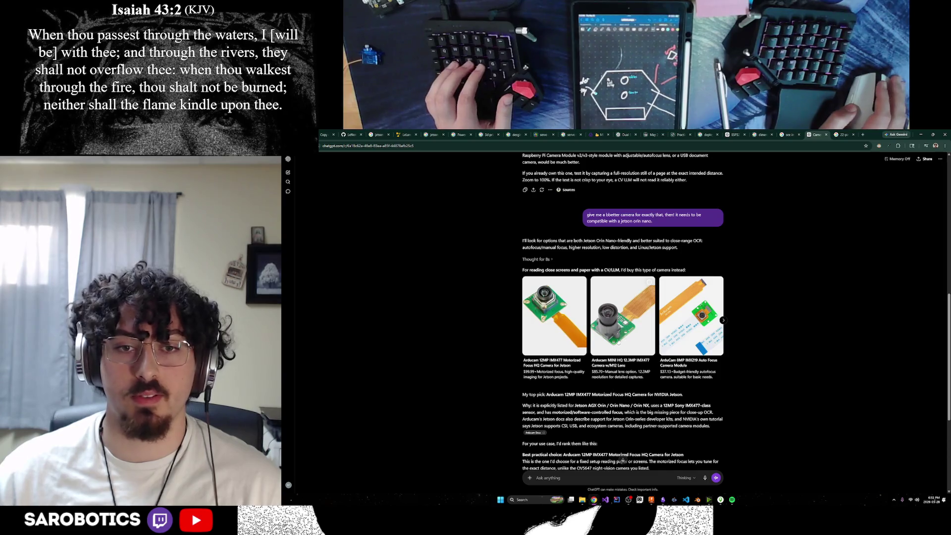
pyautogui.scroll(-1, 622, 460)
pyautogui.scroll(-3, 623, 460)
pyautogui.scroll(-1, 622, 458)
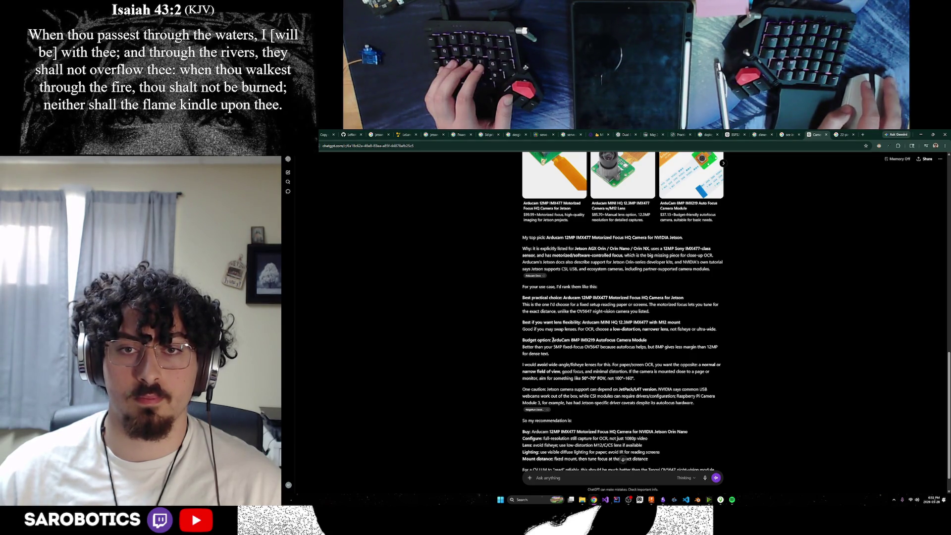
# Step: Highlight the budget ArduCam 8MP IMX219 option and Jetson support caution, then open a new tab
pyautogui.moveTo(551, 339); pyautogui.dragTo(648, 347)
pyautogui.click(625, 339)
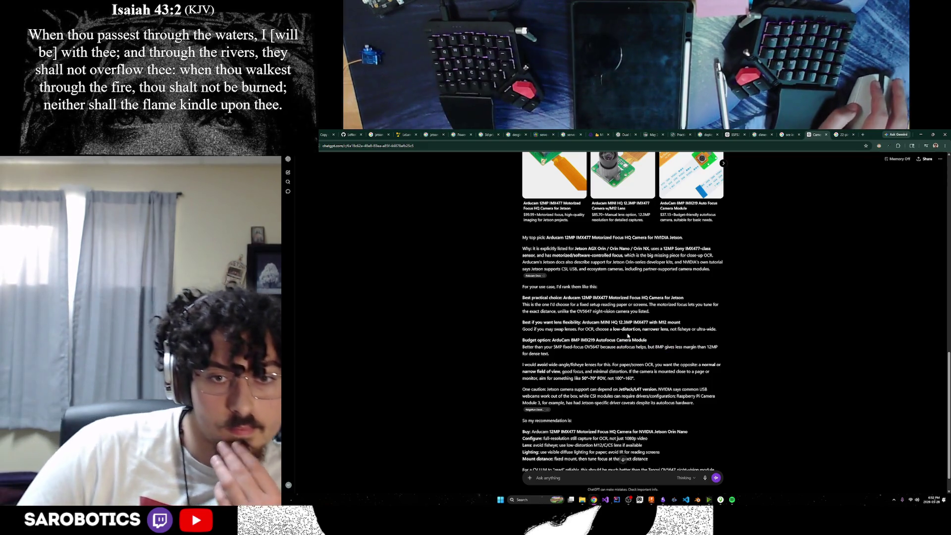
pyautogui.moveTo(563, 370); pyautogui.dragTo(596, 371)
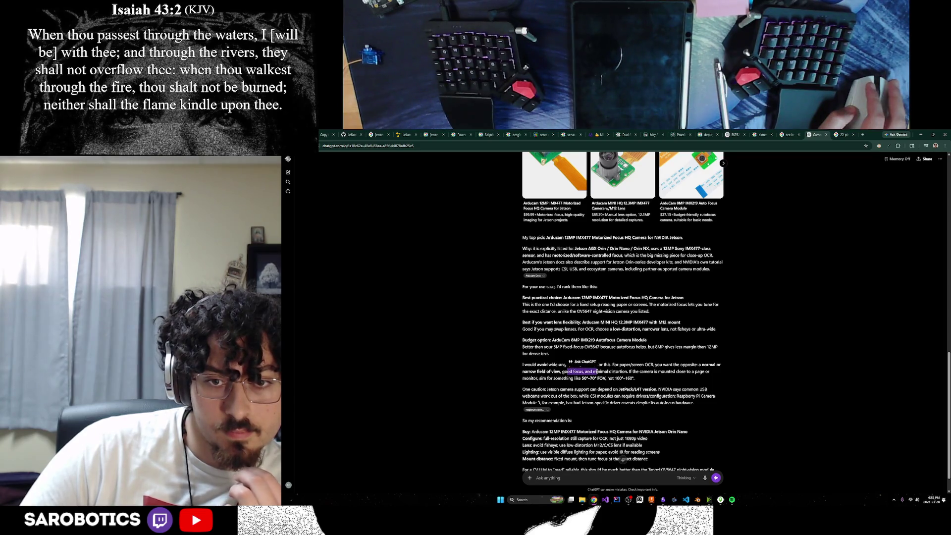
pyautogui.moveTo(534, 388); pyautogui.dragTo(574, 389)
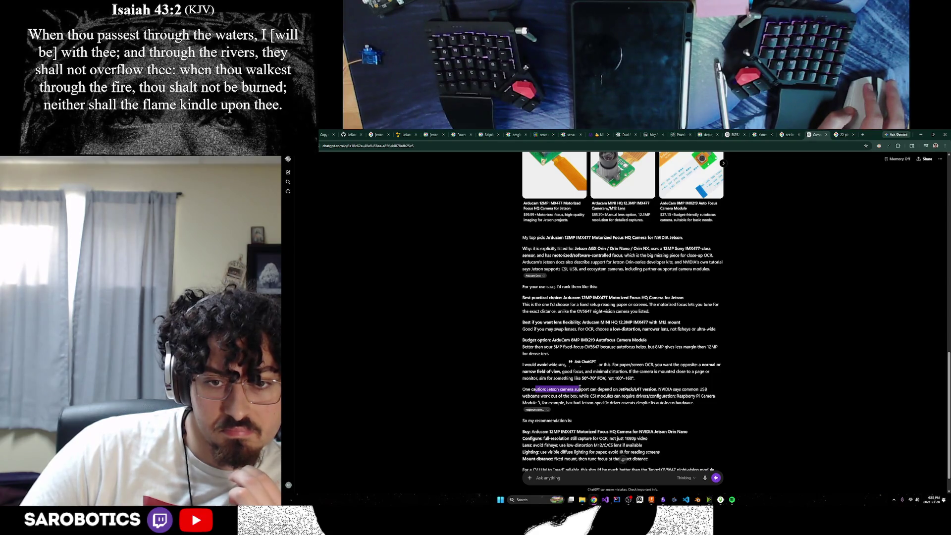
pyautogui.click(864, 135)
pyautogui.write('jetson camera')
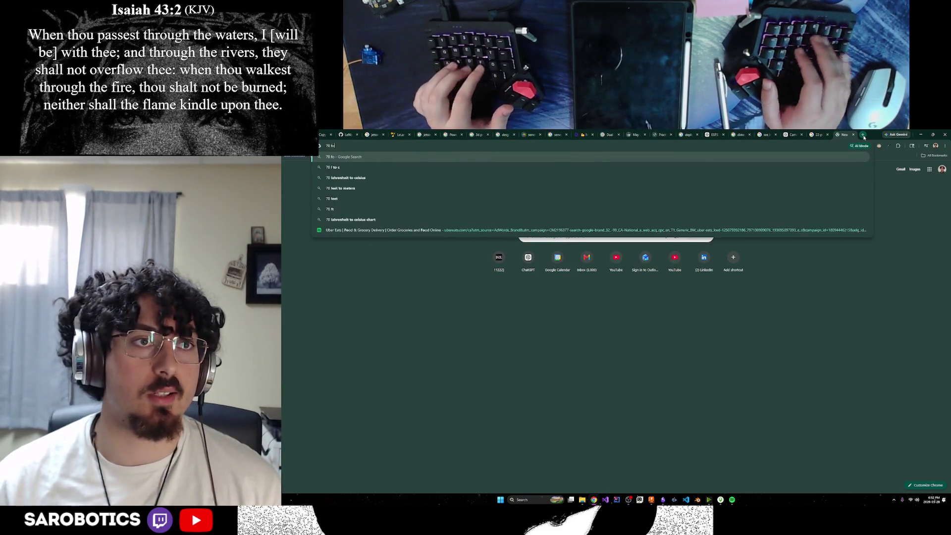
# Step: Preview a '70 fov' comparison image from Google Images and return to the ChatGPT conversation
pyautogui.press('Return')
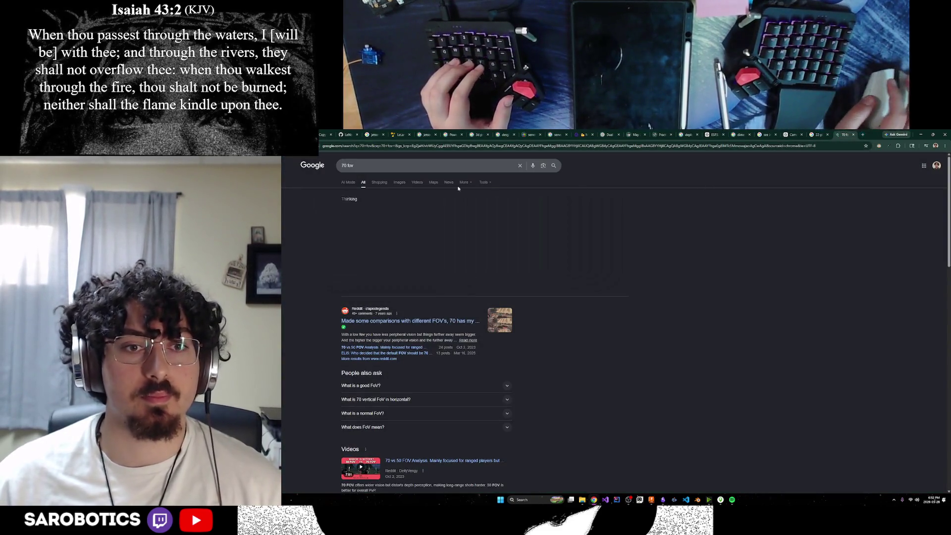
pyautogui.click(399, 182)
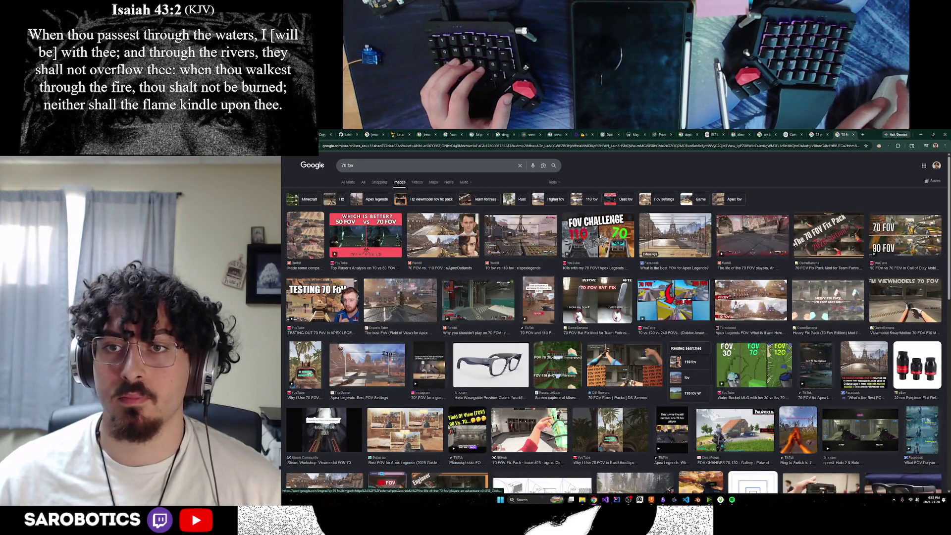
pyautogui.click(680, 235)
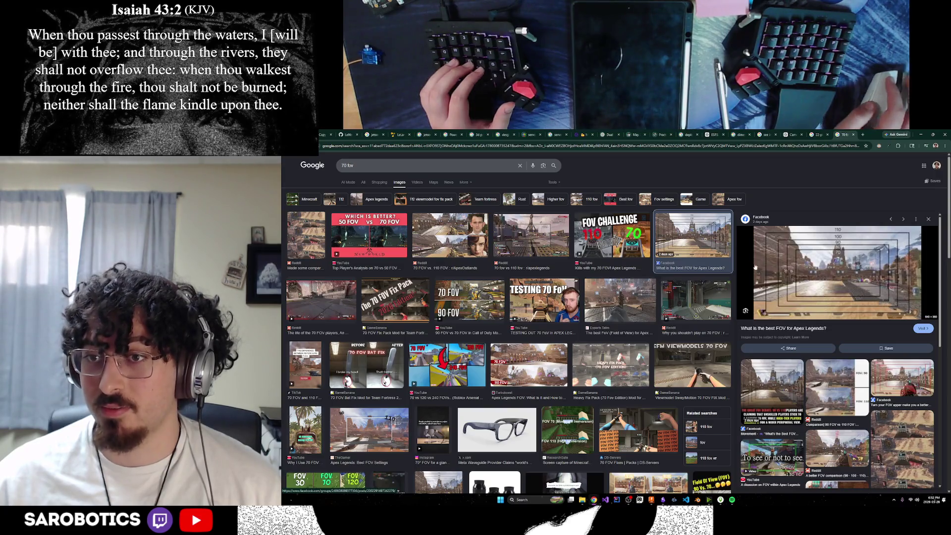
pyautogui.click(852, 134)
pyautogui.scroll(-1, 682, 346)
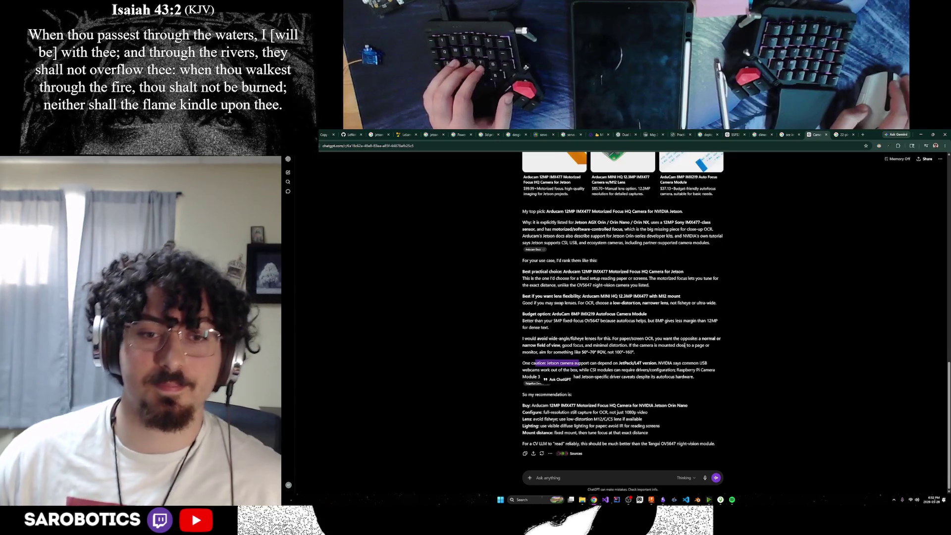
pyautogui.click(711, 353)
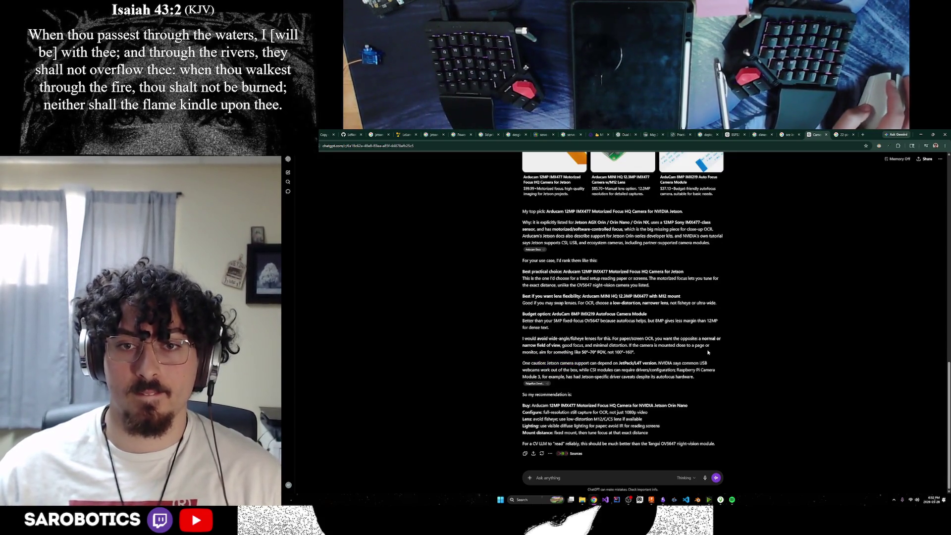
pyautogui.scroll(2, 676, 363)
pyautogui.scroll(3, 677, 362)
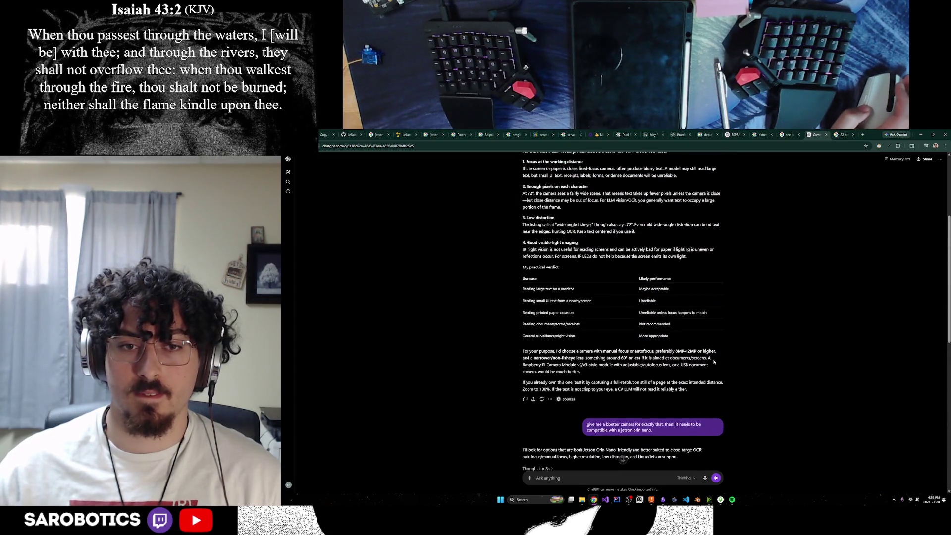
pyautogui.scroll(3, 713, 361)
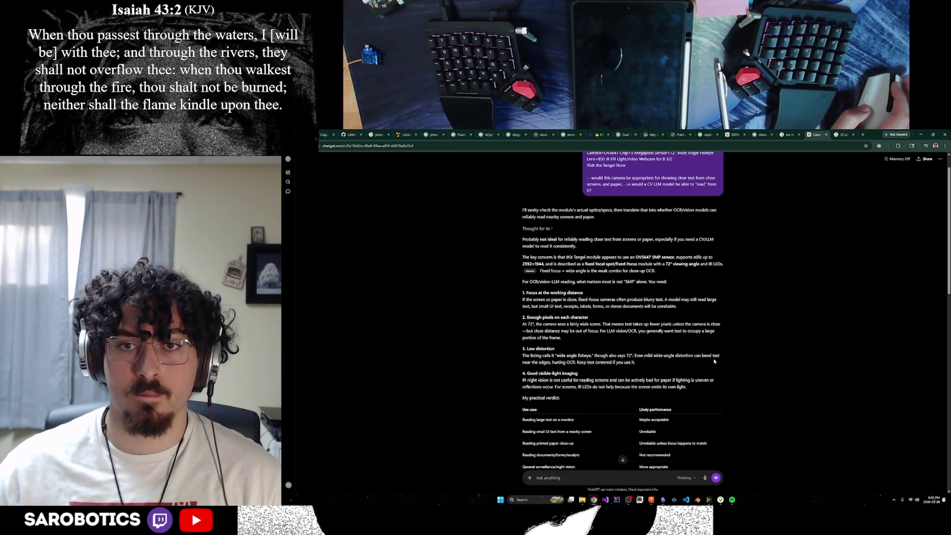
pyautogui.scroll(1, 713, 359)
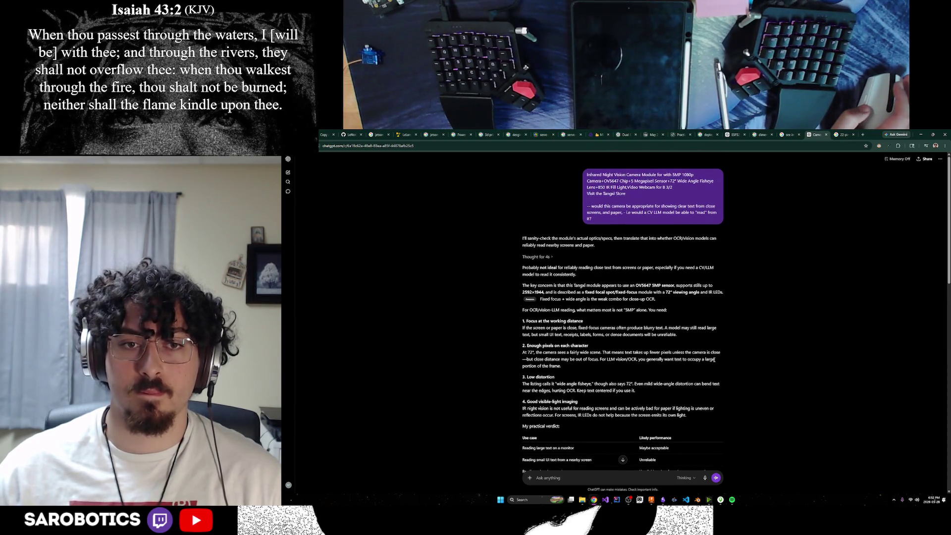
pyautogui.hotkey('ctrl', 't')
pyautogui.write('ocr')
pyautogui.press('Return')
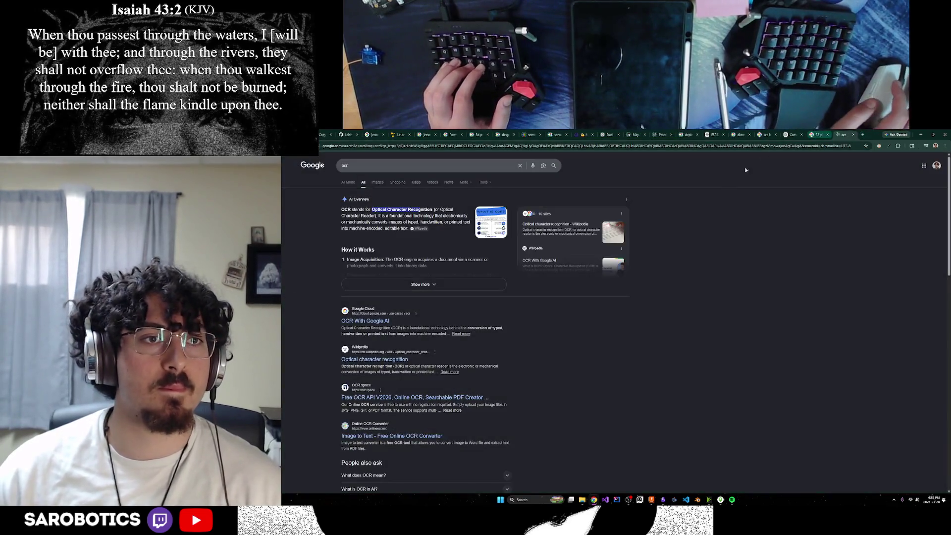
pyautogui.hotkey('ctrl', 'w')
pyautogui.scroll(-5, 739, 292)
pyautogui.scroll(-5, 728, 312)
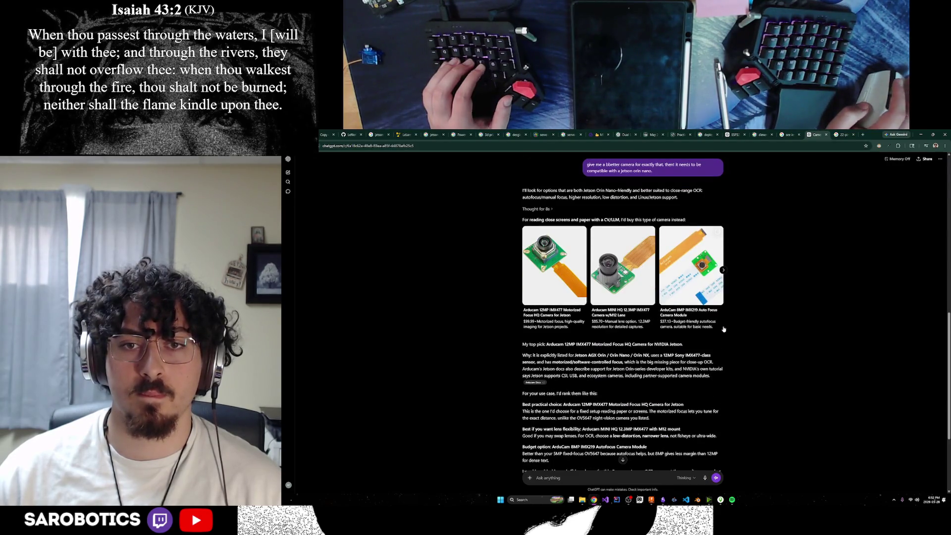
pyautogui.scroll(-3, 668, 327)
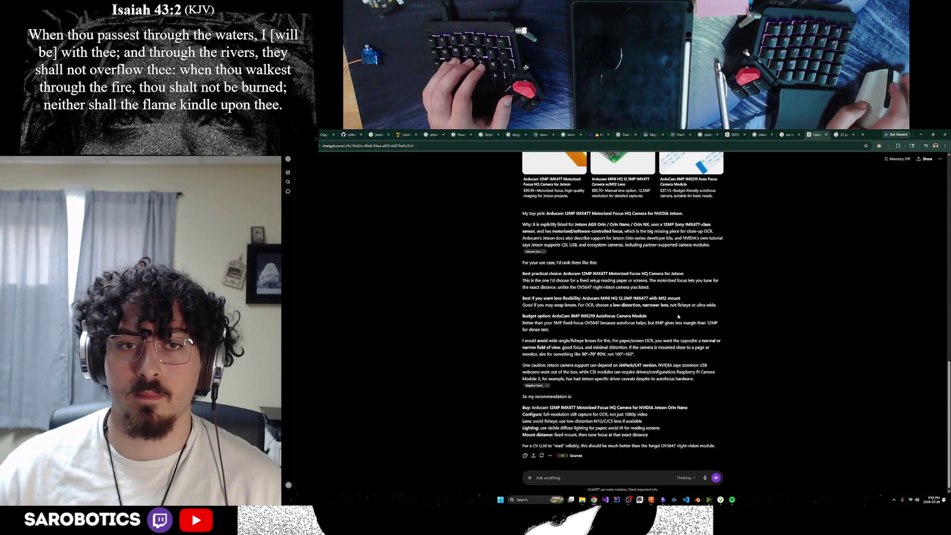
pyautogui.scroll(-1, 638, 356)
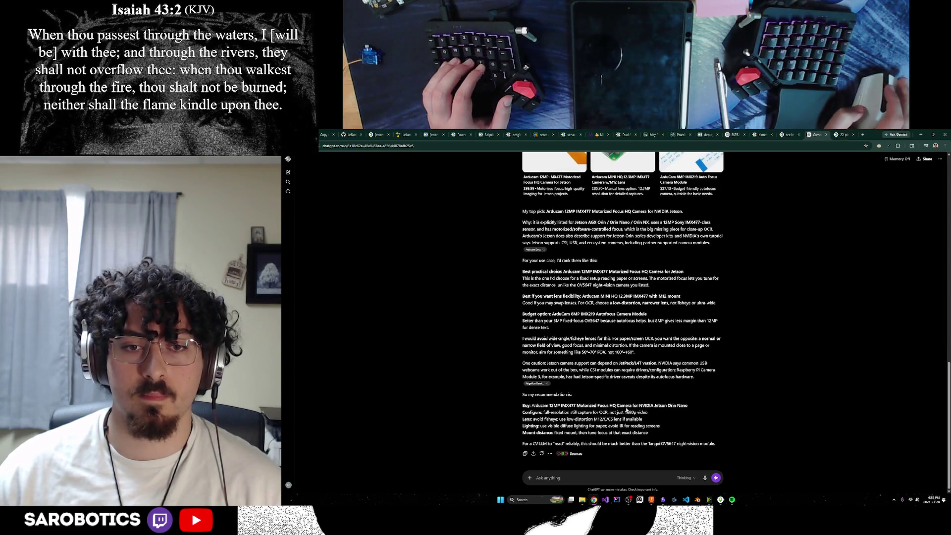
pyautogui.scroll(2, 626, 410)
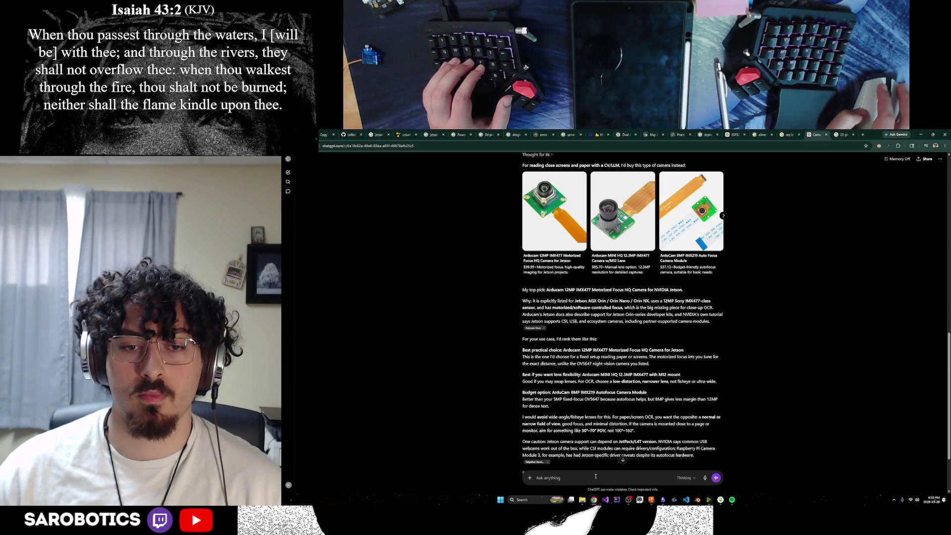
pyautogui.write('too bi')
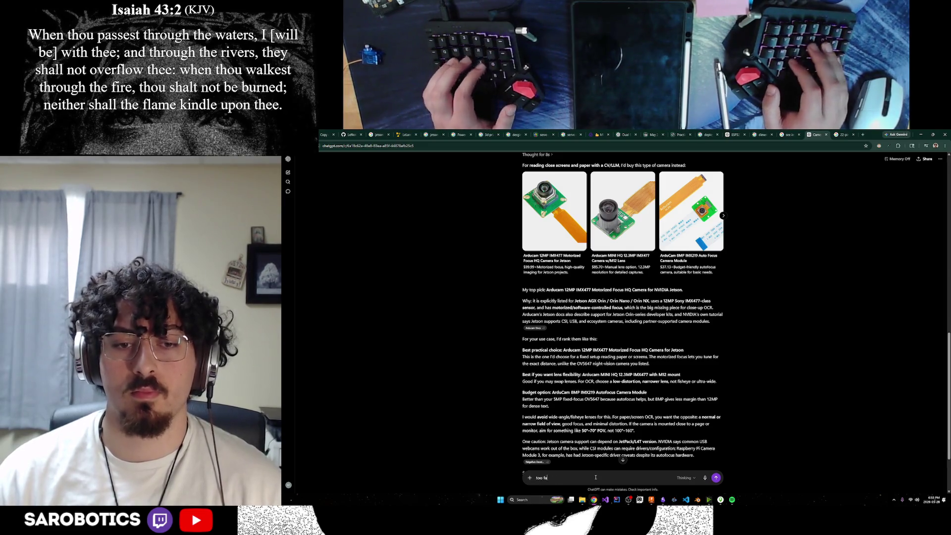
pyautogui.write('r robo')
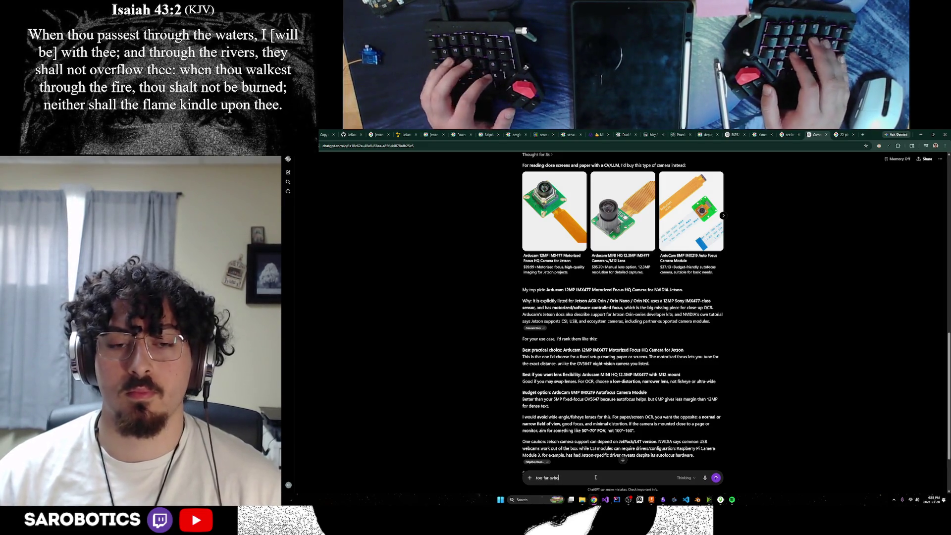
pyautogui.write('e')
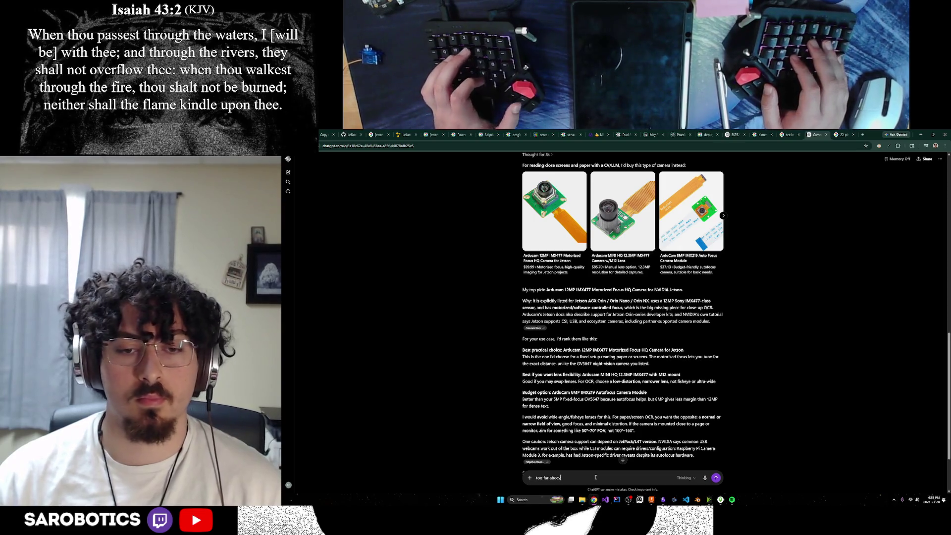
pyautogui.write(' bus')
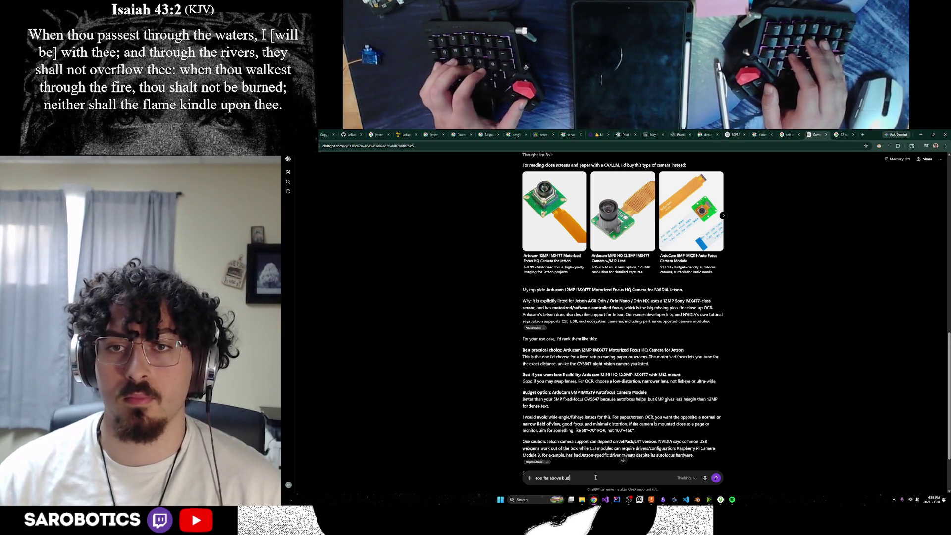
pyautogui.write('get,')
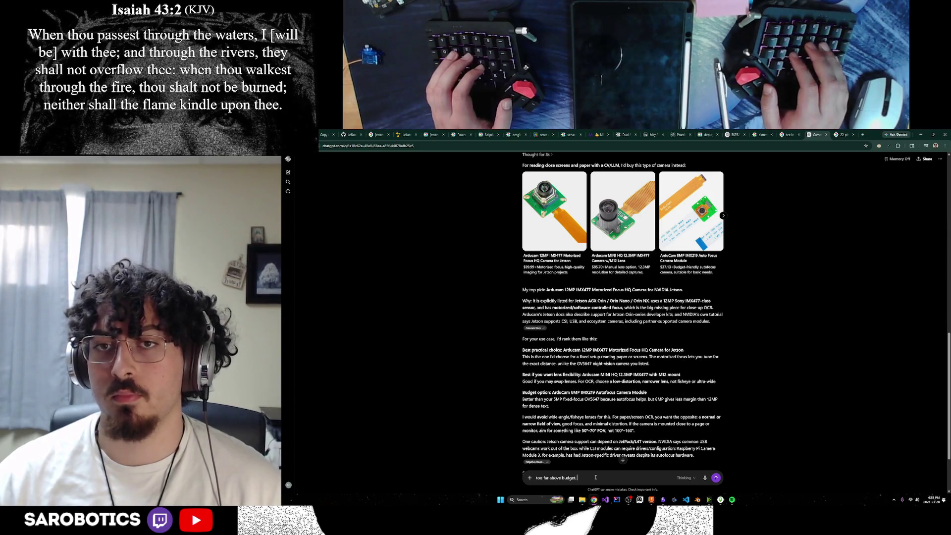
pyautogui.scroll(-2, 559, 319)
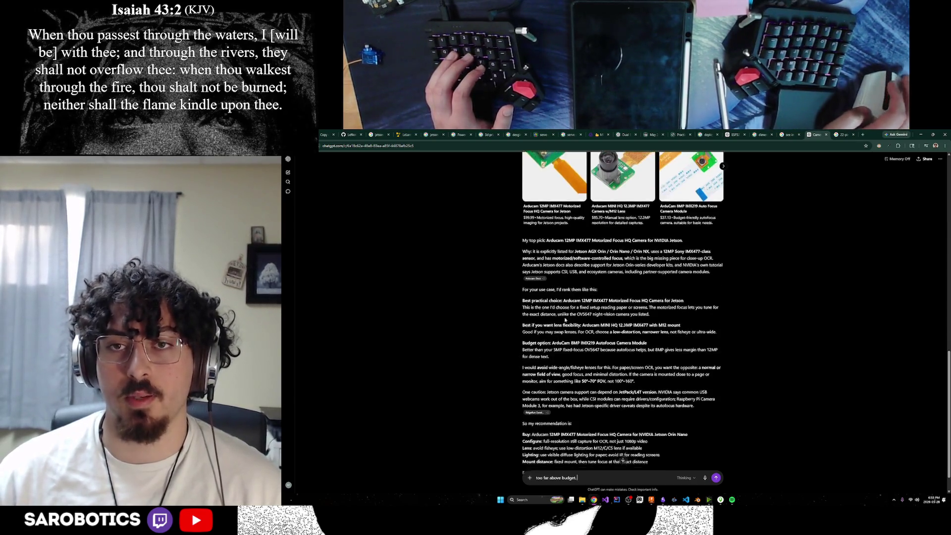
pyautogui.scroll(3, 561, 318)
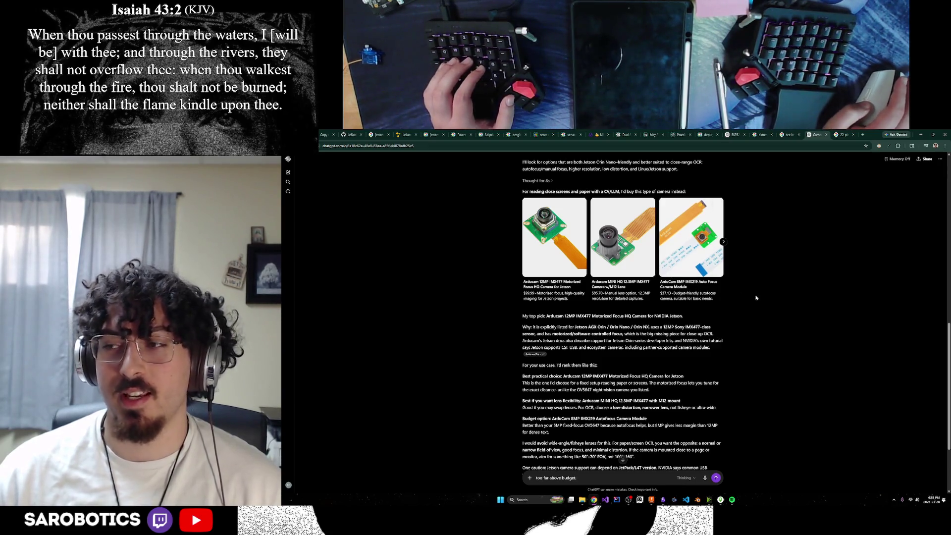
pyautogui.scroll(-3, 756, 297)
pyautogui.scroll(-2, 756, 297)
pyautogui.write('is that t')
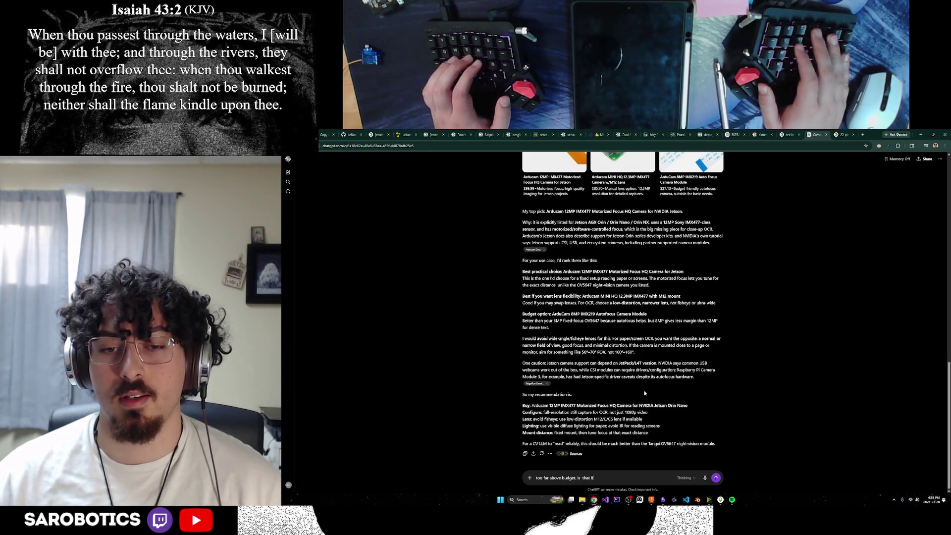
pyautogui.write('mp com')
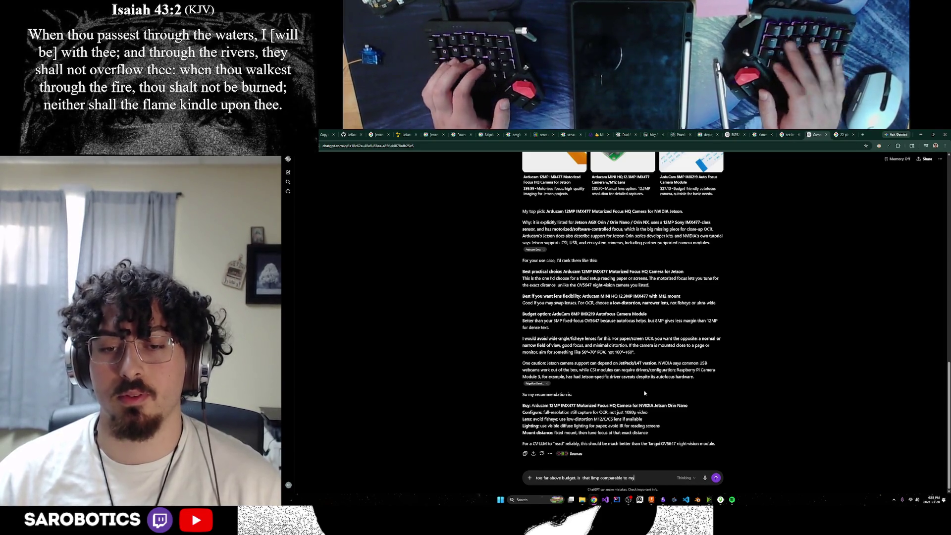
pyautogui.write('parable to my cur')
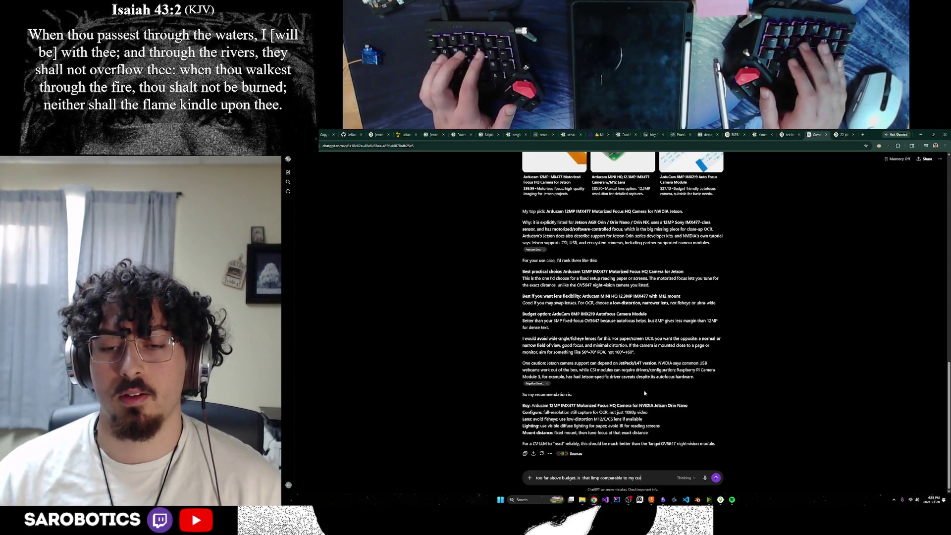
pyautogui.write('rent camera that I')
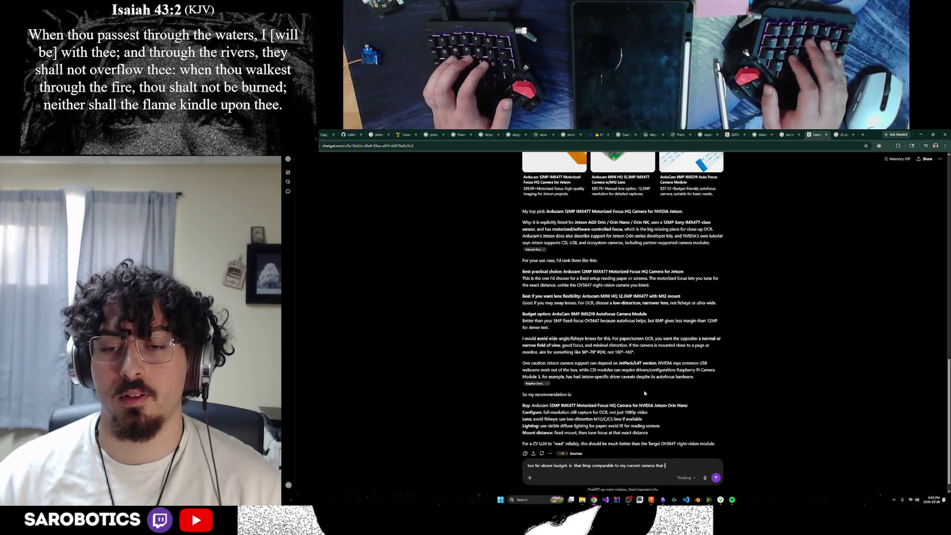
pyautogui.write(' showed you?')
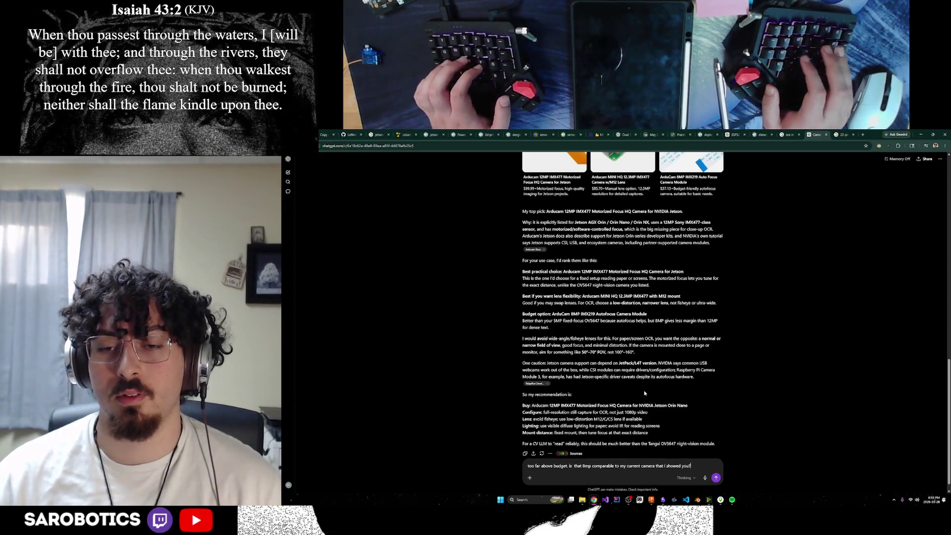
pyautogui.write(' if it is')
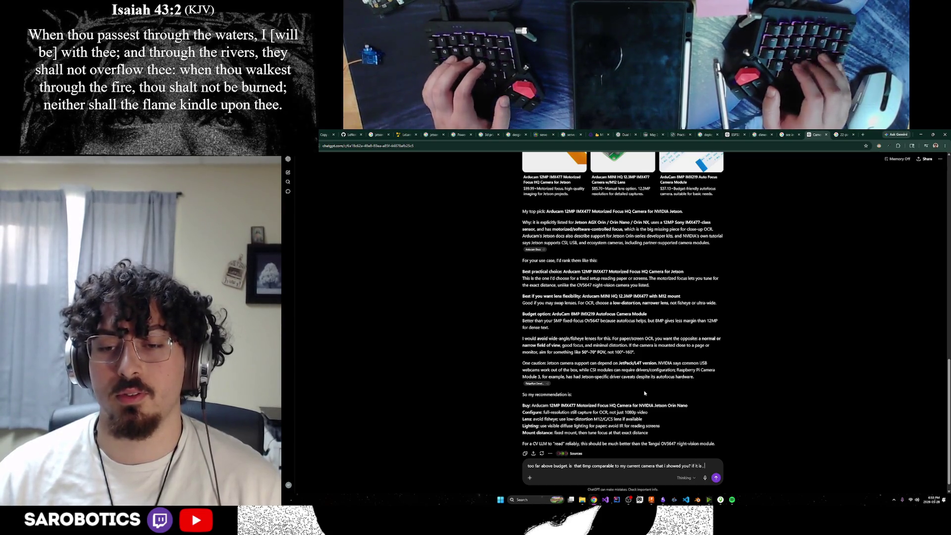
pyautogui.write(", can't i just use")
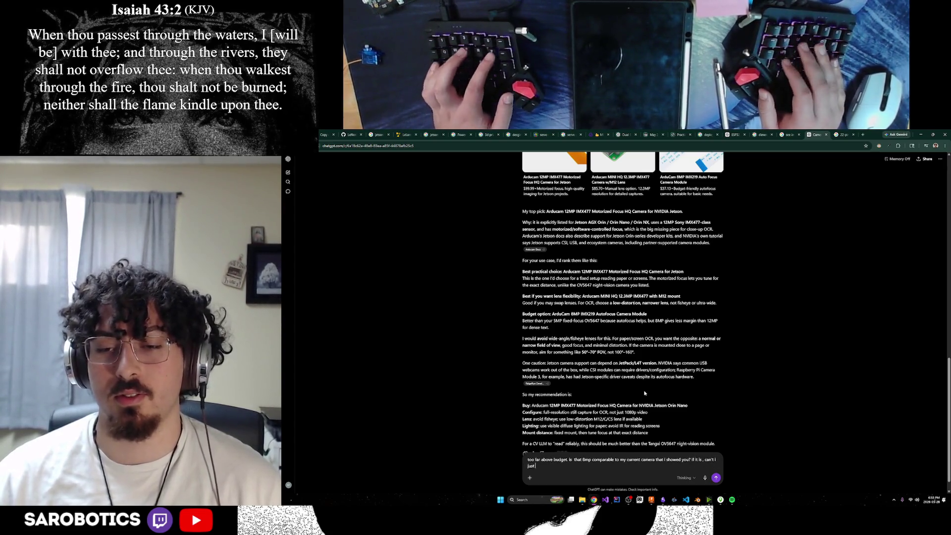
pyautogui.write(' it?')
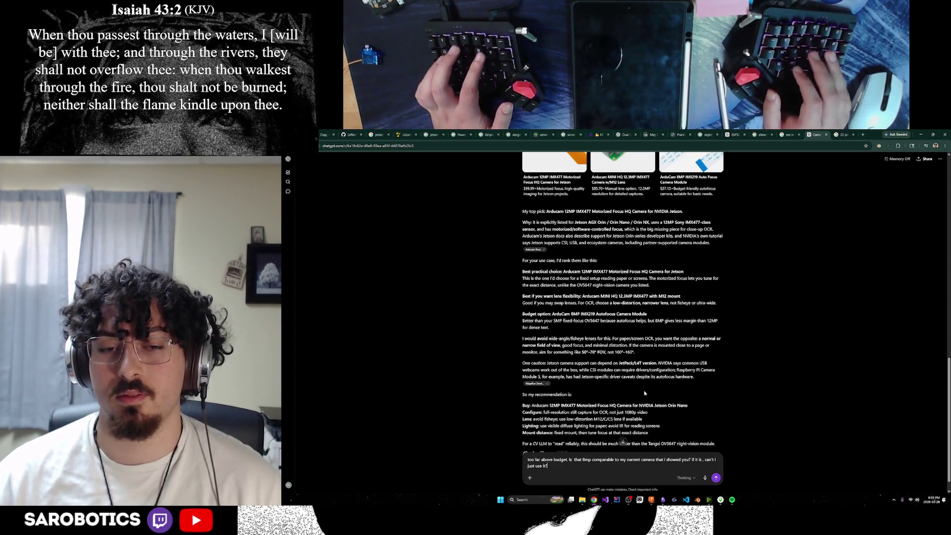
# Step: Send the over-budget follow-up asking whether the 8MP camera matches the current one
pyautogui.press('Return')
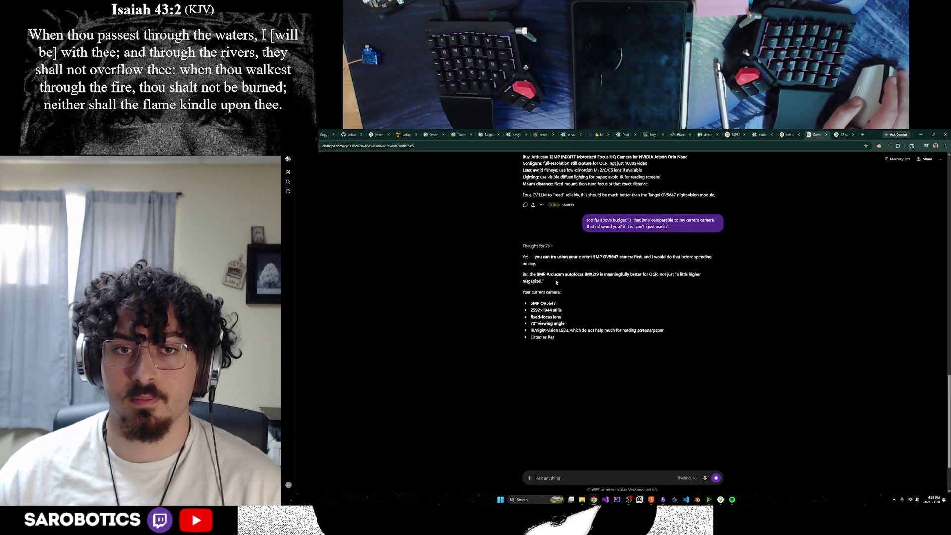
pyautogui.moveTo(536, 274); pyautogui.dragTo(657, 276)
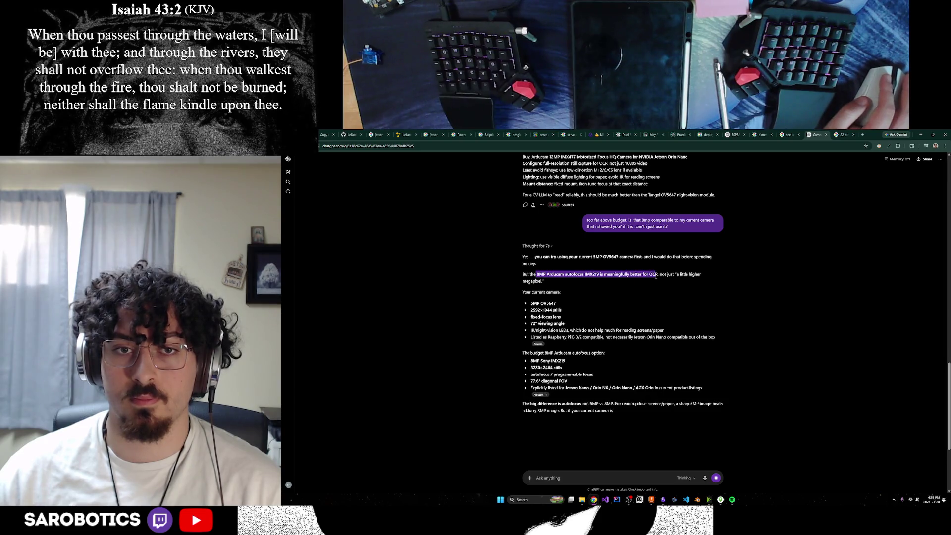
pyautogui.click(618, 281)
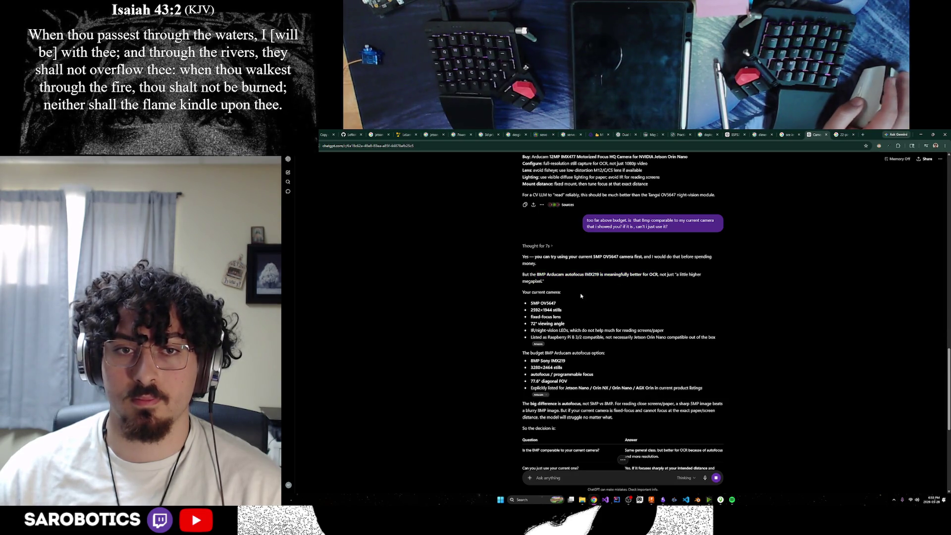
pyautogui.moveTo(549, 316); pyautogui.dragTo(713, 338)
pyautogui.click(594, 354)
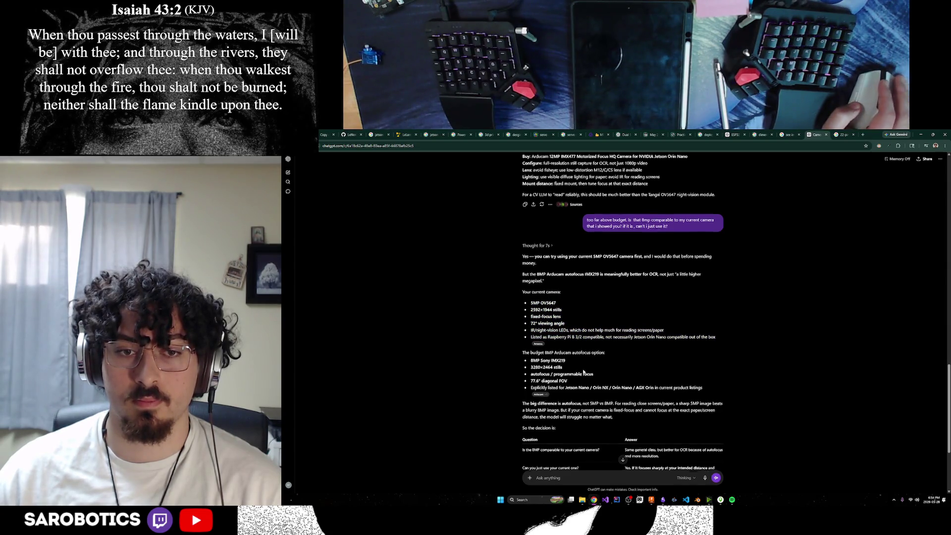
pyautogui.scroll(-1, 583, 373)
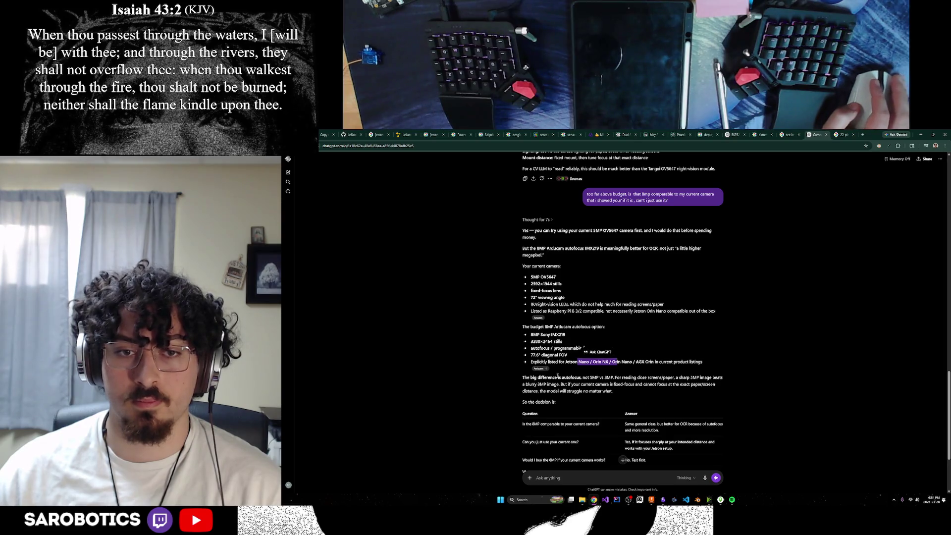
pyautogui.moveTo(581, 378); pyautogui.dragTo(556, 379)
pyautogui.moveTo(673, 378); pyautogui.dragTo(590, 386)
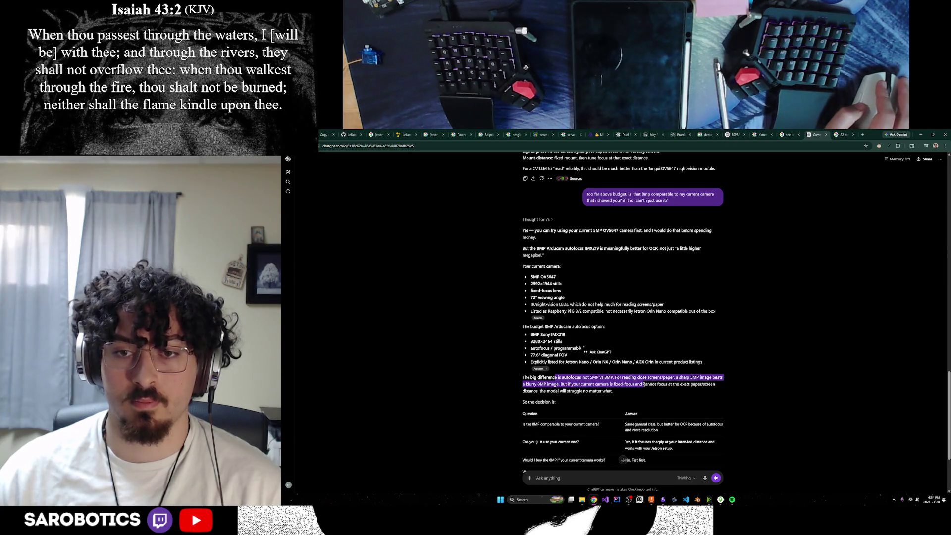
pyautogui.click(608, 390)
pyautogui.scroll(-2, 618, 394)
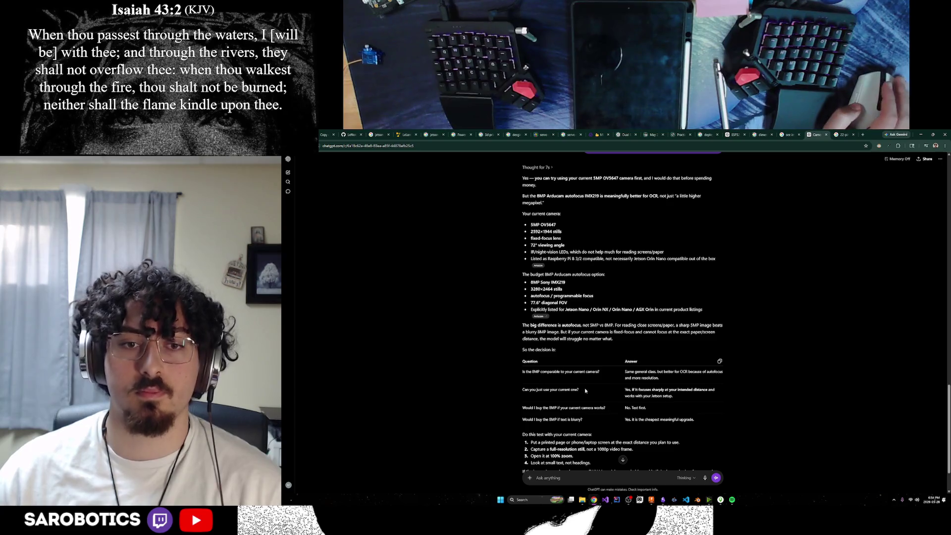
pyautogui.scroll(-1, 598, 381)
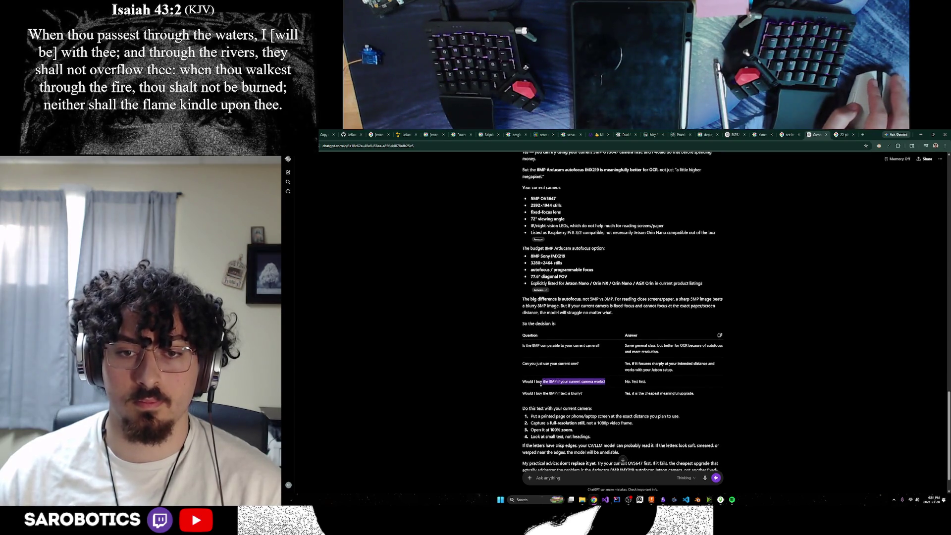
pyautogui.moveTo(543, 382); pyautogui.dragTo(521, 386)
pyautogui.moveTo(582, 392); pyautogui.dragTo(534, 392)
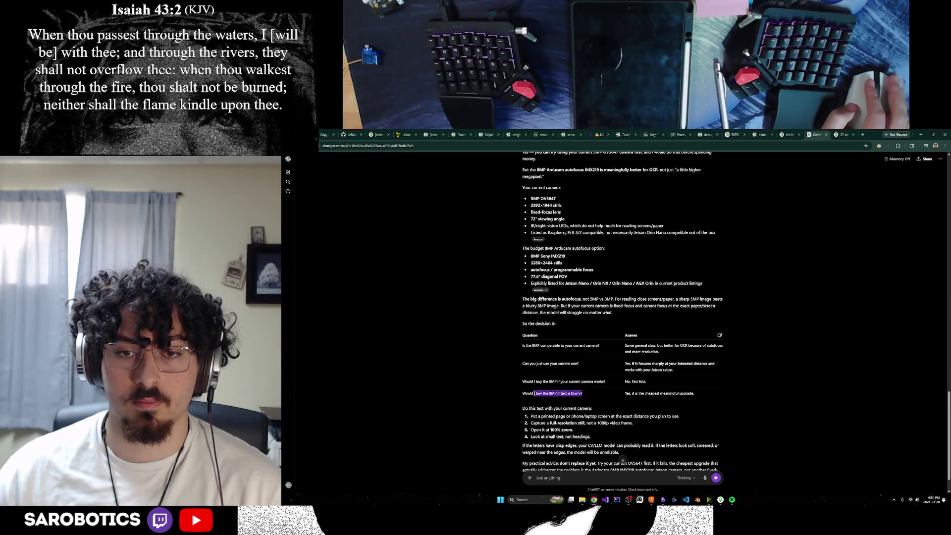
pyautogui.click(614, 402)
pyautogui.scroll(-2, 587, 394)
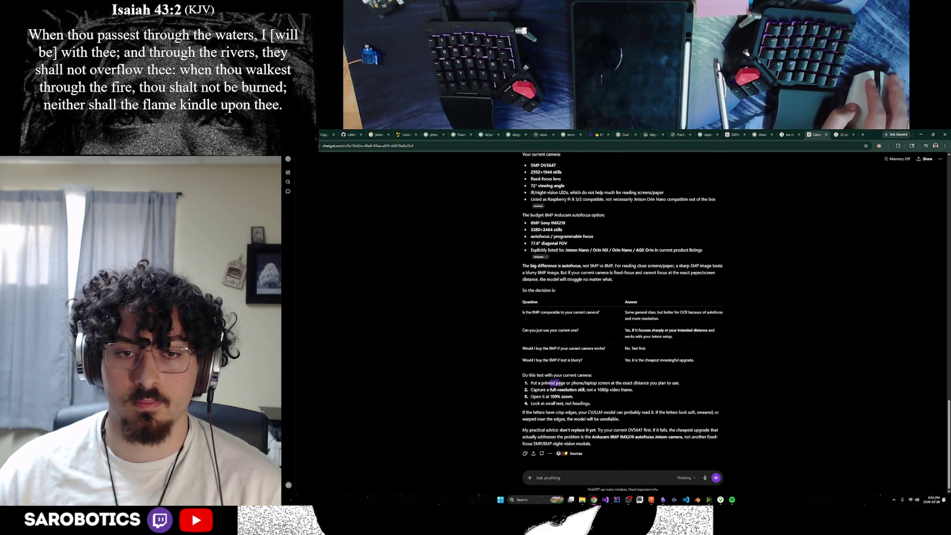
pyautogui.click(596, 391)
pyautogui.scroll(5, 597, 392)
pyautogui.scroll(-3, 596, 392)
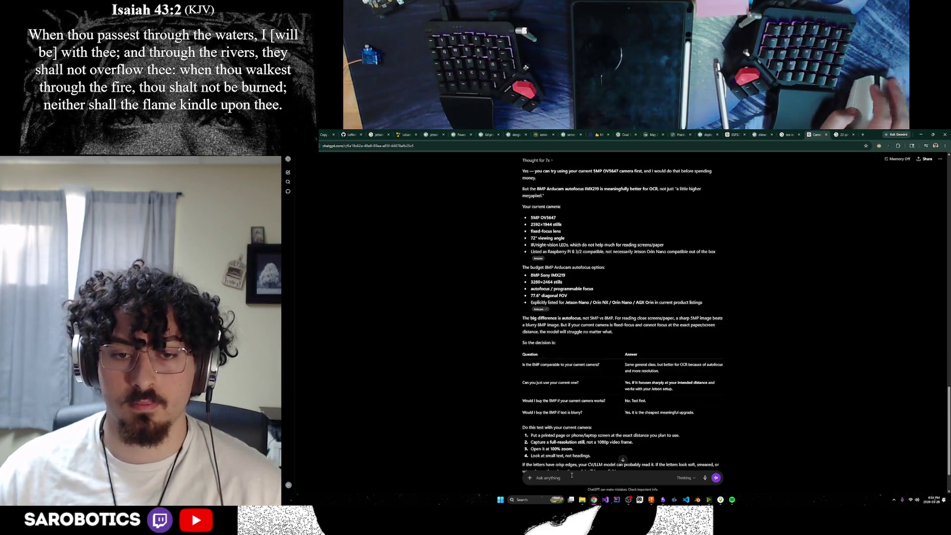
pyautogui.write('anything a bit')
pyautogui.write(' expensive i')
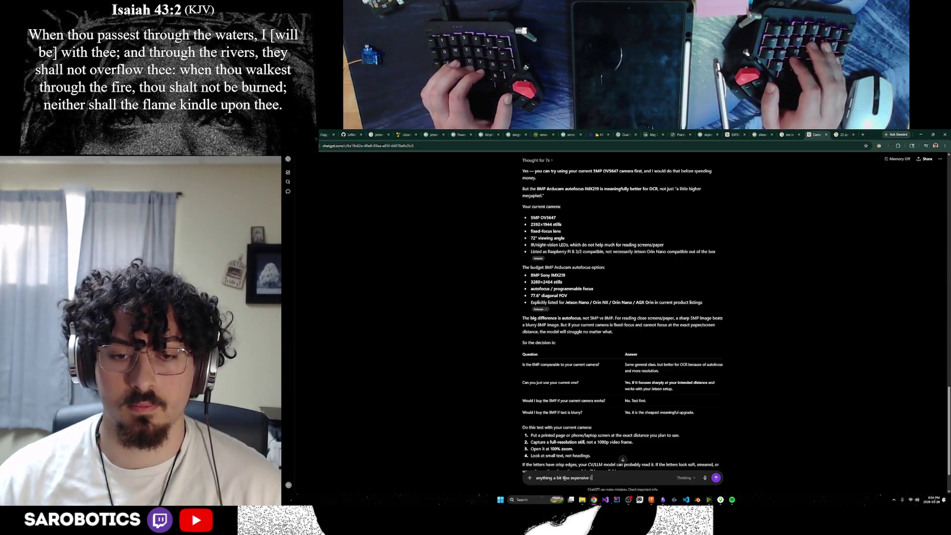
pyautogui.write('or good O')
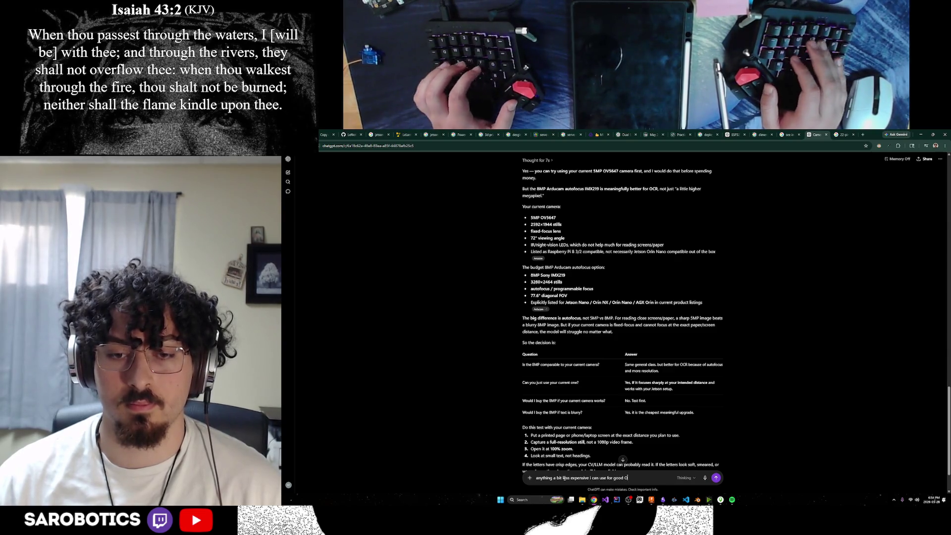
pyautogui.write('CR? comp')
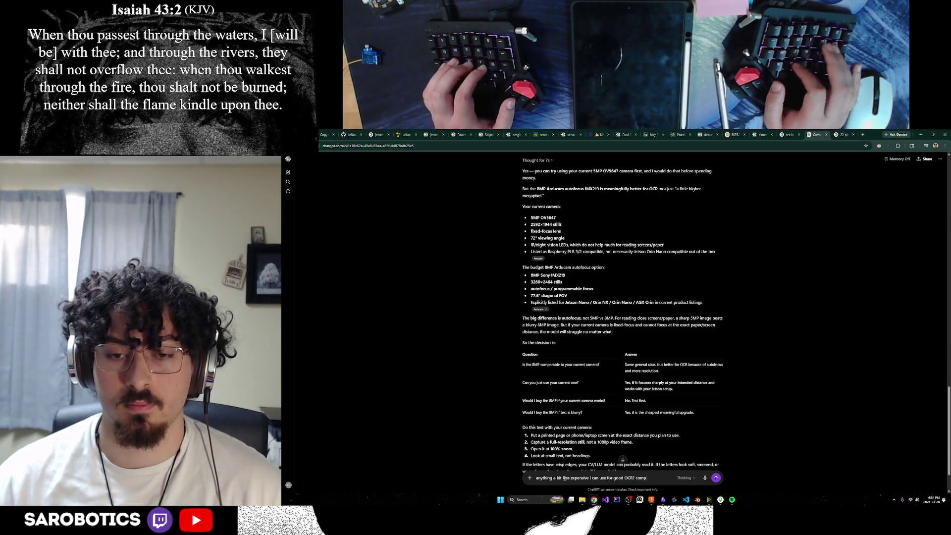
pyautogui.write('atible wit')
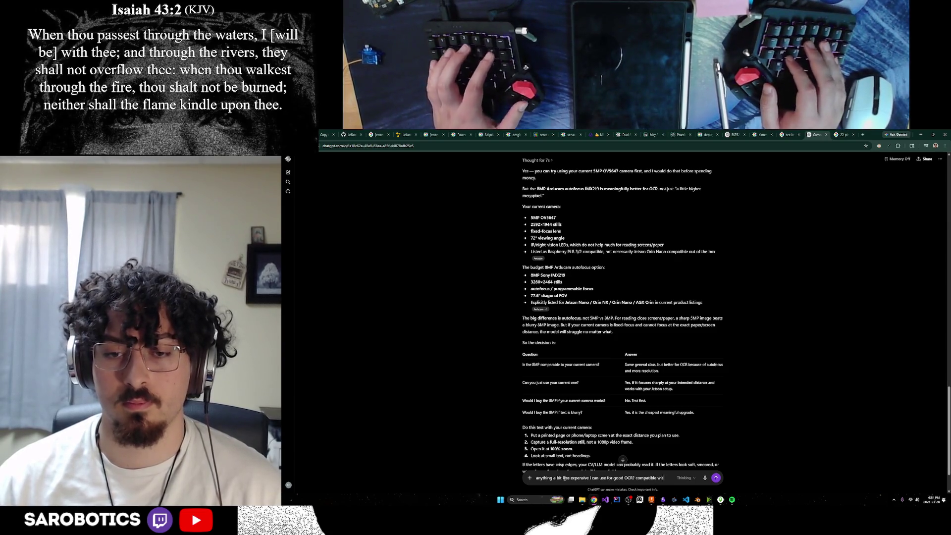
pyautogui.write(' jetson,')
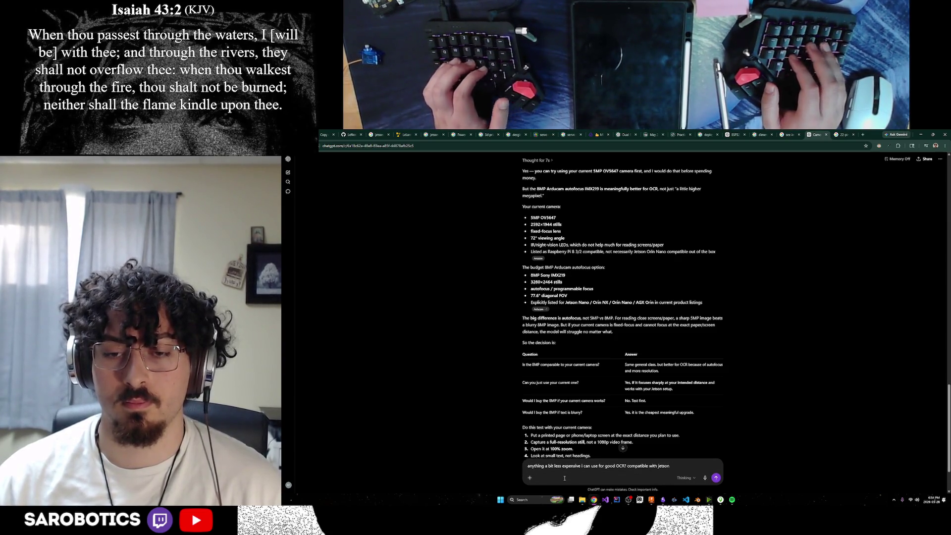
# Step: Fix typos, drop 'interchangeable', and send the cheaper Jetson-compatible OCR camera question
pyautogui.press('BackSpace')
pyautogui.press('BackSpace')
pyautogui.write('is nes')
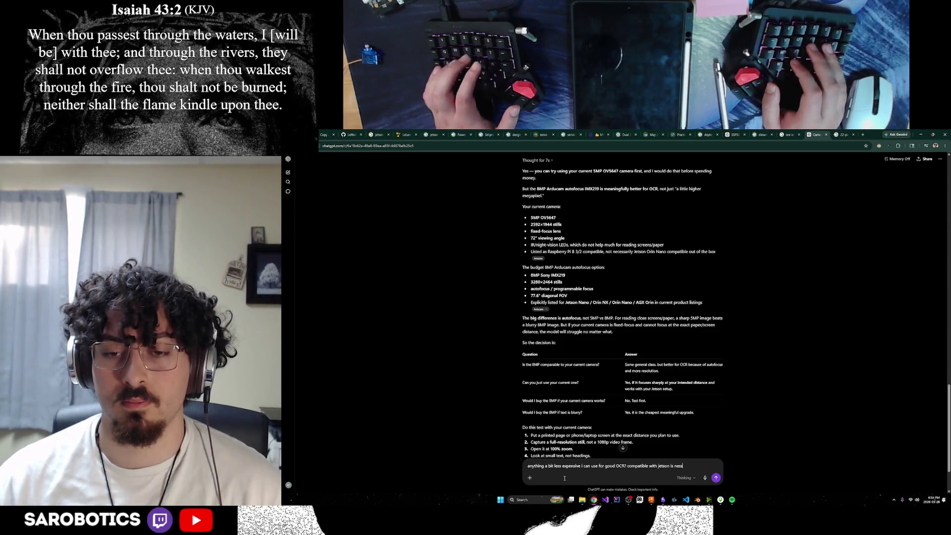
pyautogui.write('cessary,')
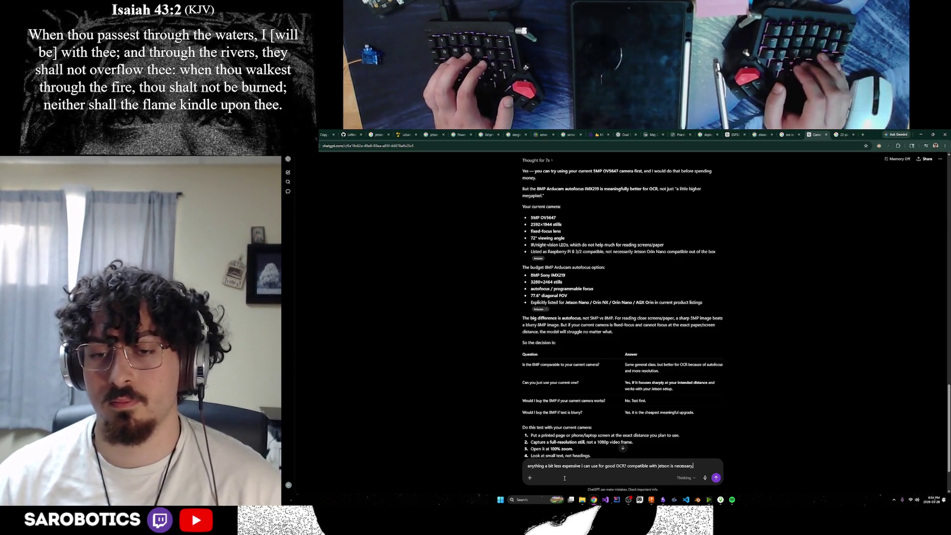
pyautogui.write(' but i cons')
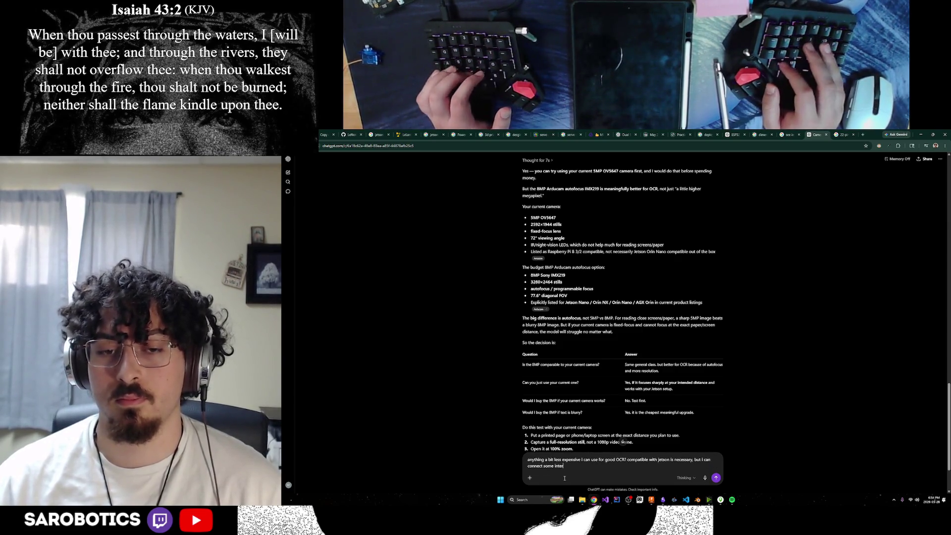
pyautogui.write('angeable')
pyautogui.hotkey('ctrl', 'BackSpace')
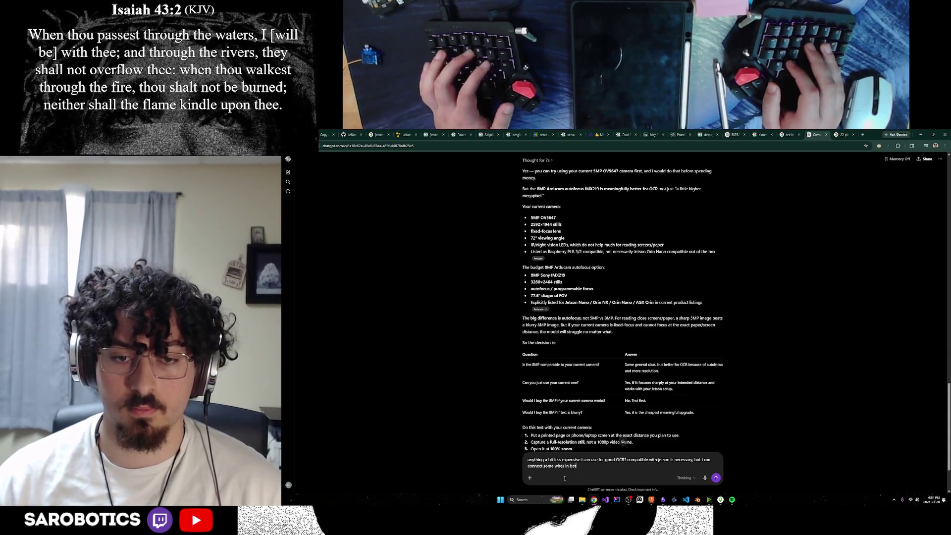
pyautogui.write('if necessary')
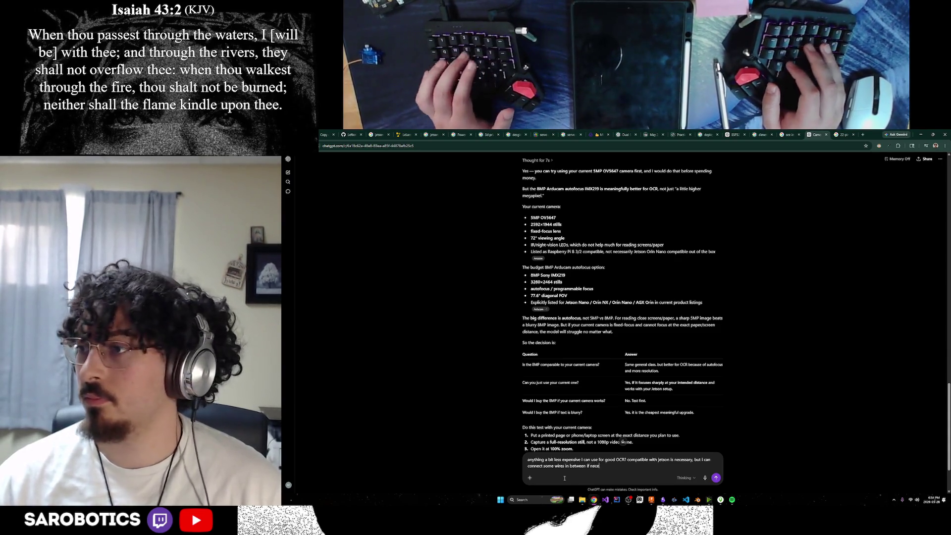
pyautogui.press('Return')
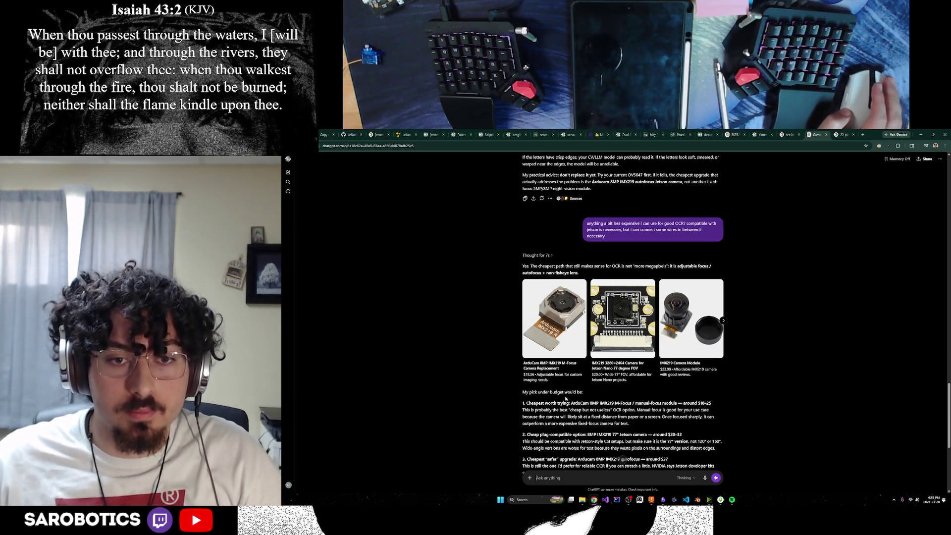
pyautogui.scroll(-1, 565, 399)
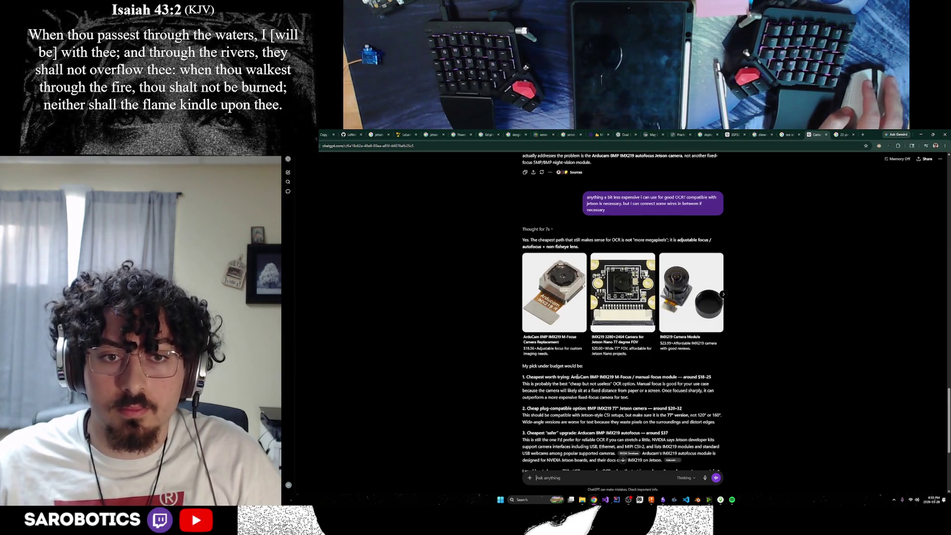
pyautogui.moveTo(599, 378); pyautogui.dragTo(637, 378)
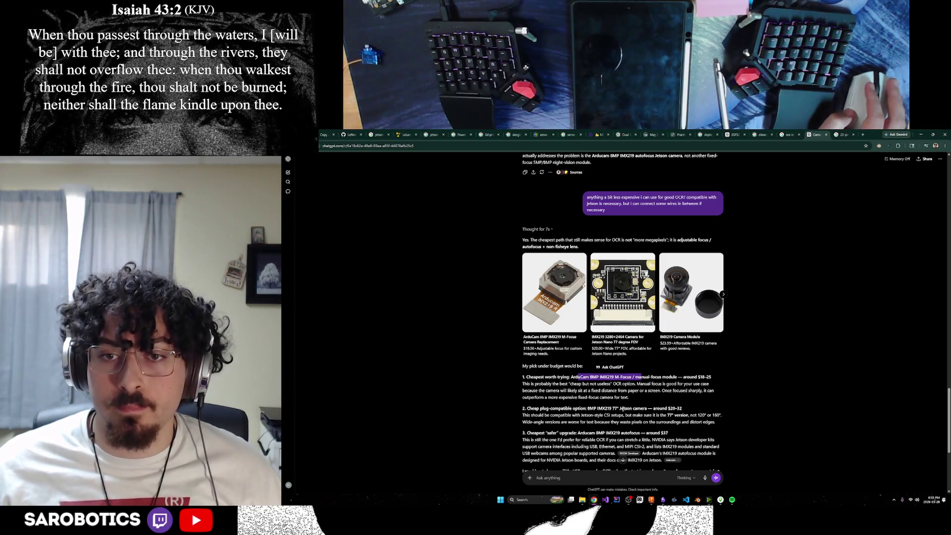
pyautogui.click(673, 406)
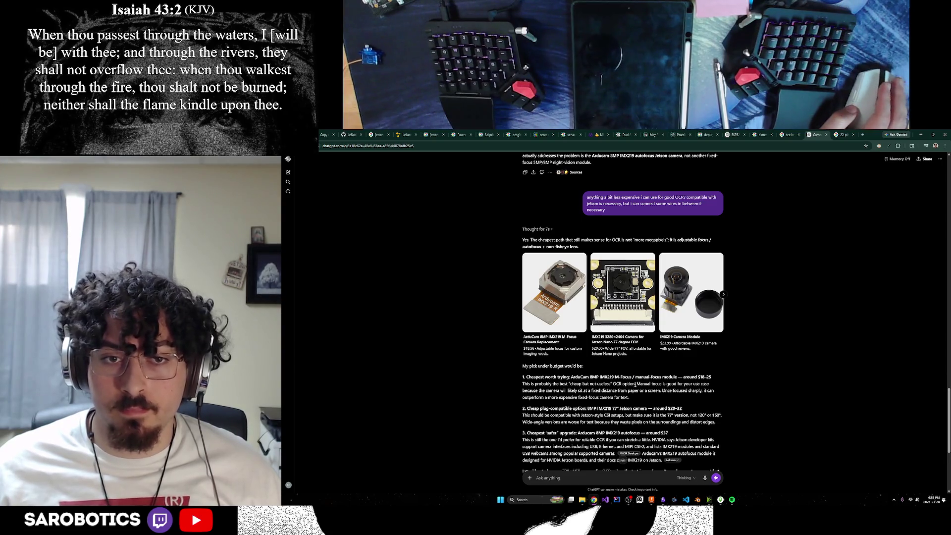
pyautogui.scroll(-1, 631, 388)
pyautogui.scroll(-1, 632, 387)
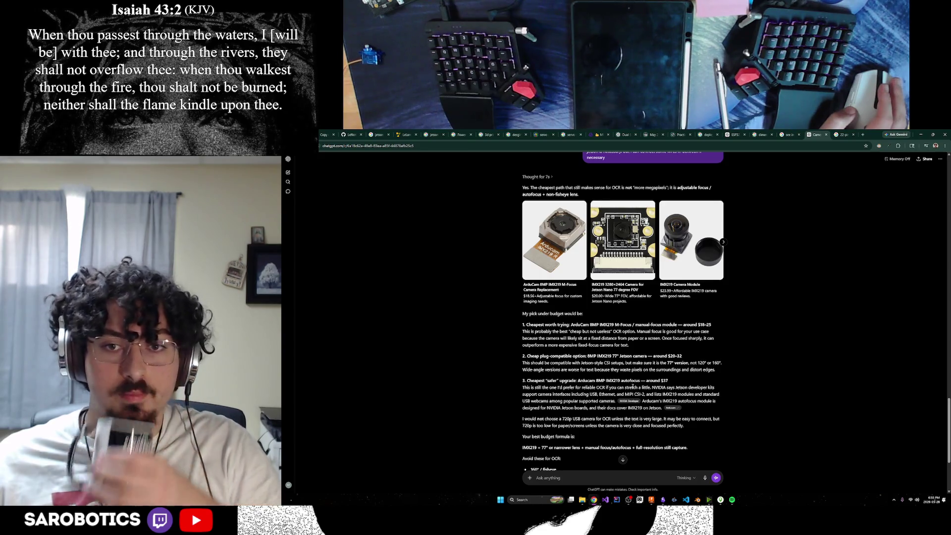
pyautogui.moveTo(570, 363); pyautogui.dragTo(628, 369)
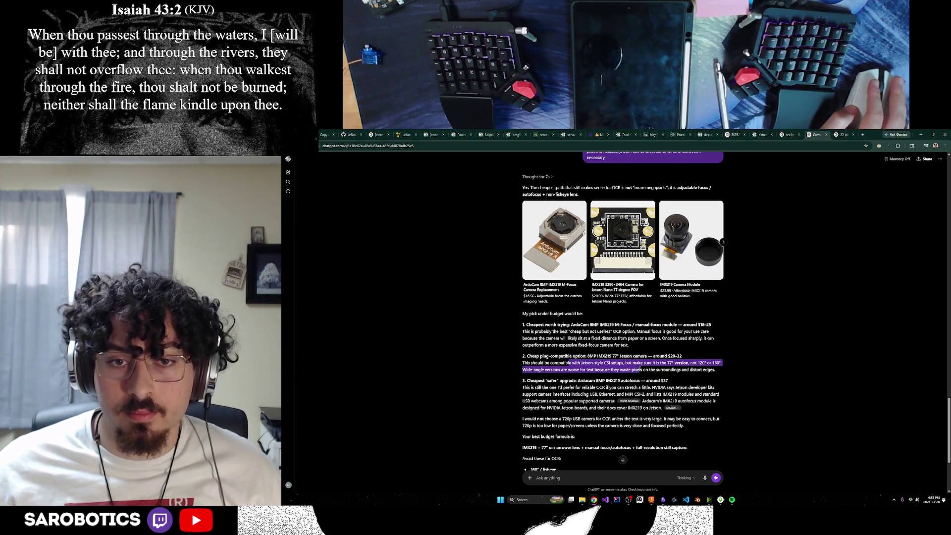
pyautogui.scroll(-1, 680, 370)
pyautogui.click(630, 397)
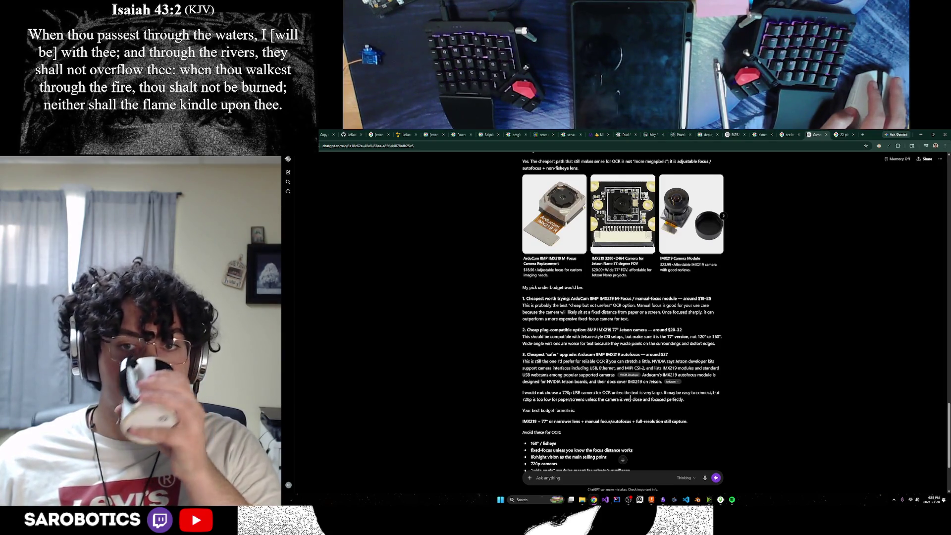
pyautogui.moveTo(570, 368); pyautogui.dragTo(613, 369)
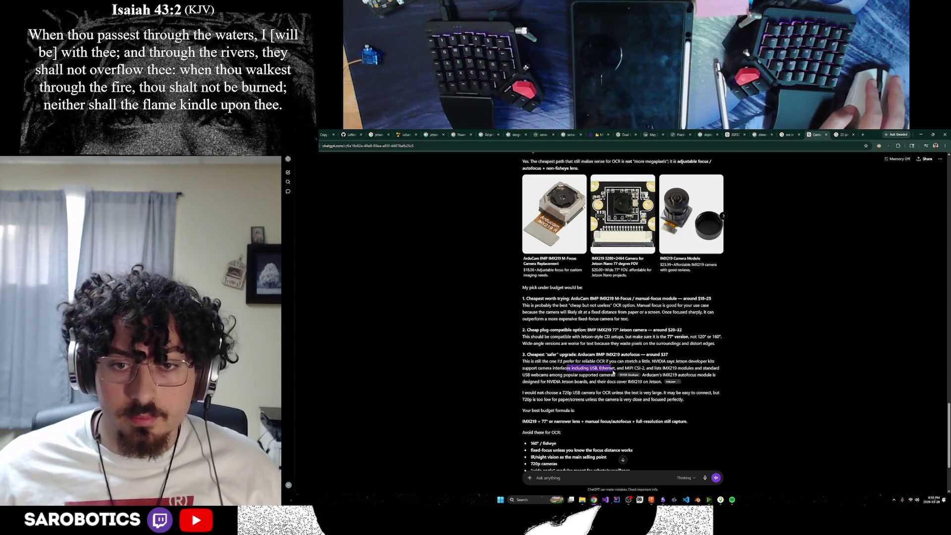
pyautogui.moveTo(670, 368)
pyautogui.mouseDown()
pyautogui.moveTo(577, 374)
pyautogui.moveTo(664, 376)
pyautogui.mouseUp()
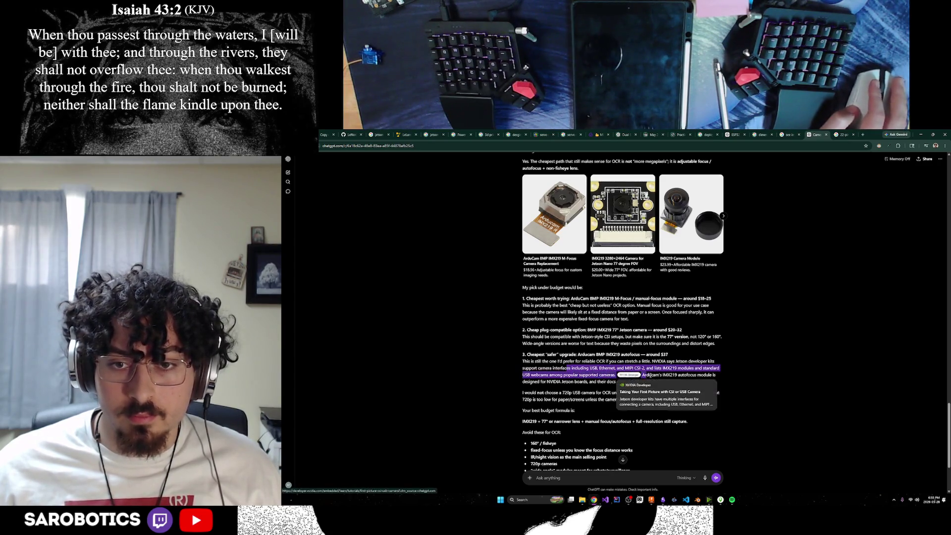
pyautogui.click(631, 395)
pyautogui.scroll(-1, 605, 391)
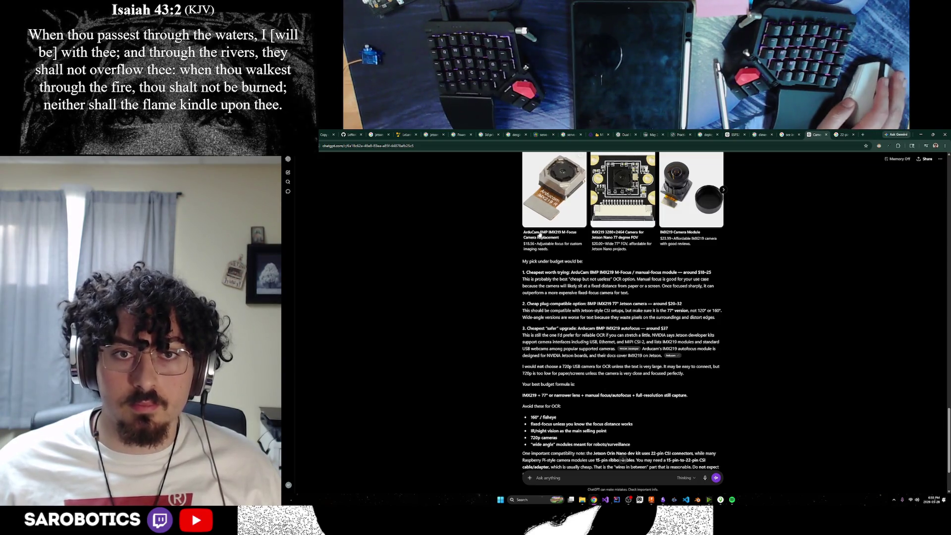
pyautogui.scroll(-3, 539, 232)
pyautogui.scroll(6, 545, 260)
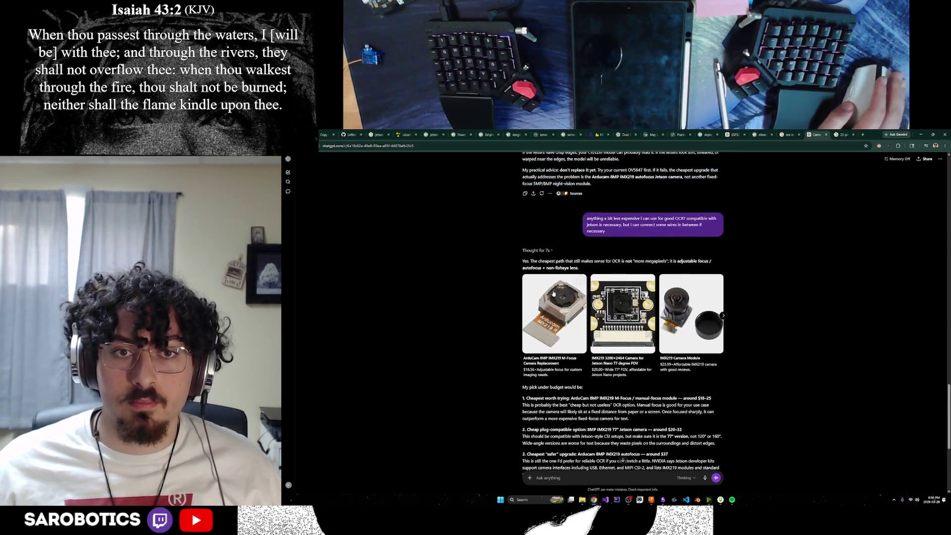
# Step: View the ArduCam 8MP IMX219 M-Focus details and visit its Made-in-China seller listing
pyautogui.click(543, 364)
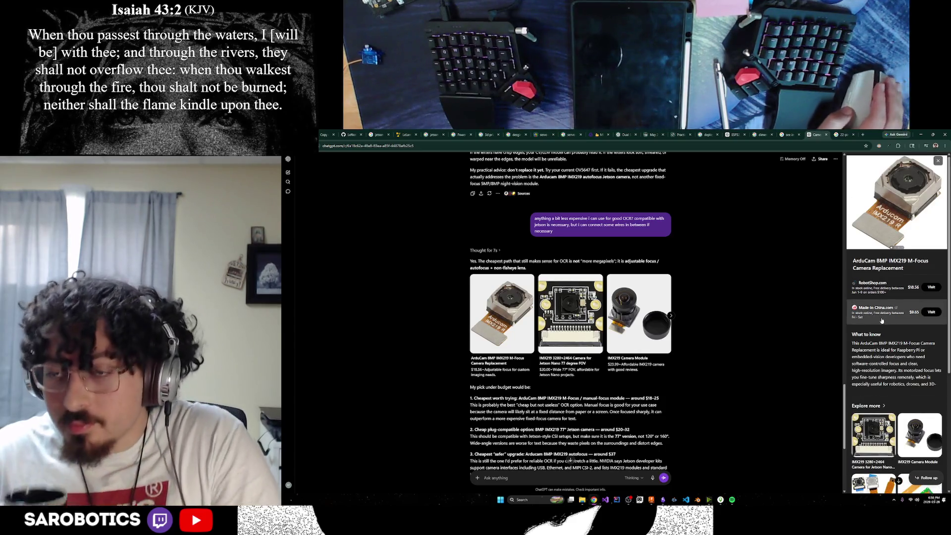
pyautogui.click(877, 311)
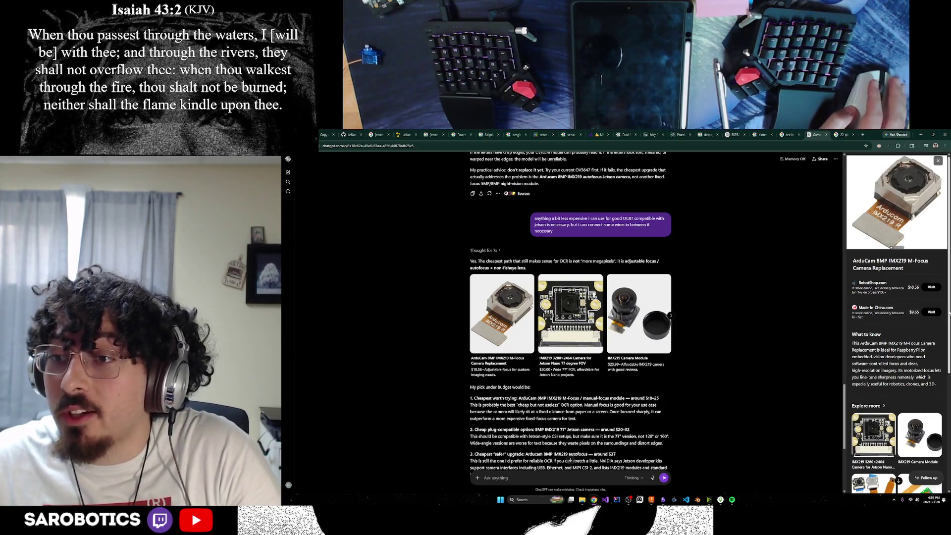
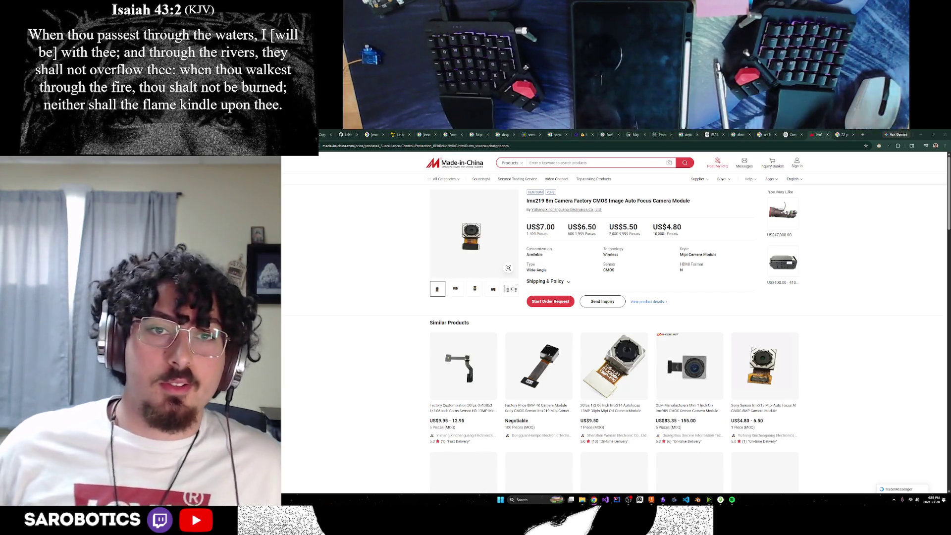
pyautogui.scroll(-1, 817, 241)
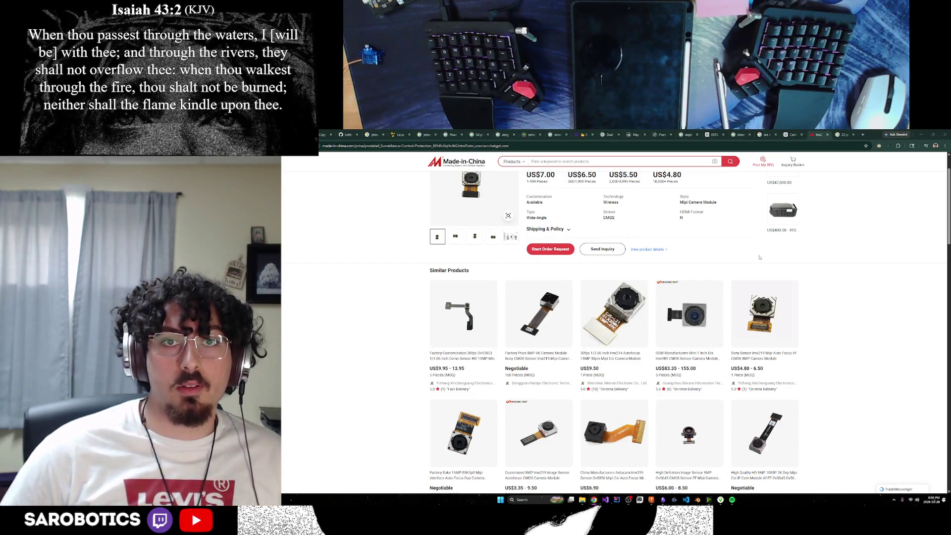
pyautogui.scroll(1, 685, 236)
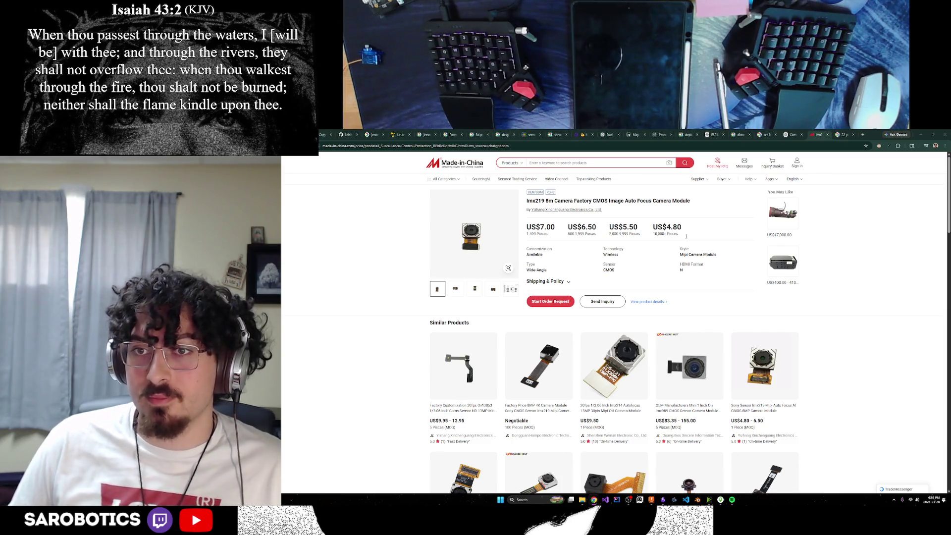
# Step: Open a new blank tab while browsing the Imx219 camera module listing
pyautogui.click(769, 230)
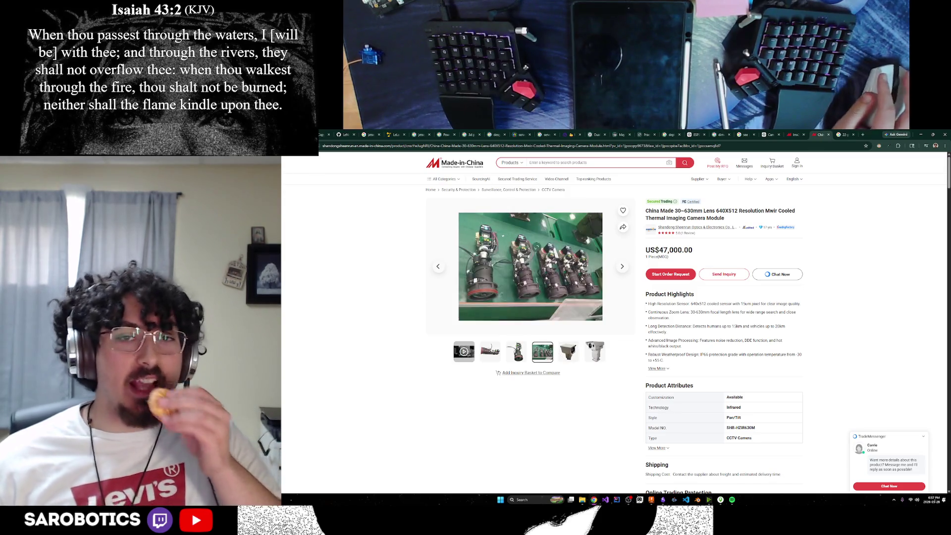
# Step: Select the recommended '12MP IMX477' name from ChatGPT and start a Made-in-China search
pyautogui.click(794, 135)
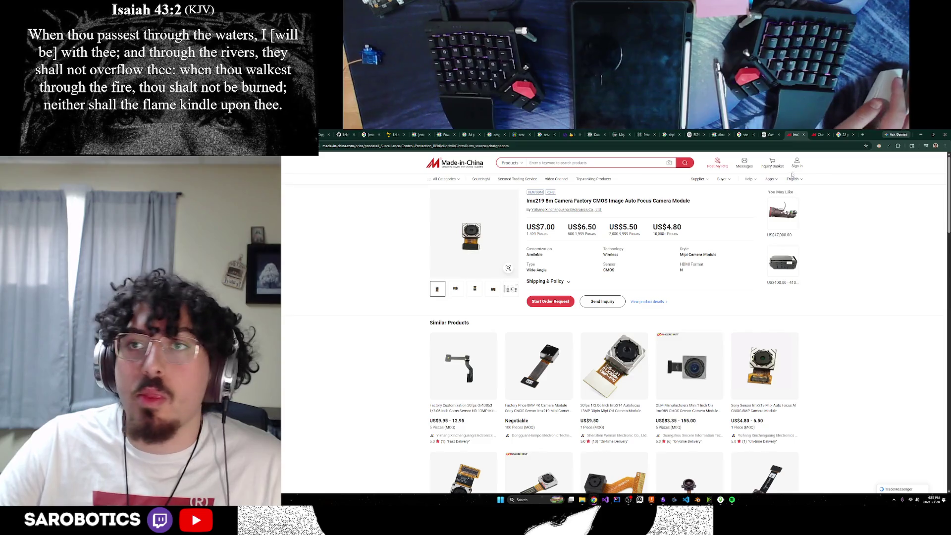
pyautogui.hotkey('ctrl', 'shift', 'Tab')
pyautogui.scroll(5, 671, 245)
pyautogui.scroll(5, 670, 247)
pyautogui.scroll(5, 673, 251)
pyautogui.scroll(1, 673, 251)
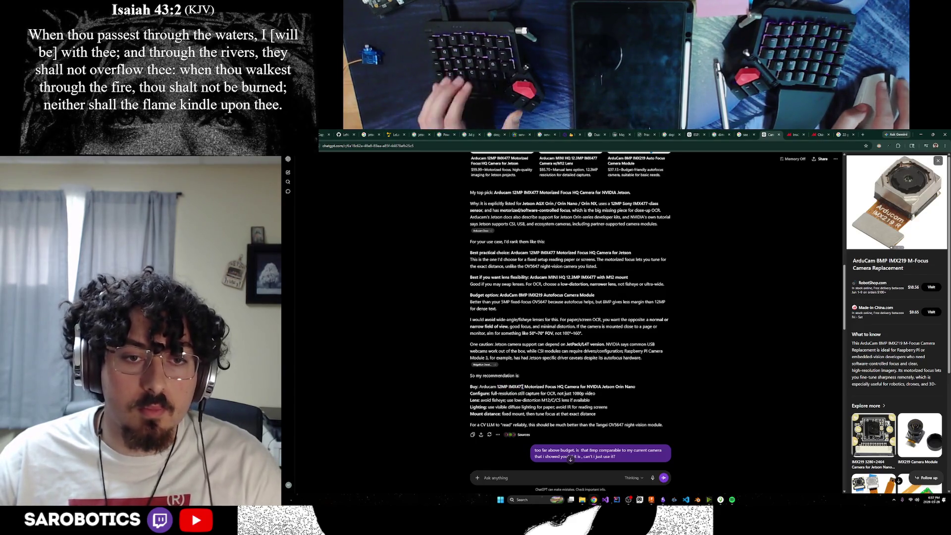
pyautogui.moveTo(524, 386); pyautogui.dragTo(497, 386)
pyautogui.hotkey('ctrl', 'c')
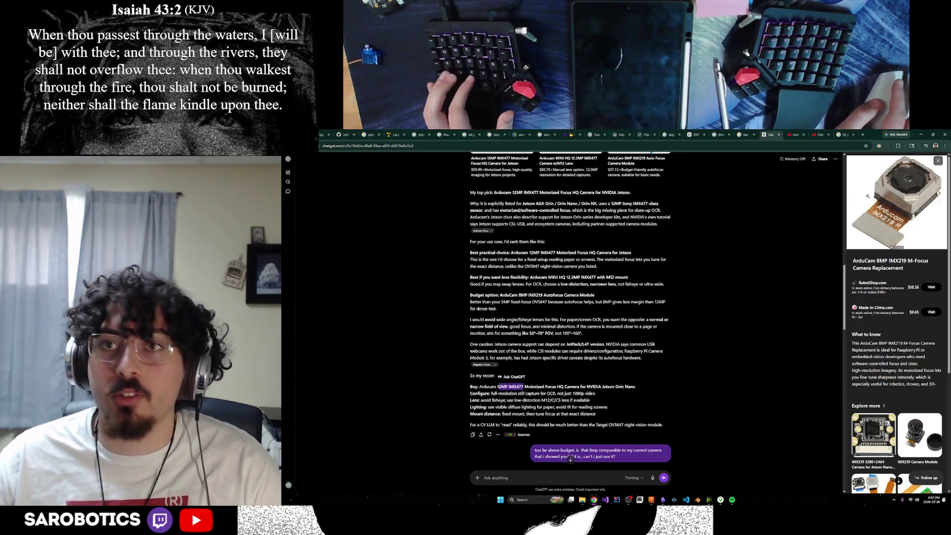
pyautogui.click(931, 311)
pyautogui.click(635, 162)
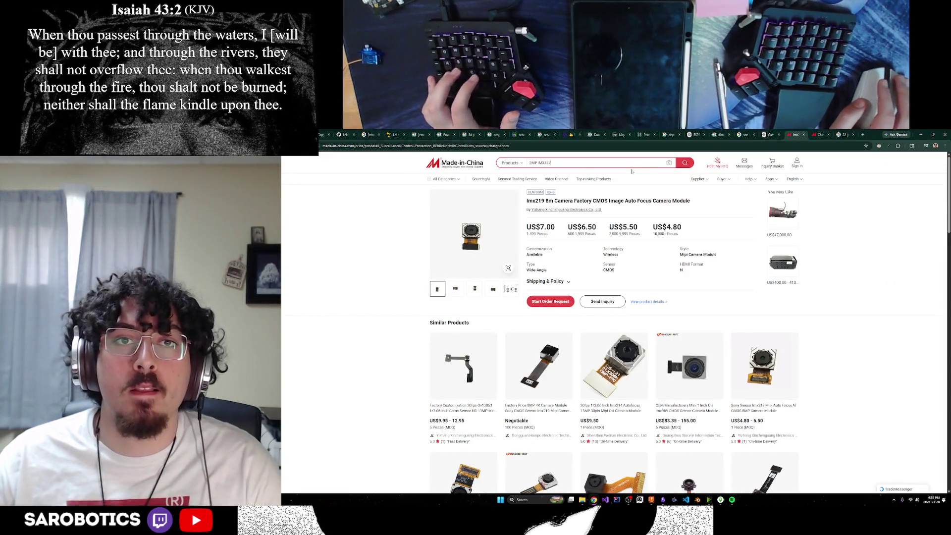
# Step: Search Made-in-China for the pasted camera name, check the 1080P USB listing, return to ChatGPT
pyautogui.hotkey('ctrl', 'v')
pyautogui.press('Return')
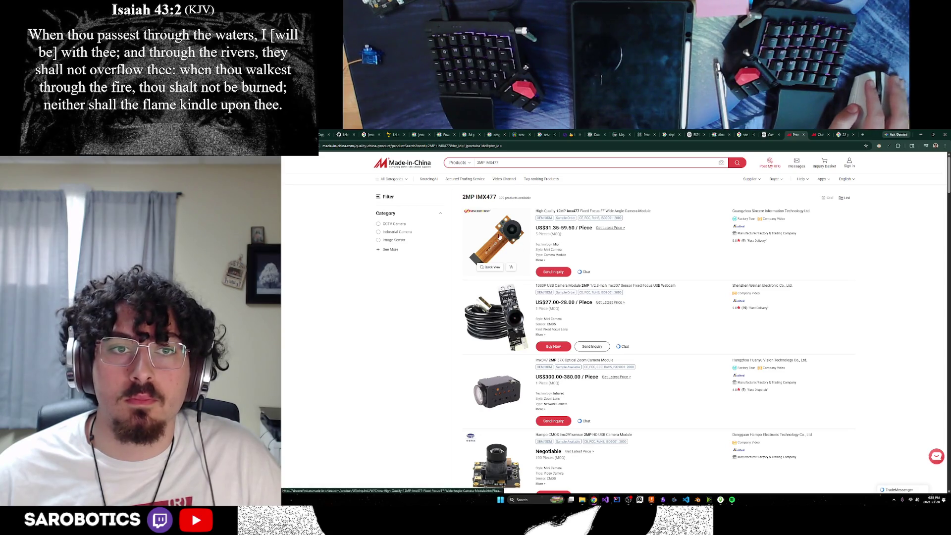
pyautogui.scroll(-1, 630, 248)
pyautogui.scroll(-2, 630, 247)
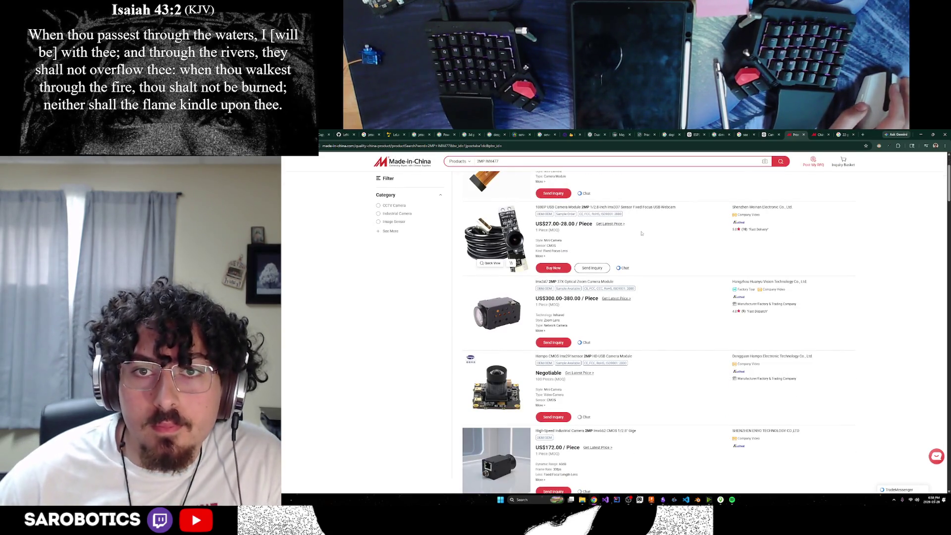
pyautogui.click(535, 229)
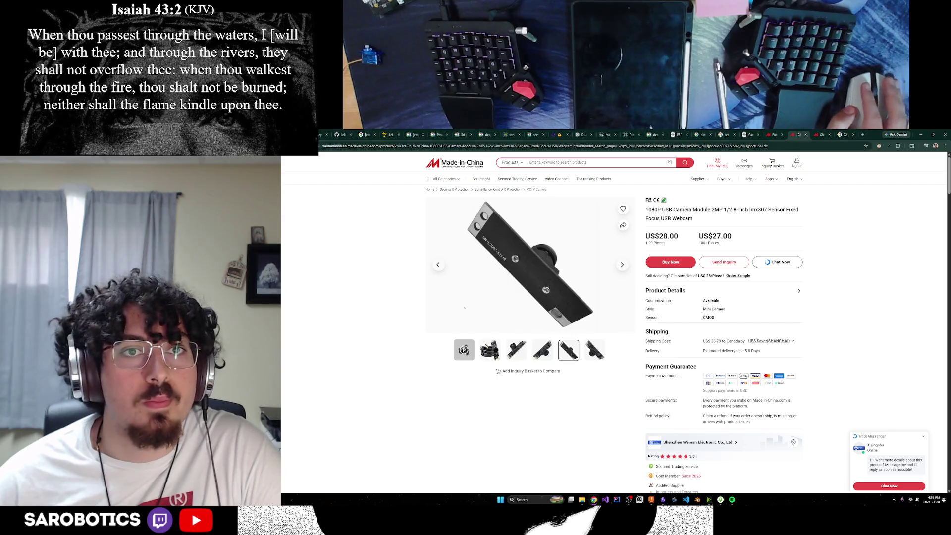
pyautogui.hotkey('ctrl', 'w')
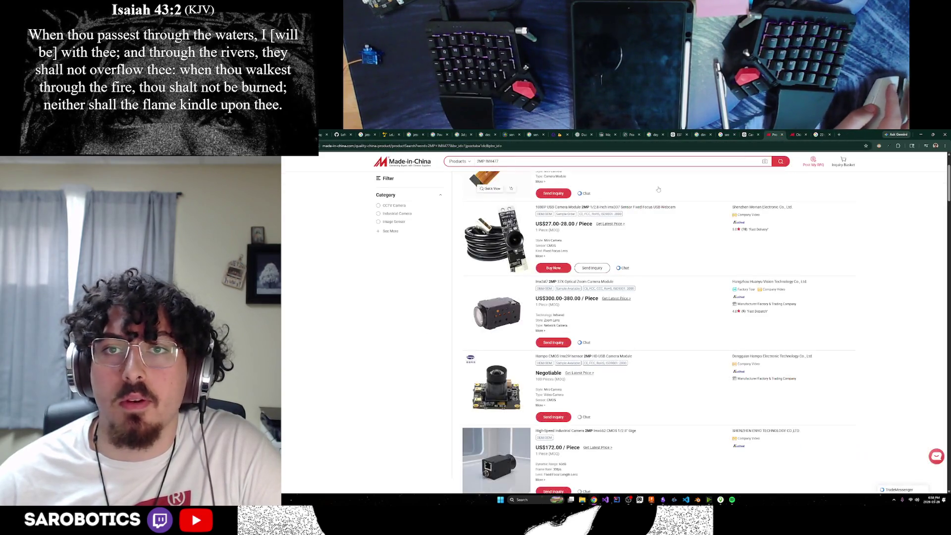
pyautogui.scroll(2, 598, 264)
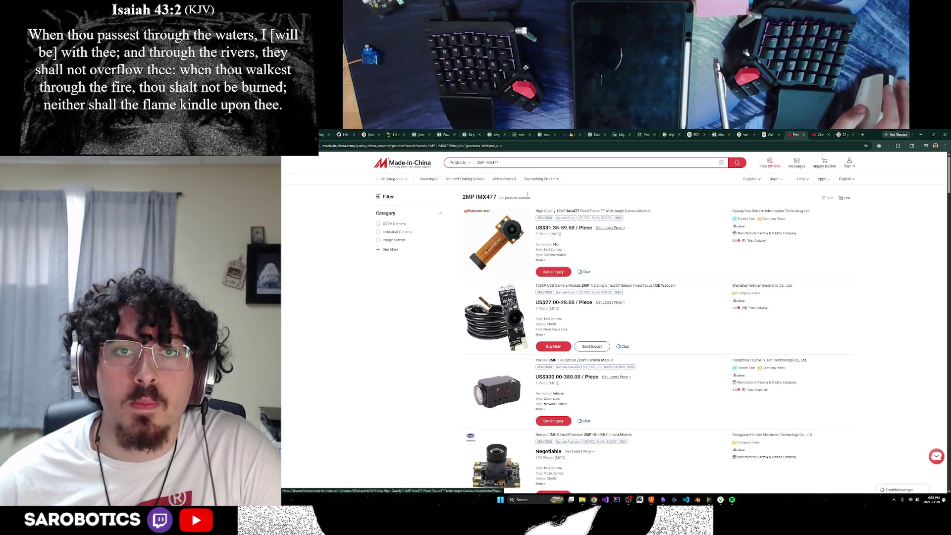
pyautogui.click(767, 135)
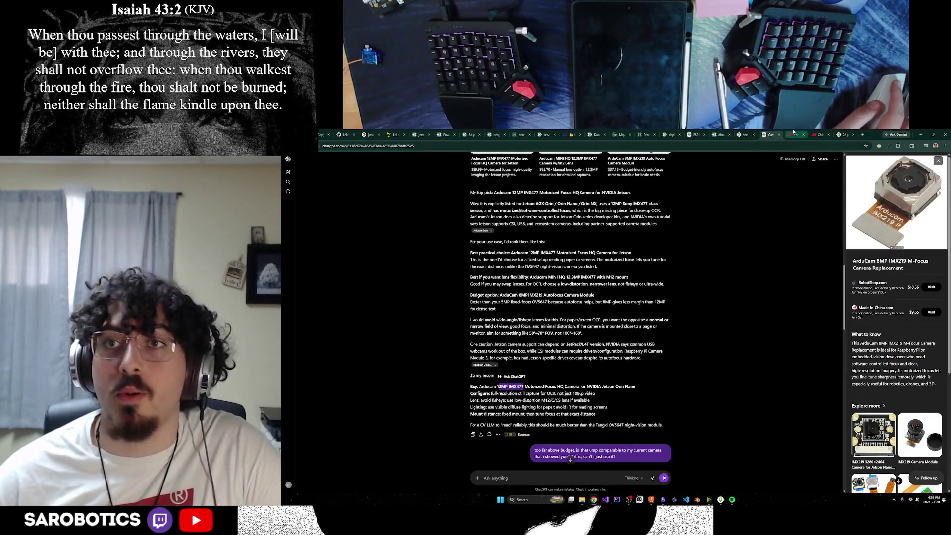
# Step: Rerun the Made-in-China search corrected to 12MP IMX477
pyautogui.click(794, 135)
pyautogui.write('1')
pyautogui.press('Return')
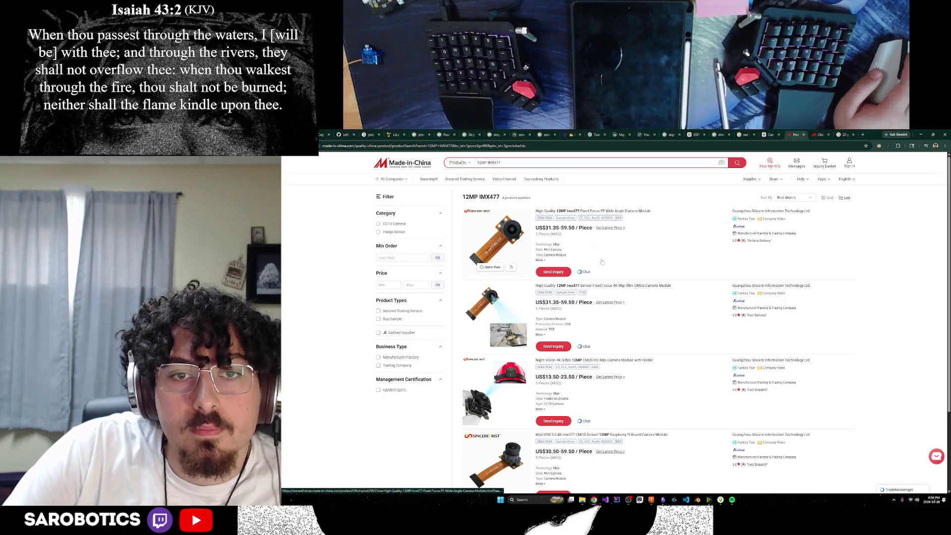
pyautogui.moveTo(599, 287)
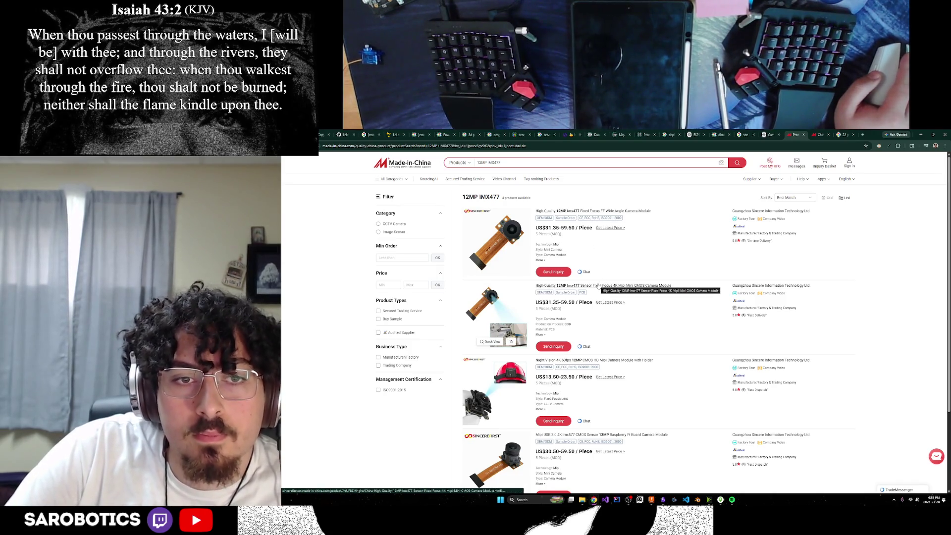
pyautogui.scroll(-3, 599, 286)
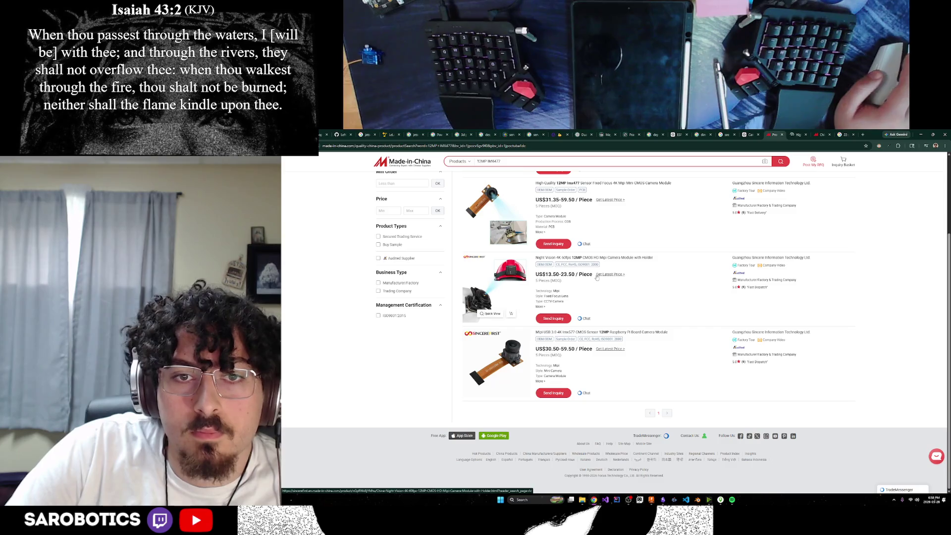
# Step: Compare the High-Quality 12MP IMX477 and Night Vision listings, close both, go to Google results
pyautogui.click(803, 134)
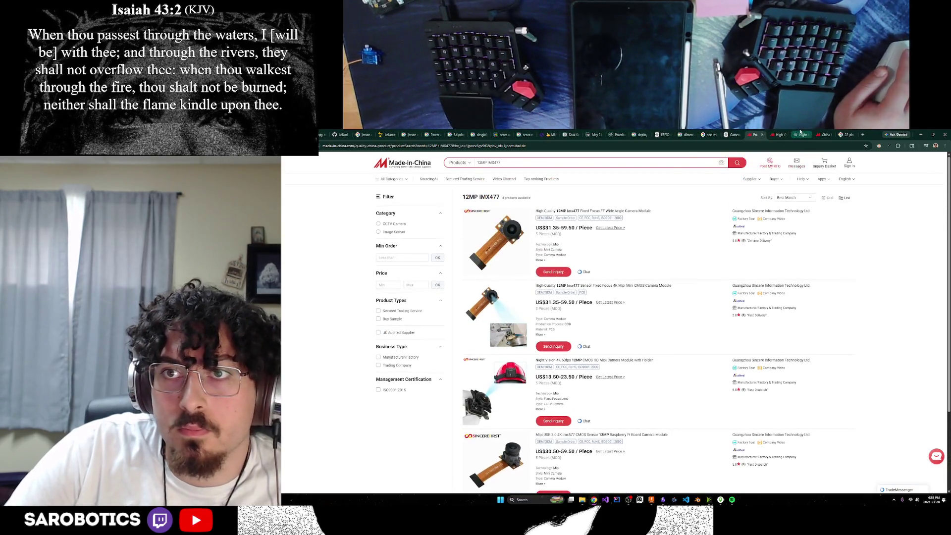
pyautogui.click(779, 134)
pyautogui.click(779, 131)
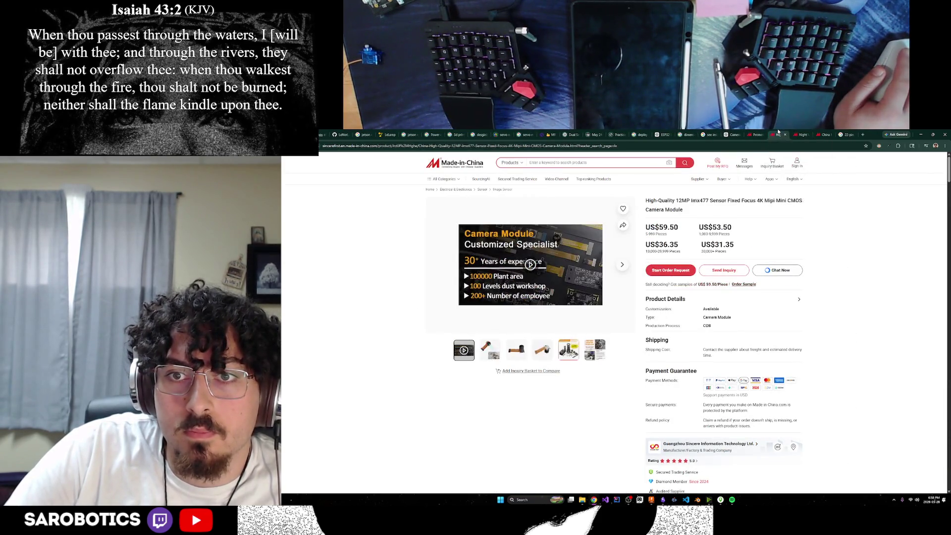
pyautogui.click(794, 134)
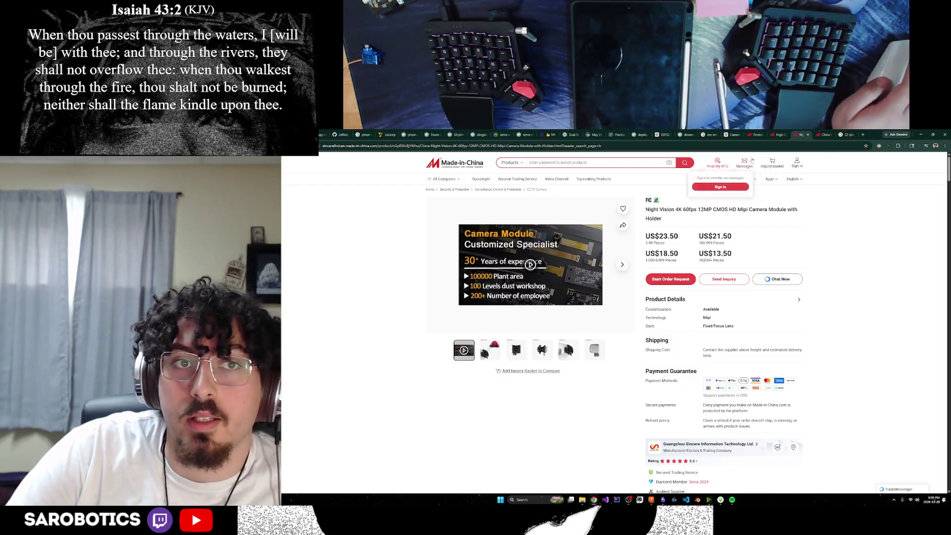
pyautogui.click(779, 134)
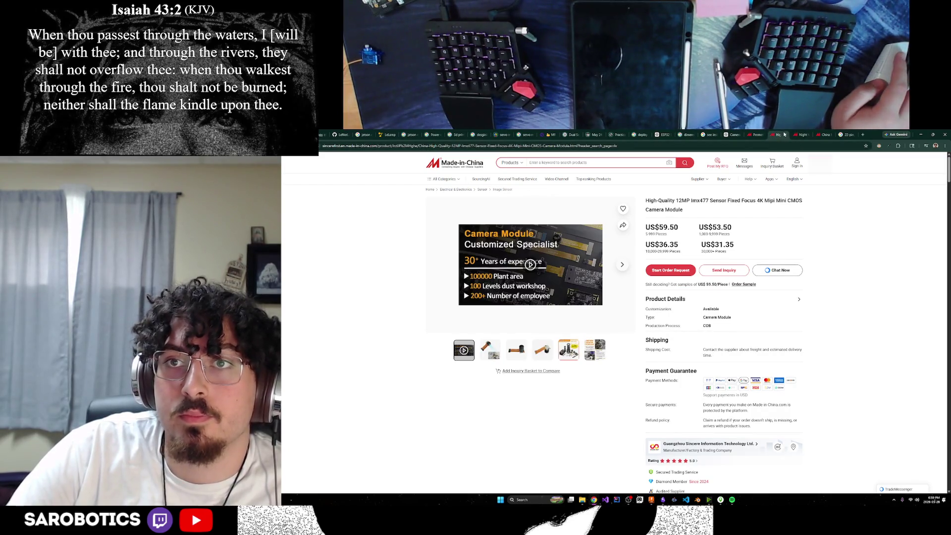
pyautogui.click(785, 134)
pyautogui.click(804, 135)
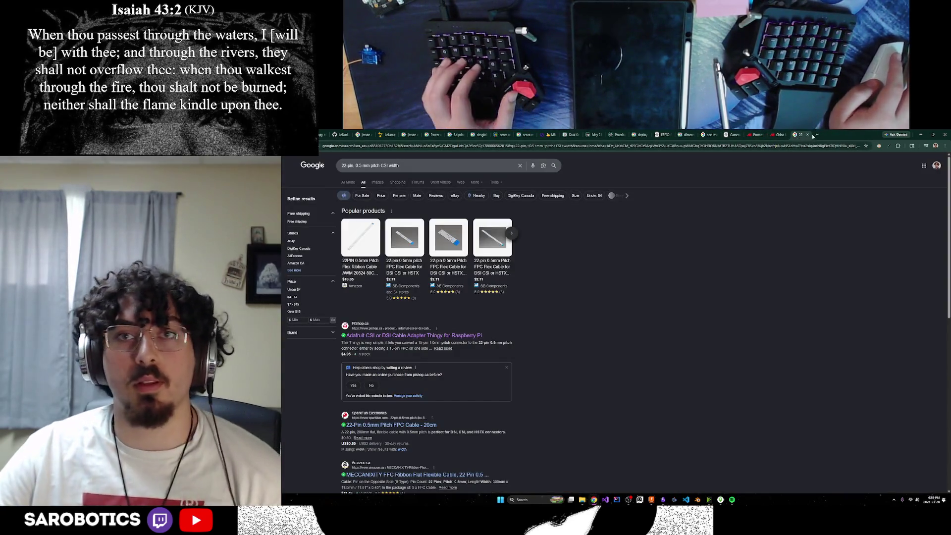
# Step: Search Google for '12mp imx477' in a new tab
pyautogui.hotkey('ctrl', 't')
pyautogui.write('12MP IMX477')
pyautogui.press('Return')
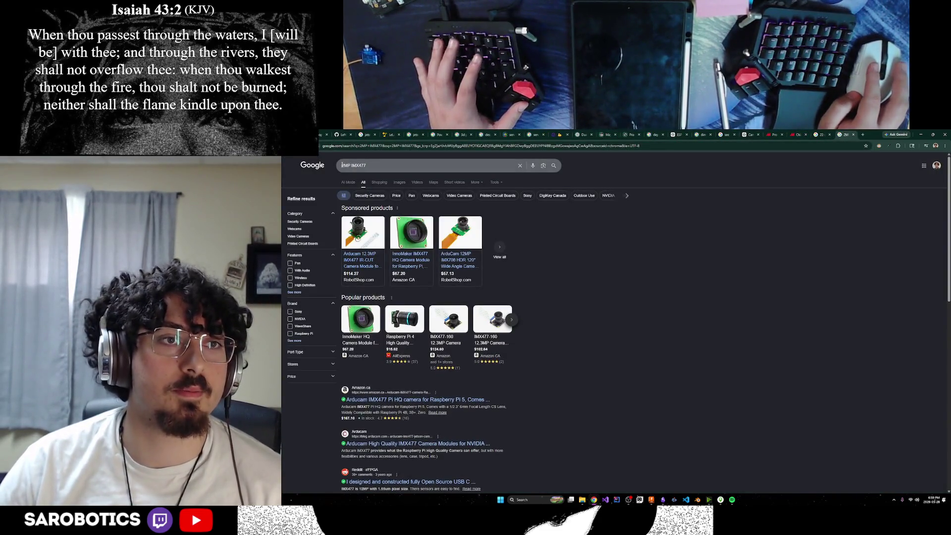
pyautogui.click(368, 165)
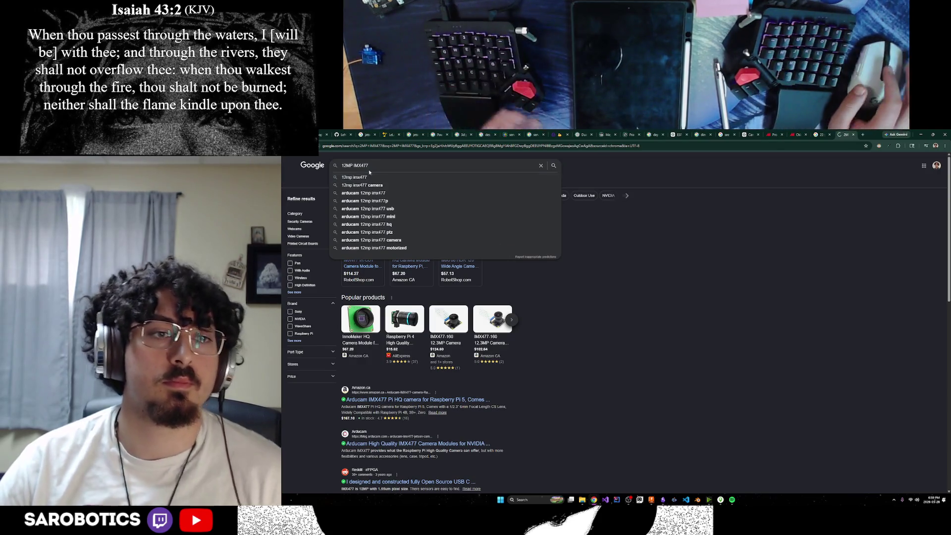
pyautogui.click(367, 177)
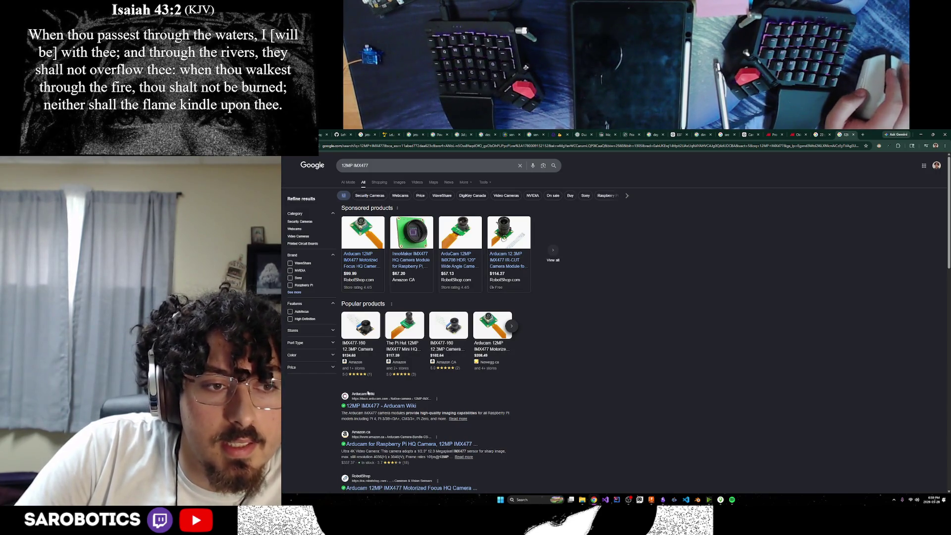
pyautogui.scroll(-1, 405, 401)
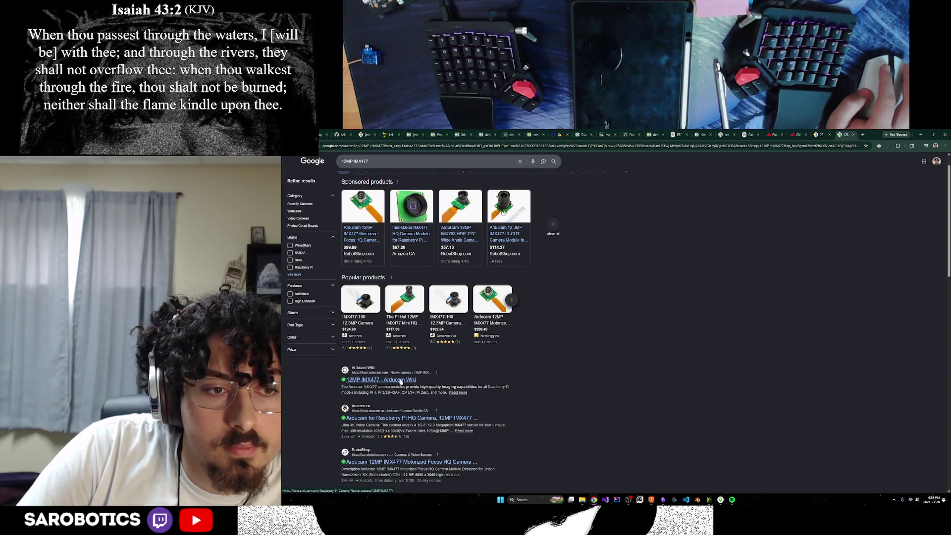
pyautogui.scroll(-1, 401, 381)
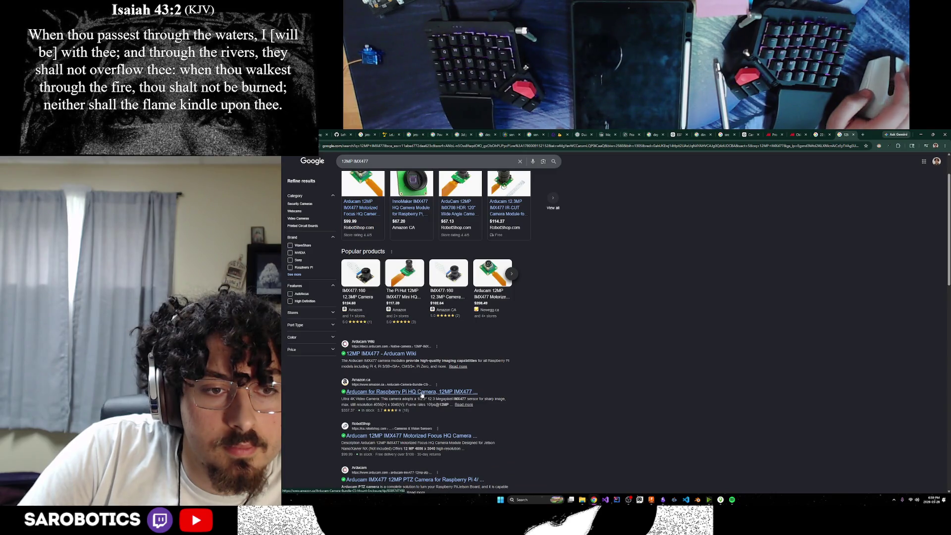
pyautogui.scroll(2, 421, 395)
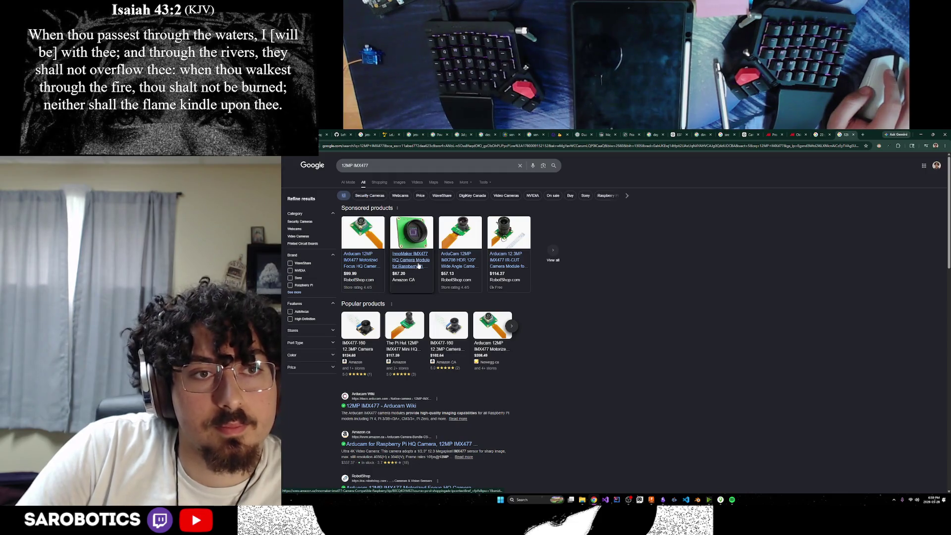
# Step: Open the ArduCam 12MP IMX708 HDR wide-angle camera on RobotShop
pyautogui.rightClick(462, 264)
pyautogui.click(459, 261)
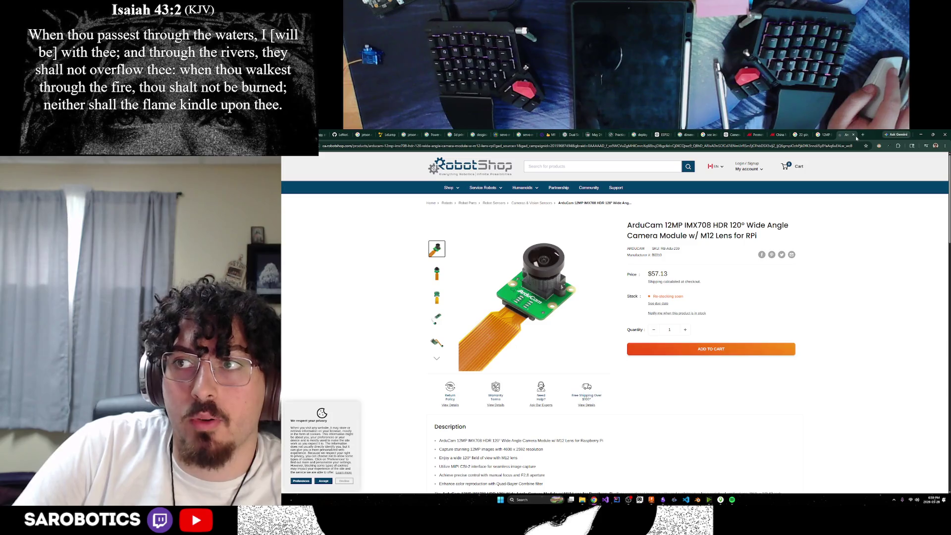
# Step: Flip through the Made-in-China, Google, Fusion 360 and thermal-camera tabs, ending on the ChatGPT conversation
pyautogui.click(826, 134)
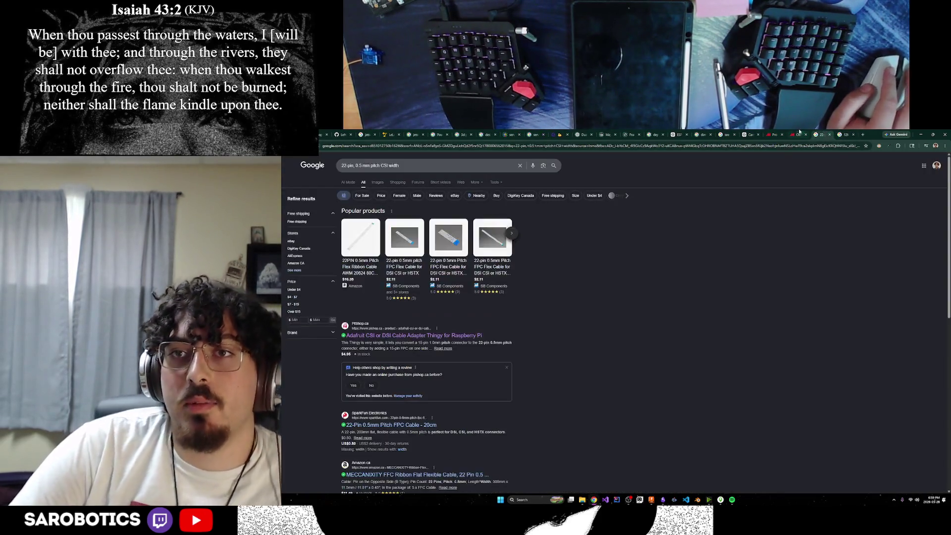
pyautogui.click(791, 135)
pyautogui.click(749, 134)
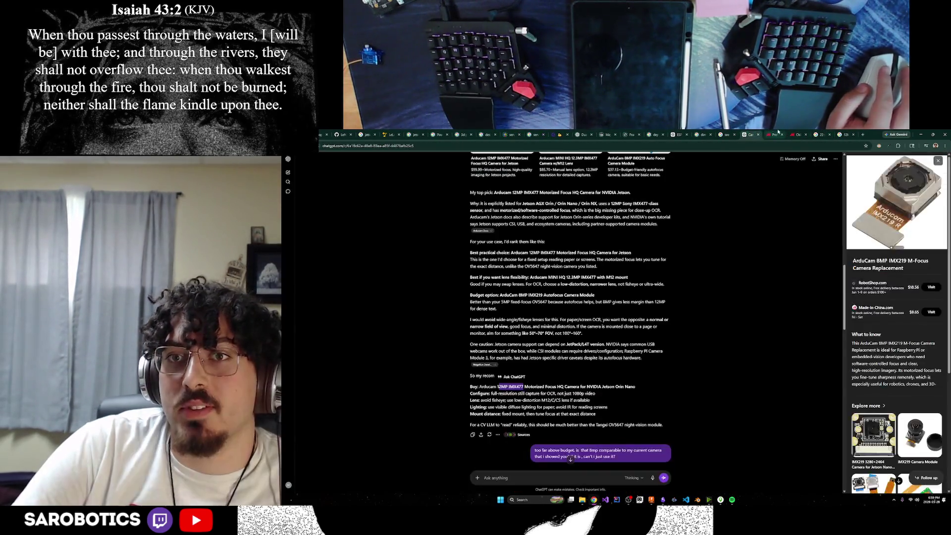
pyautogui.click(758, 135)
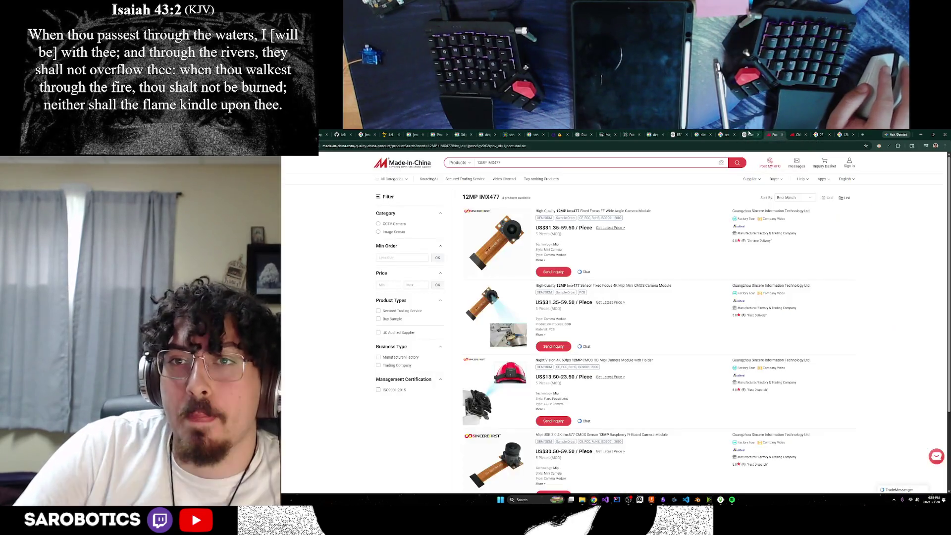
pyautogui.click(763, 135)
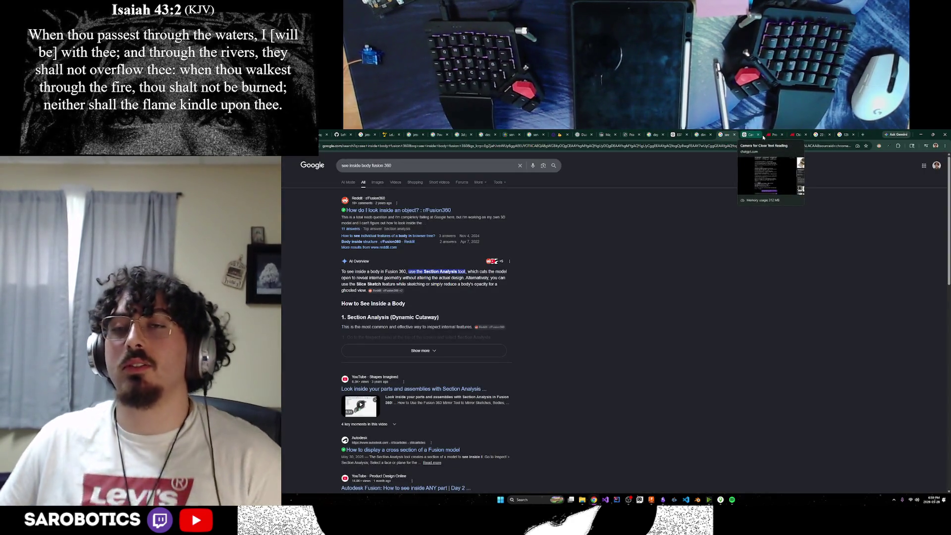
pyautogui.click(739, 134)
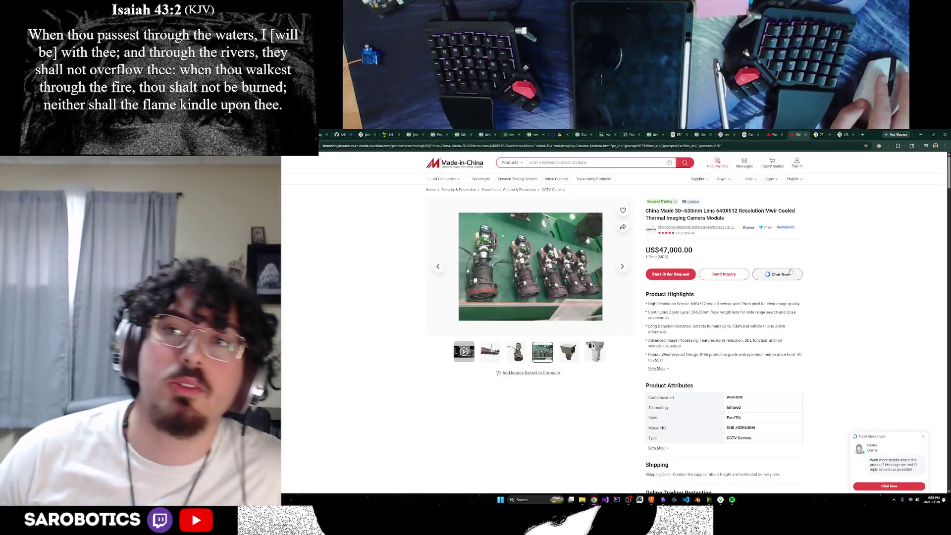
pyautogui.click(761, 135)
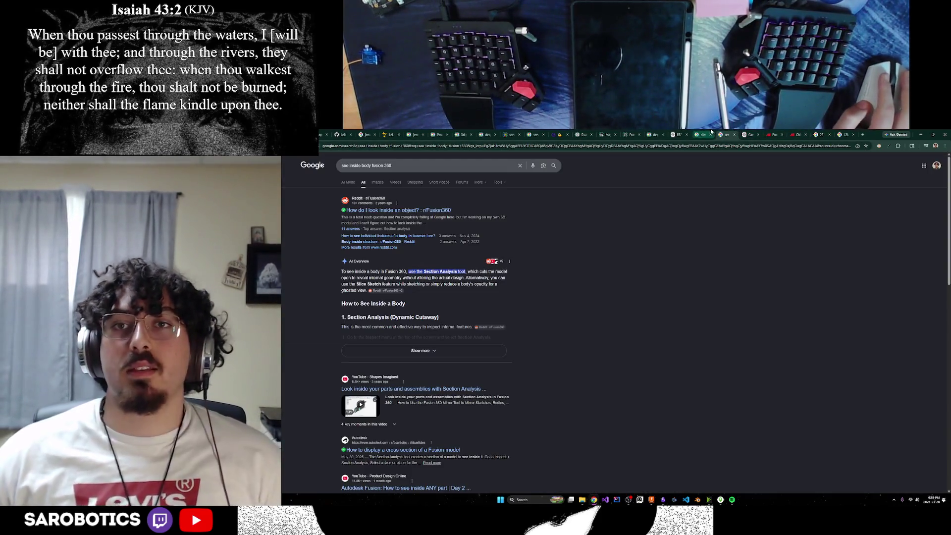
pyautogui.click(796, 134)
pyautogui.click(752, 135)
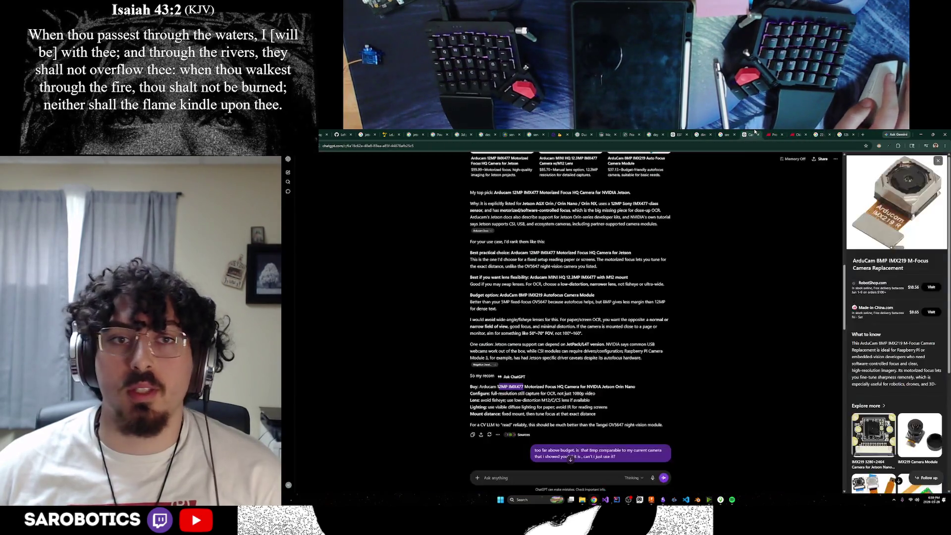
pyautogui.scroll(-3, 685, 299)
pyautogui.scroll(-1, 701, 283)
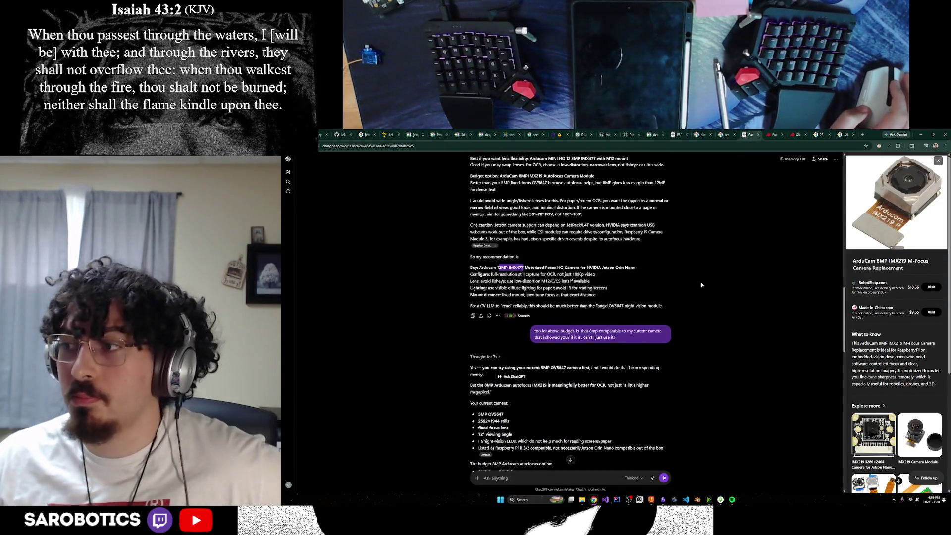
pyautogui.scroll(-3, 636, 342)
pyautogui.scroll(-3, 632, 336)
pyautogui.scroll(-4, 621, 325)
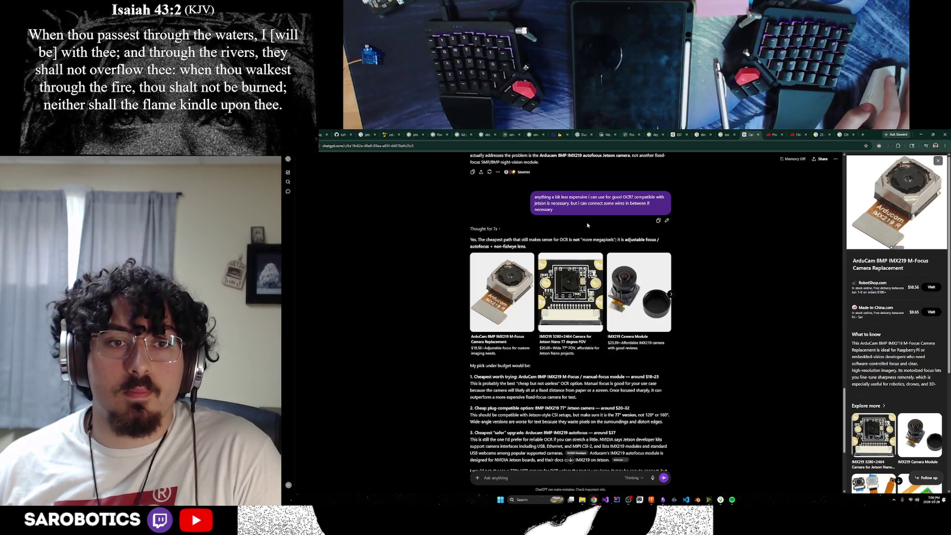
pyautogui.scroll(3, 587, 225)
pyautogui.scroll(1, 572, 245)
pyautogui.scroll(5, 550, 268)
pyautogui.scroll(3, 525, 292)
pyautogui.scroll(4, 526, 292)
pyautogui.scroll(1, 579, 294)
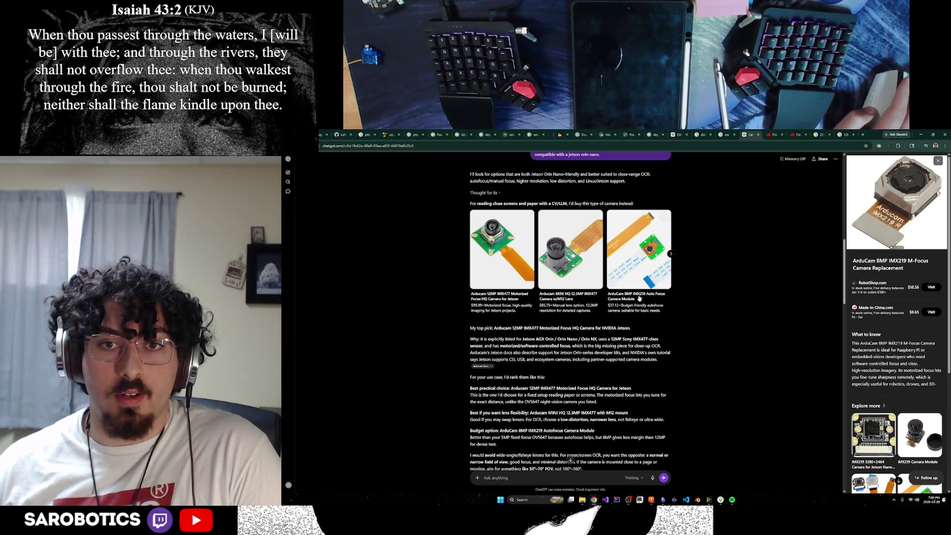
pyautogui.scroll(-2, 624, 312)
pyautogui.scroll(-5, 579, 349)
pyautogui.scroll(-4, 521, 394)
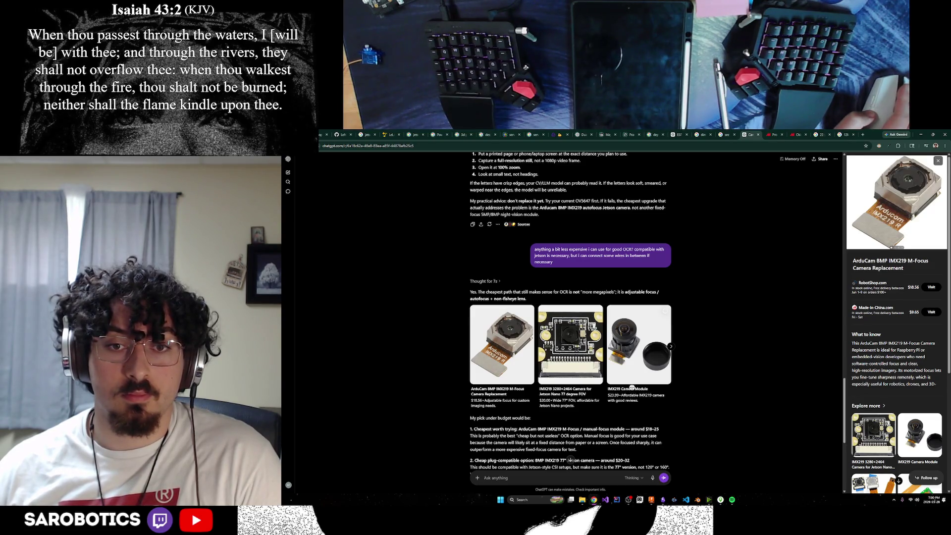
# Step: Open the suggested IMX219 Camera Module's Amazon CA offer, check Made-in-China results, return to ChatGPT
pyautogui.click(632, 389)
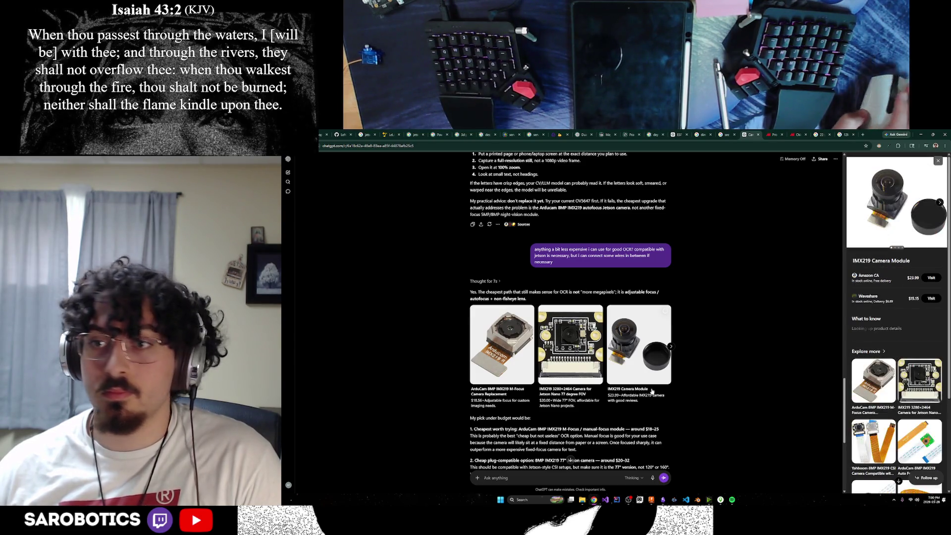
pyautogui.click(931, 277)
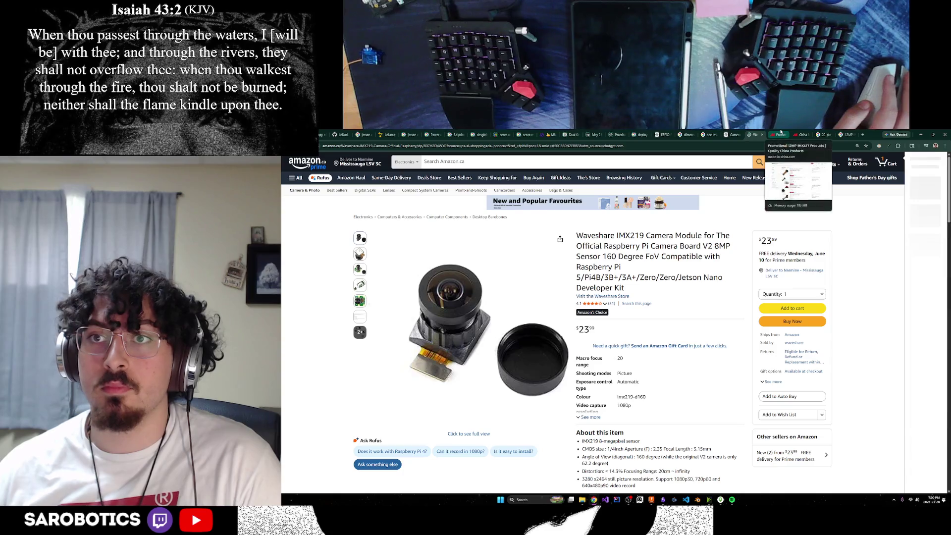
pyautogui.click(754, 134)
pyautogui.click(776, 134)
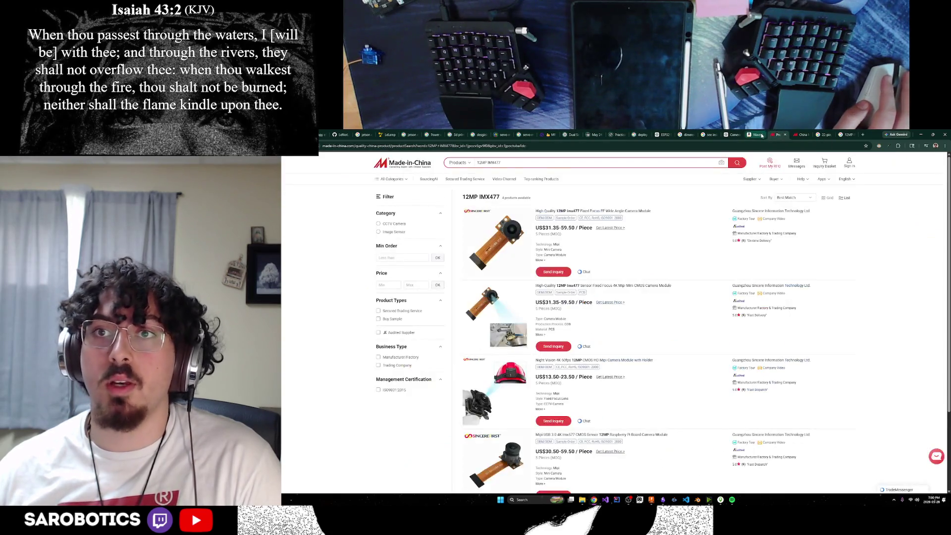
pyautogui.click(746, 135)
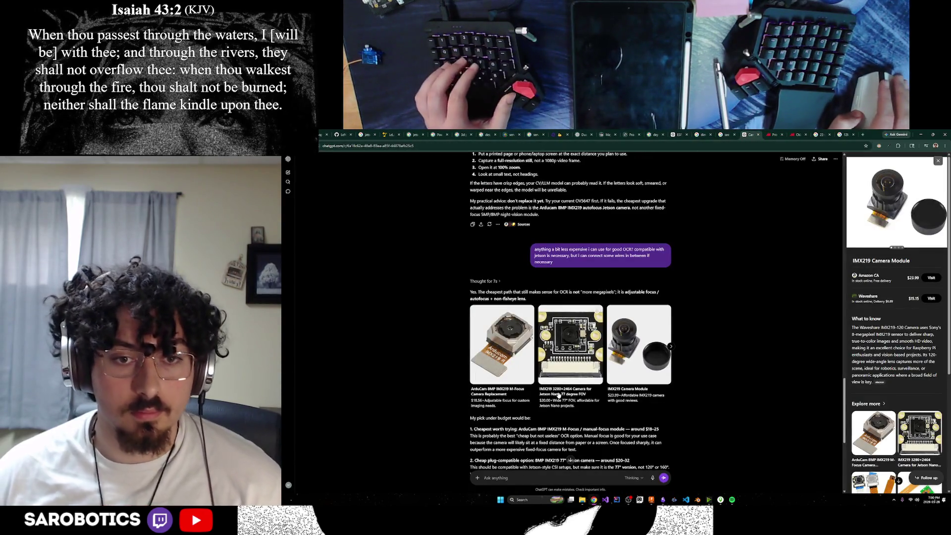
# Step: Try context menus on the IMX219 card and Amazon CA offer, then open the Amazon CA listing
pyautogui.rightClick(626, 388)
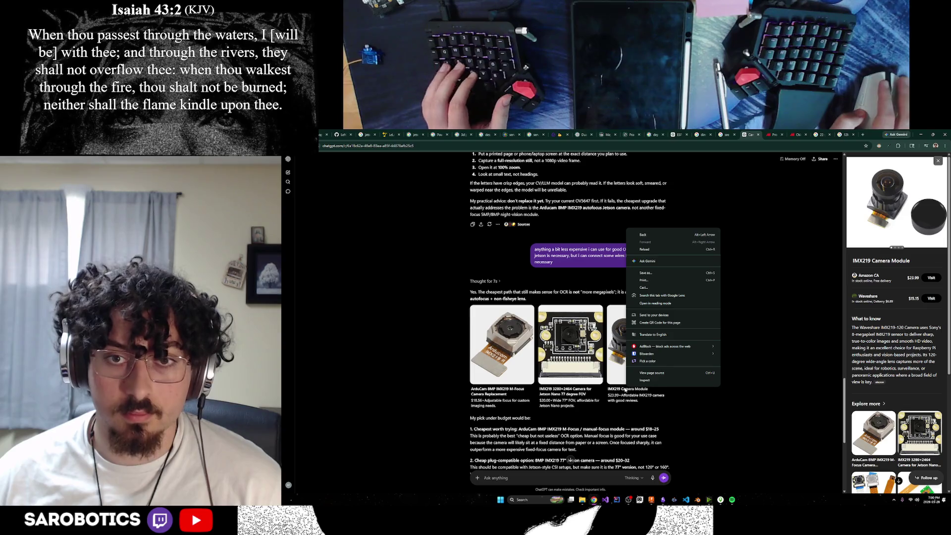
pyautogui.click(622, 390)
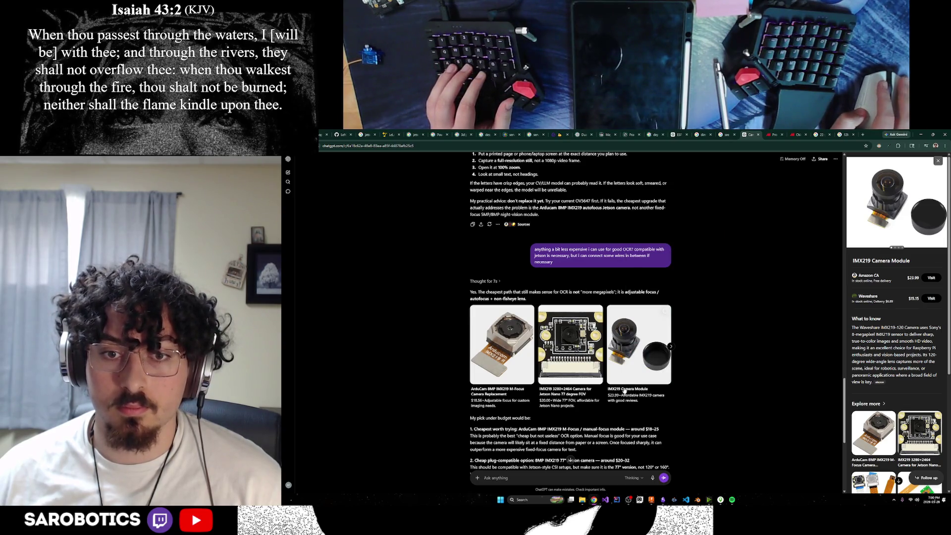
pyautogui.rightClick(624, 391)
pyautogui.click(683, 402)
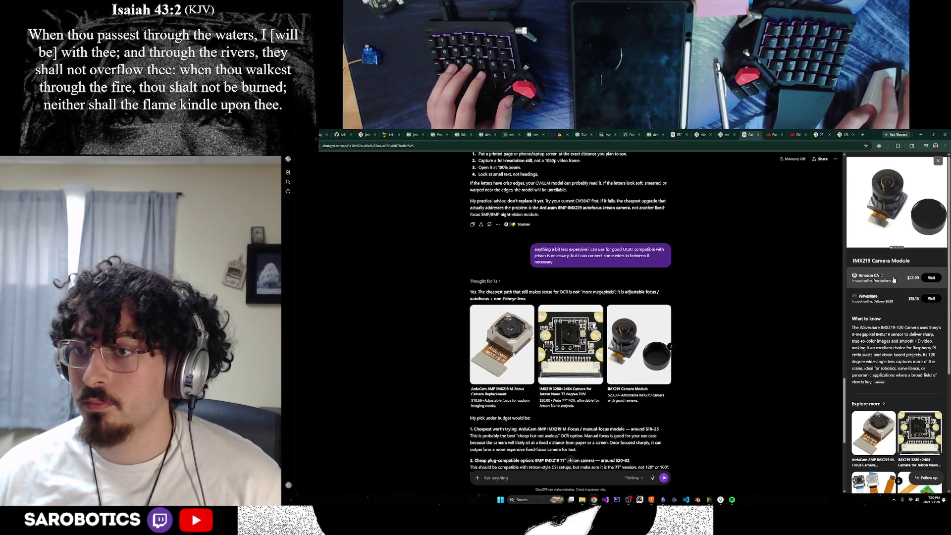
pyautogui.rightClick(876, 277)
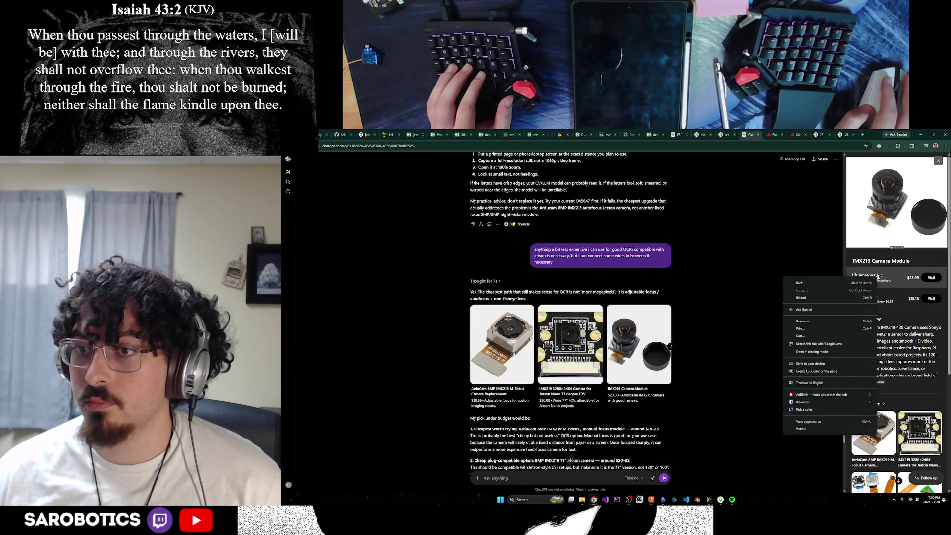
pyautogui.rightClick(891, 278)
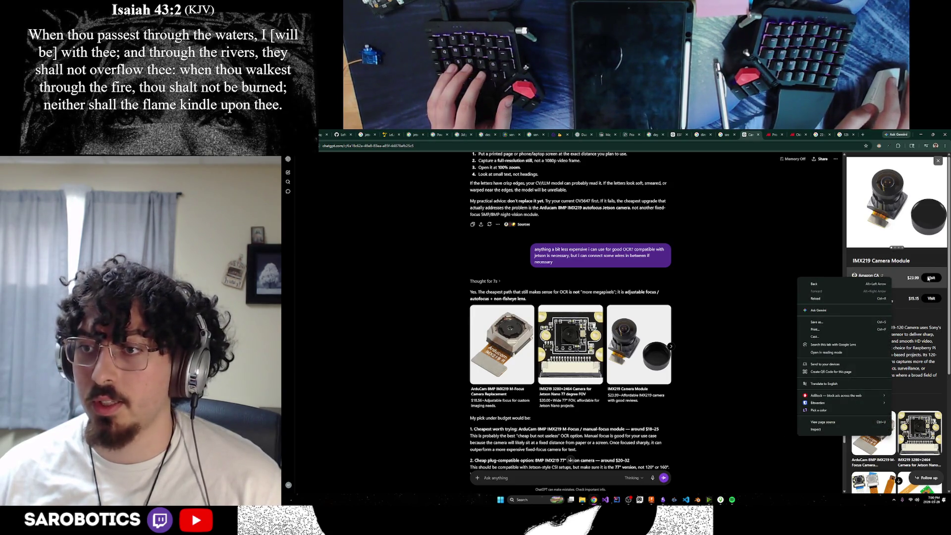
pyautogui.rightClick(928, 278)
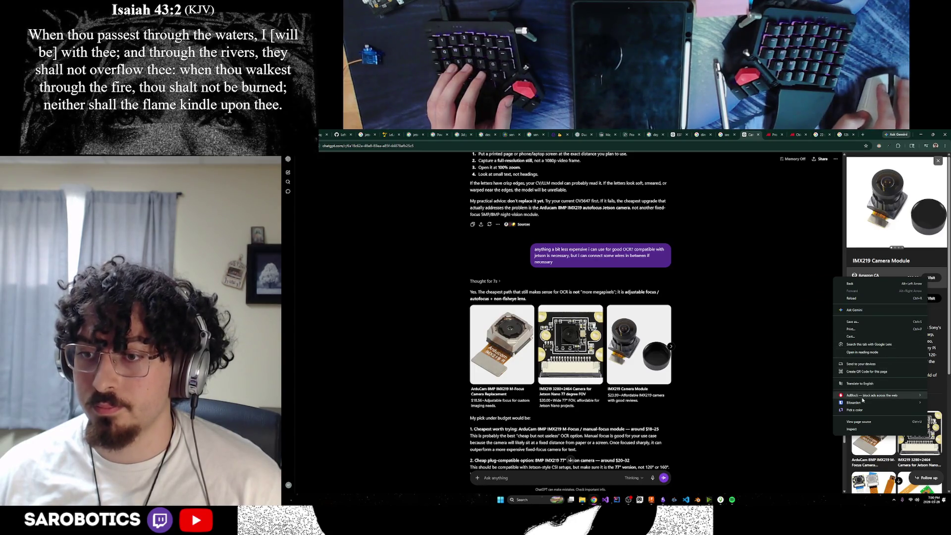
pyautogui.click(787, 365)
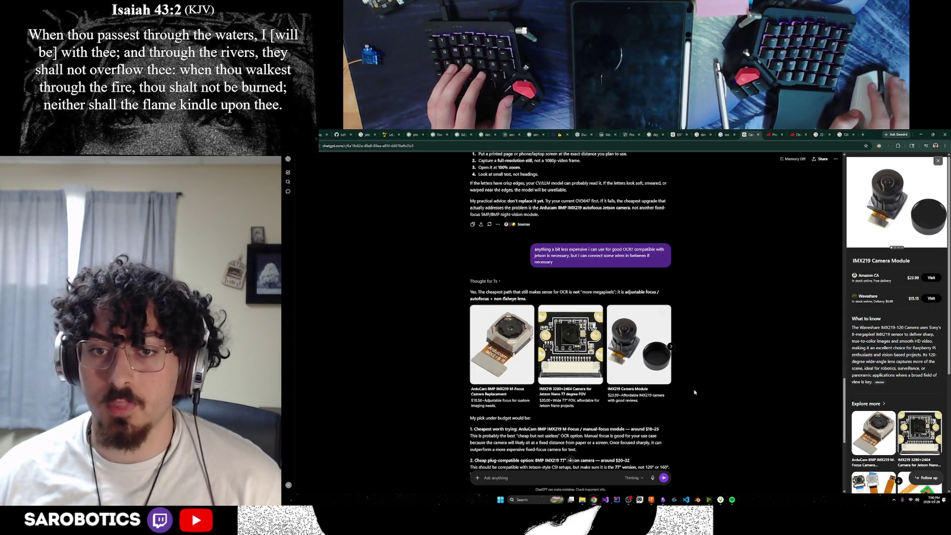
pyautogui.click(930, 277)
# Step: Copy the Amazon listing address and load the Waveshare IMX219 listing in a new tab
pyautogui.click(738, 147)
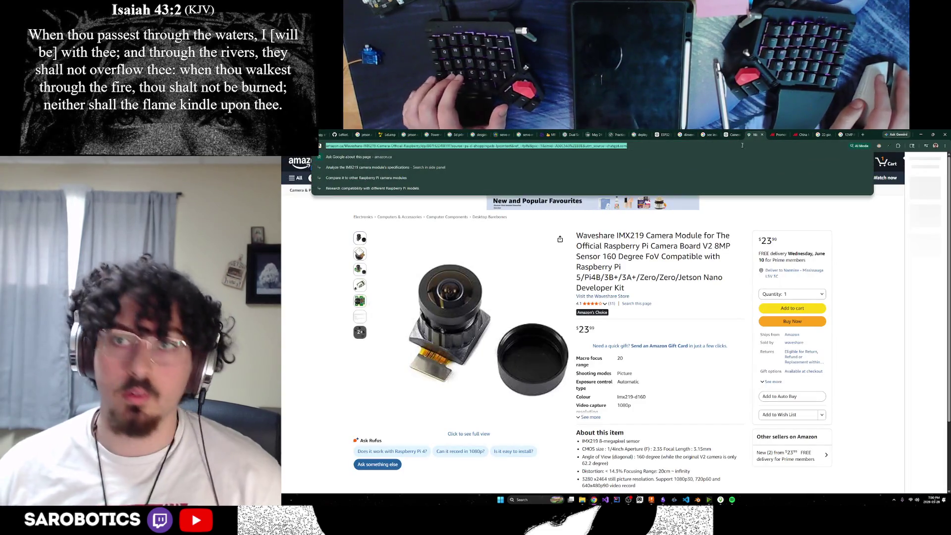
pyautogui.hotkey('alt', 'Left')
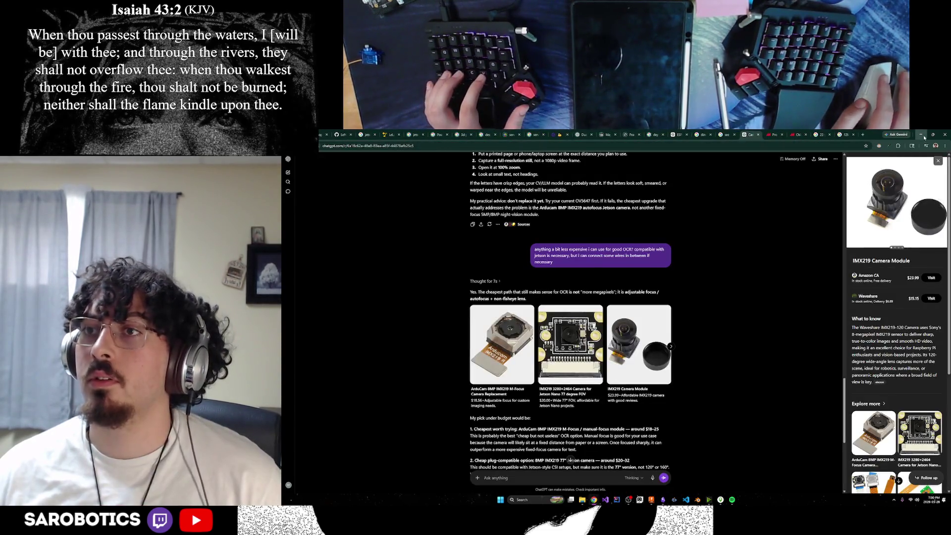
pyautogui.click(922, 135)
pyautogui.moveTo(592, 499)
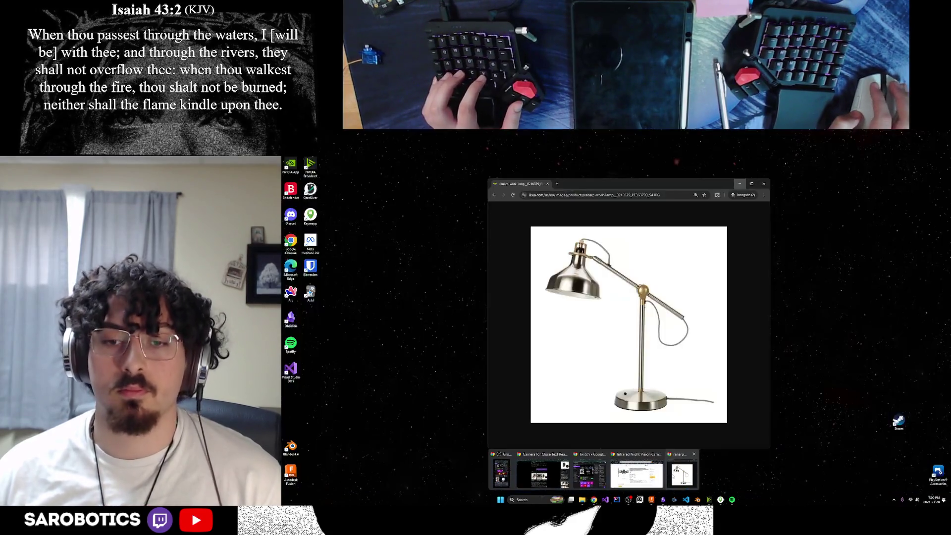
pyautogui.click(542, 473)
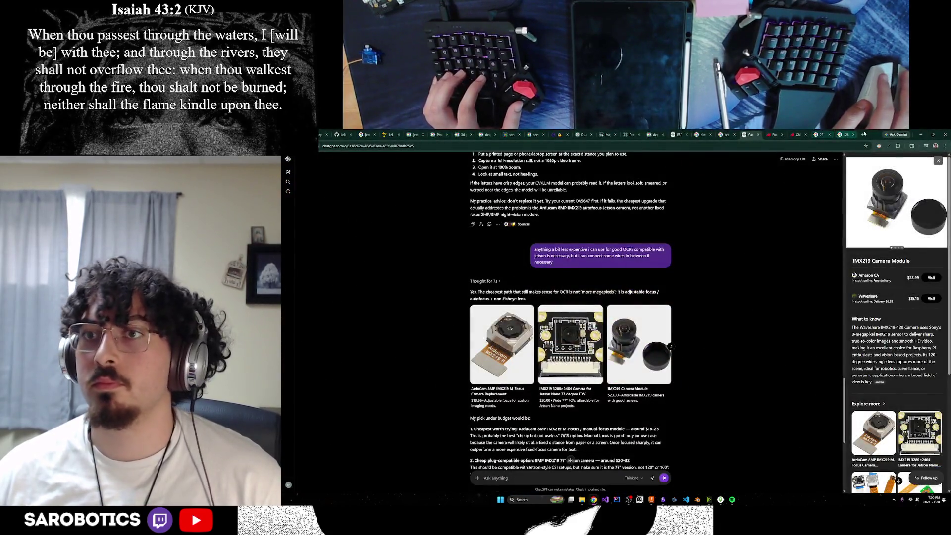
pyautogui.click(863, 134)
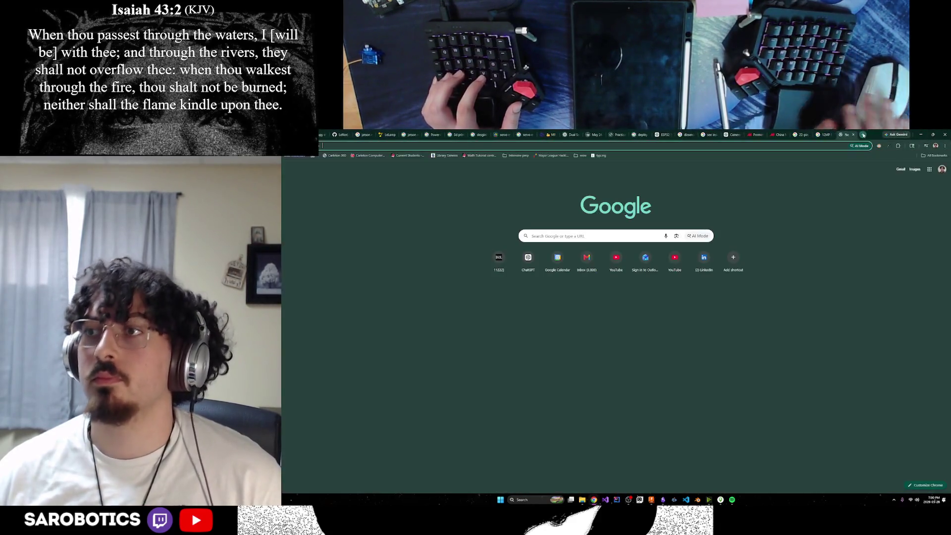
pyautogui.hotkey('ctrl', 'v')
pyautogui.press('Return')
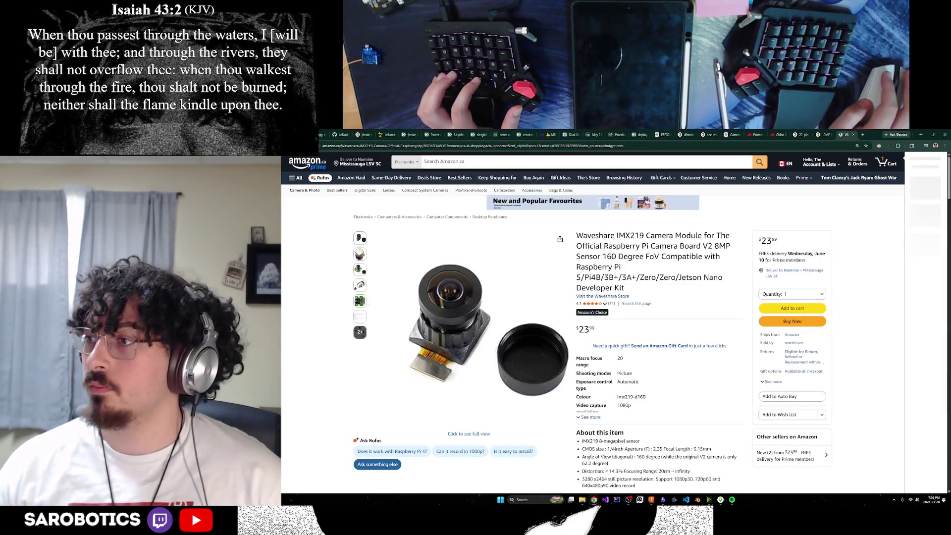
pyautogui.scroll(-1, 594, 293)
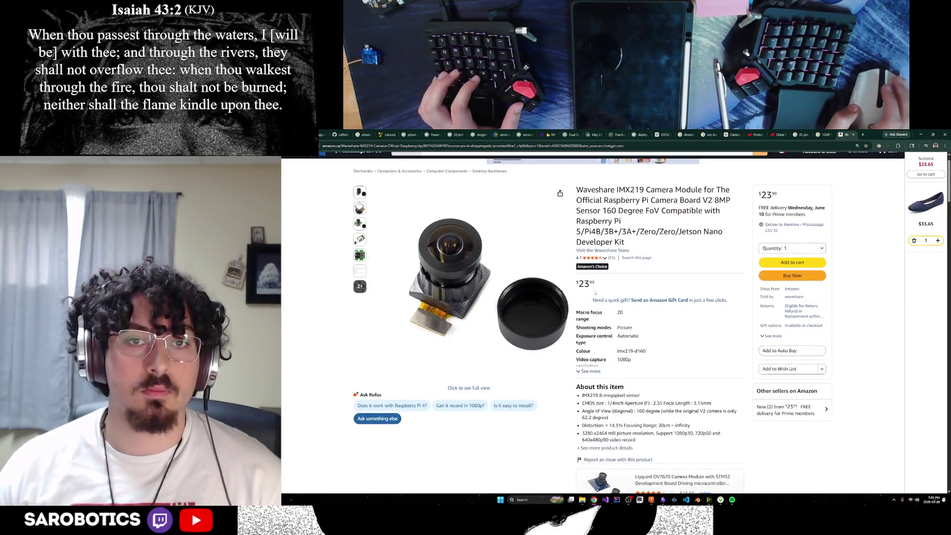
pyautogui.scroll(1, 648, 264)
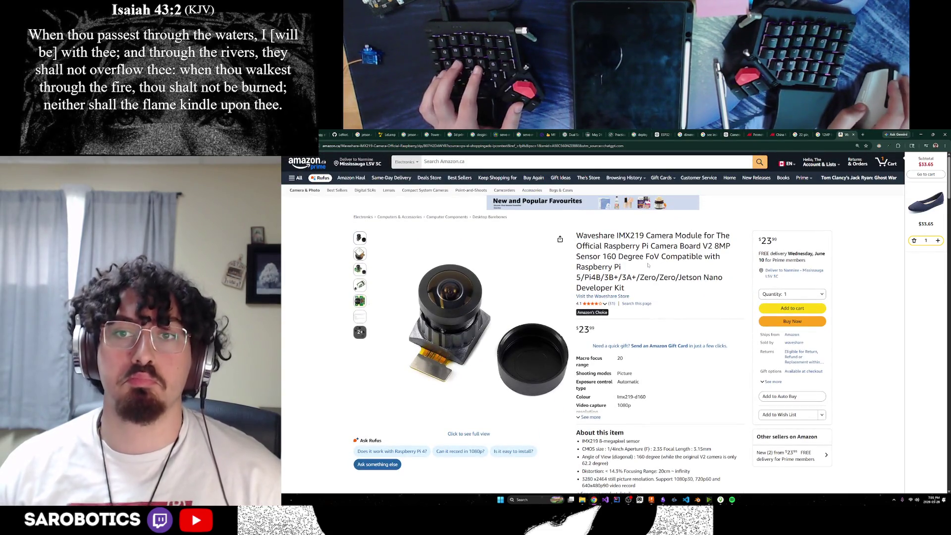
pyautogui.scroll(-1, 646, 268)
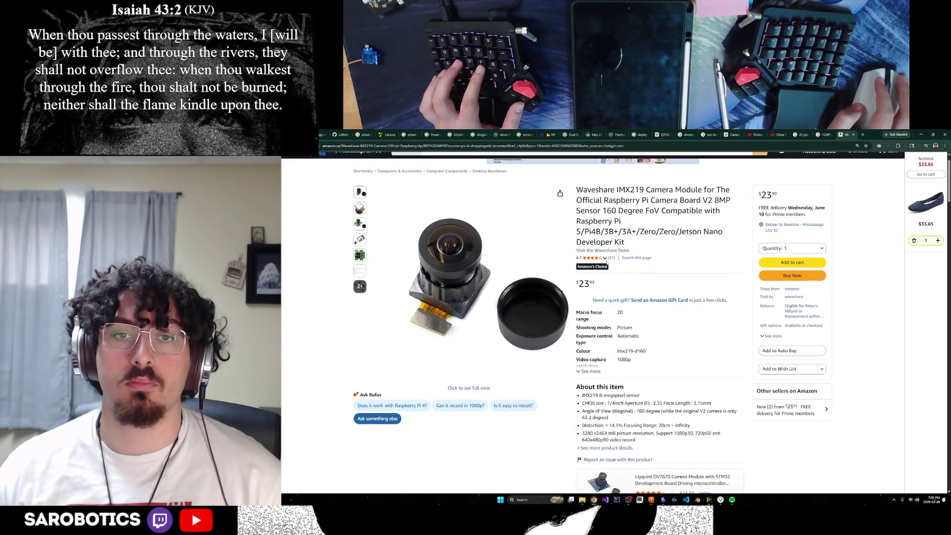
# Step: Jump to the listing's customer reviews, then return to the ChatGPT conversation
pyautogui.click(607, 259)
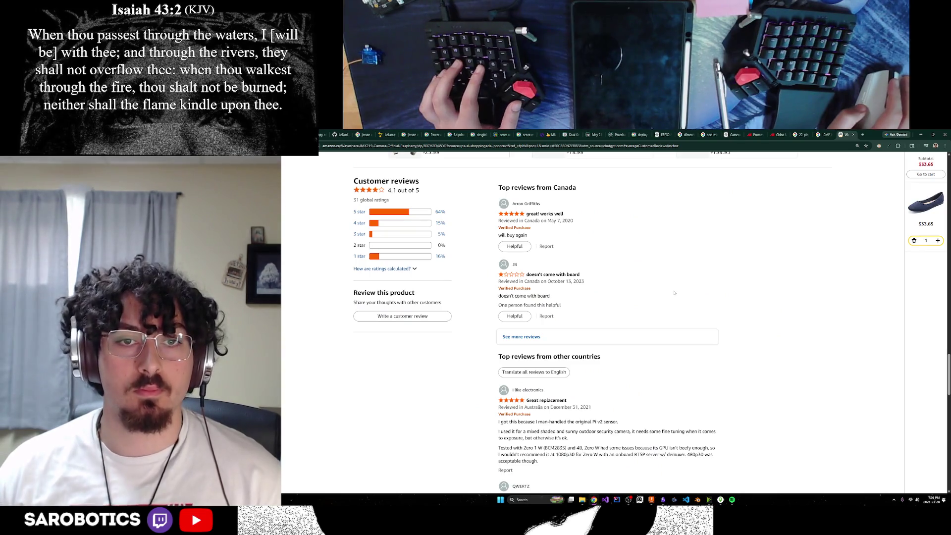
pyautogui.scroll(-3, 602, 295)
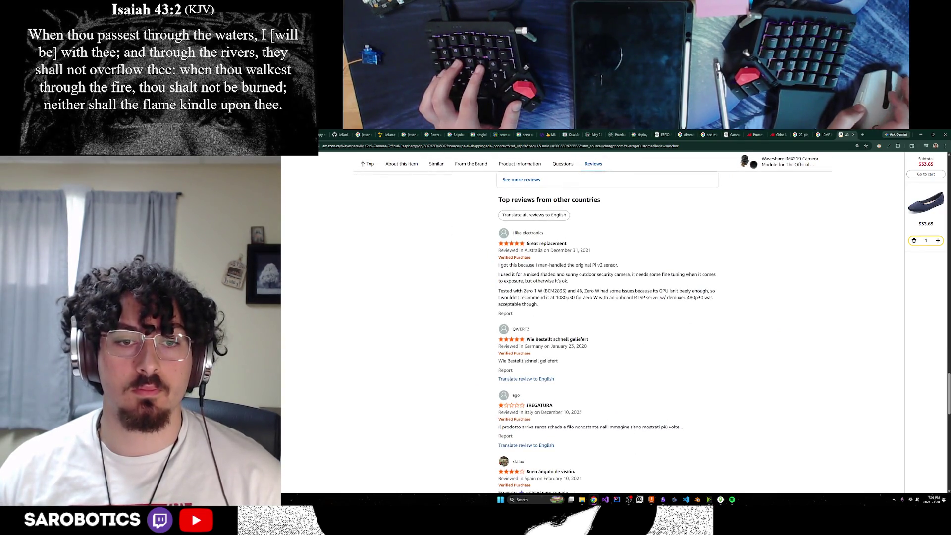
pyautogui.scroll(-1, 634, 292)
pyautogui.scroll(3, 633, 296)
pyautogui.scroll(3, 633, 298)
pyautogui.scroll(3, 632, 299)
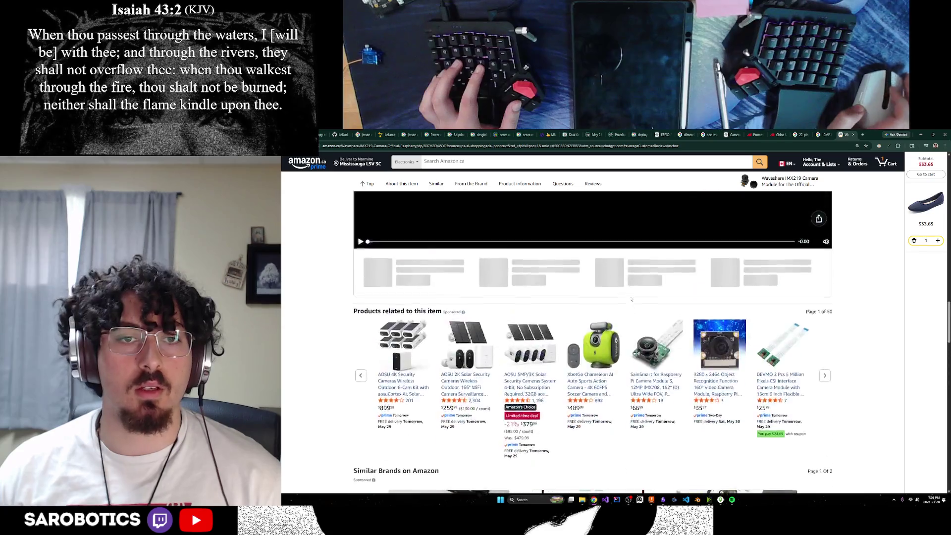
pyautogui.scroll(5, 632, 299)
pyautogui.scroll(5, 632, 300)
pyautogui.scroll(5, 631, 299)
pyautogui.scroll(2, 382, 292)
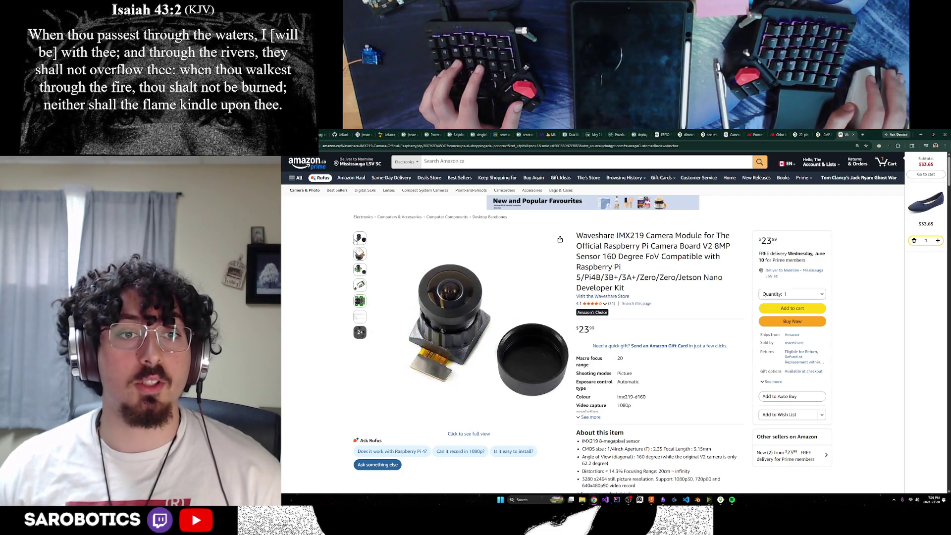
pyautogui.moveTo(359, 269)
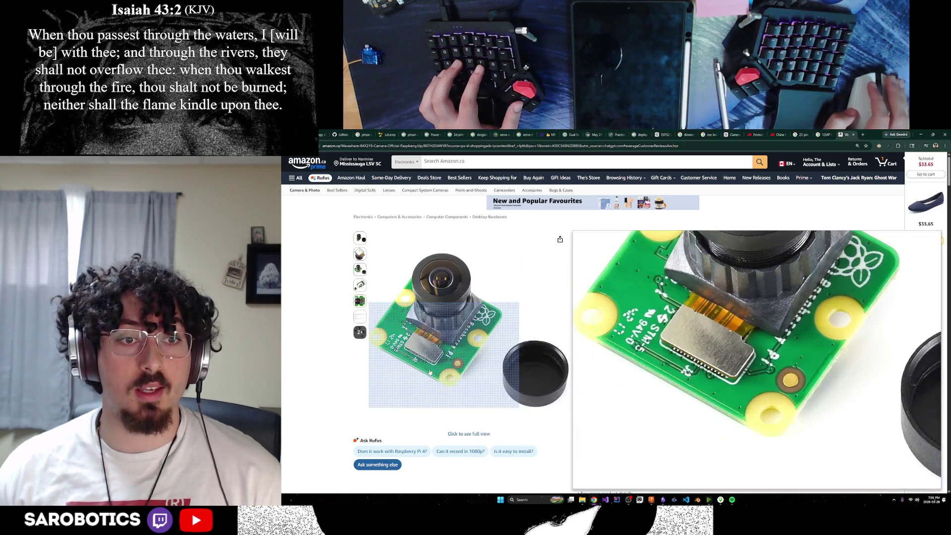
pyautogui.click(853, 136)
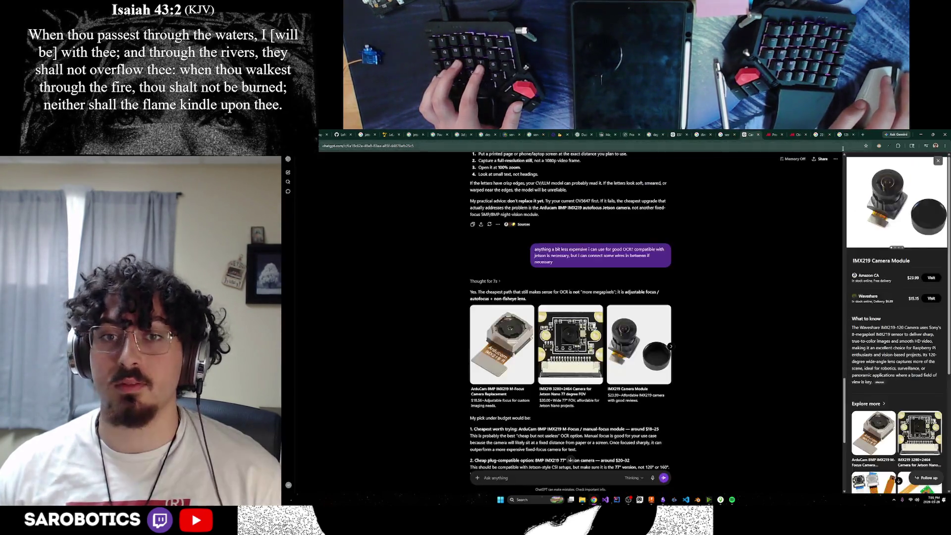
pyautogui.scroll(5, 593, 355)
pyautogui.scroll(5, 593, 355)
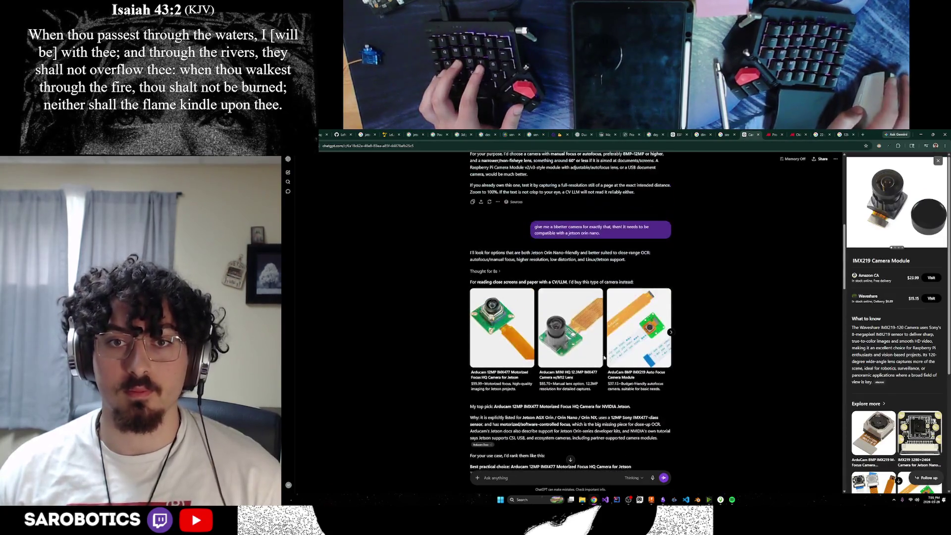
# Step: View ChatGPT's ArduCam 8MP IMX219 Auto Focus card details, then switch to another window
pyautogui.click(636, 377)
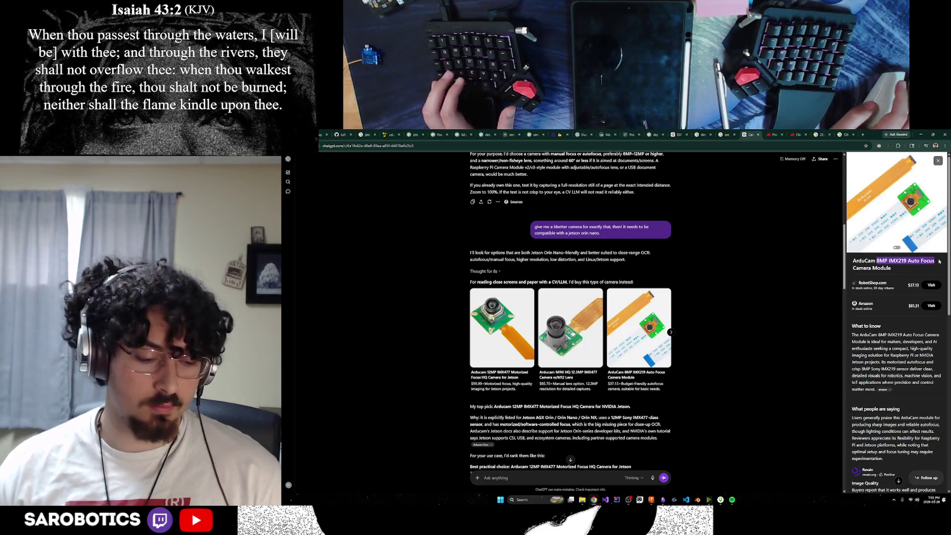
pyautogui.hotkey('alt', 'Tab')
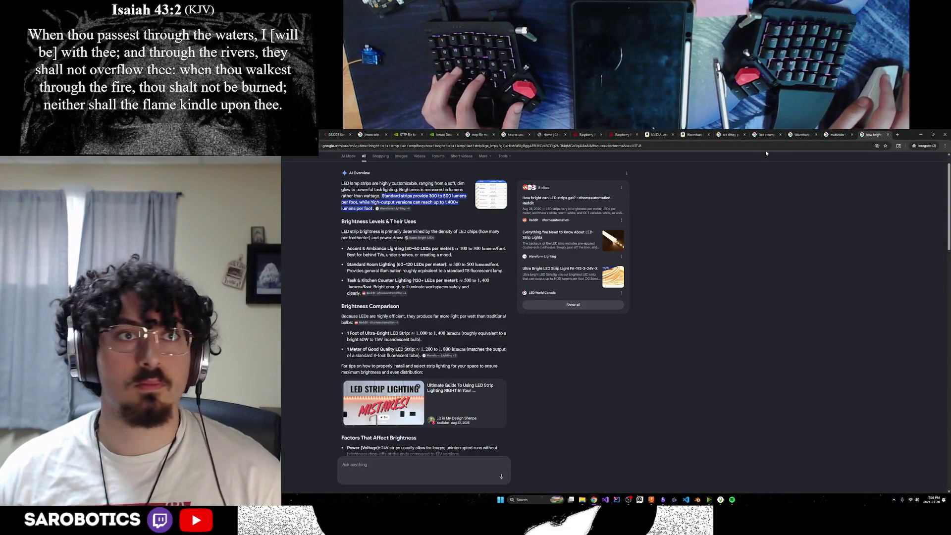
# Step: Search Google for 8MP IMX219 Auto Focus cameras and close two unneeded tabs
pyautogui.click(800, 142)
pyautogui.press('Return')
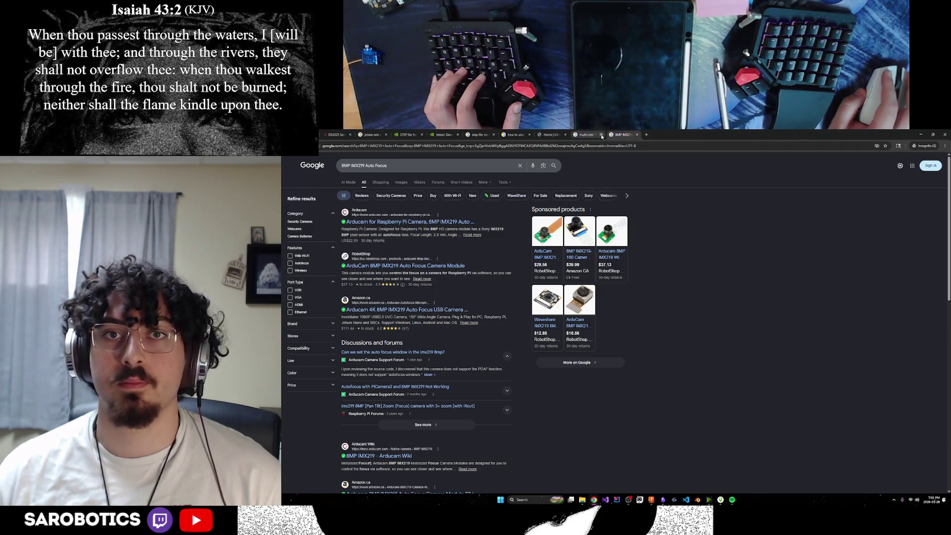
pyautogui.click(601, 135)
pyautogui.click(566, 135)
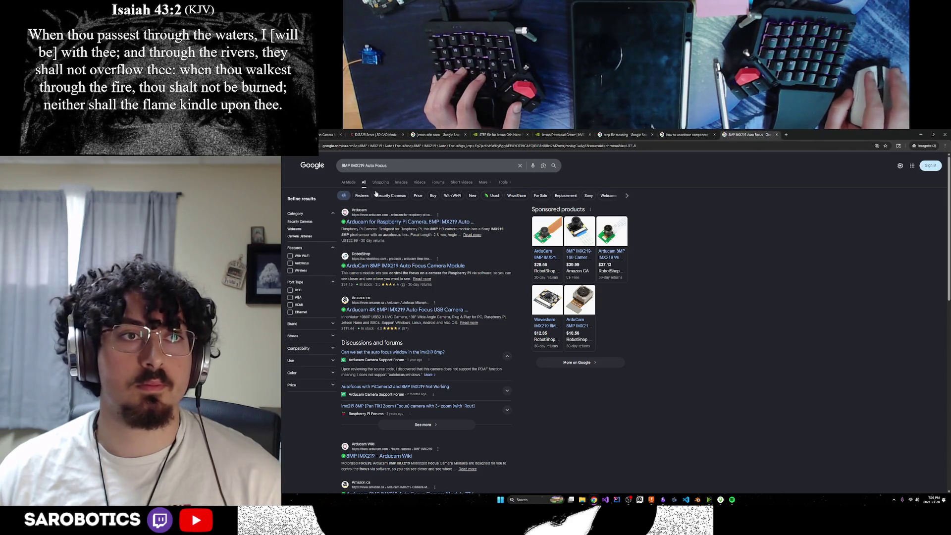
# Step: Check the image results briefly, then bring up the Shopping results for the camera
pyautogui.click(400, 182)
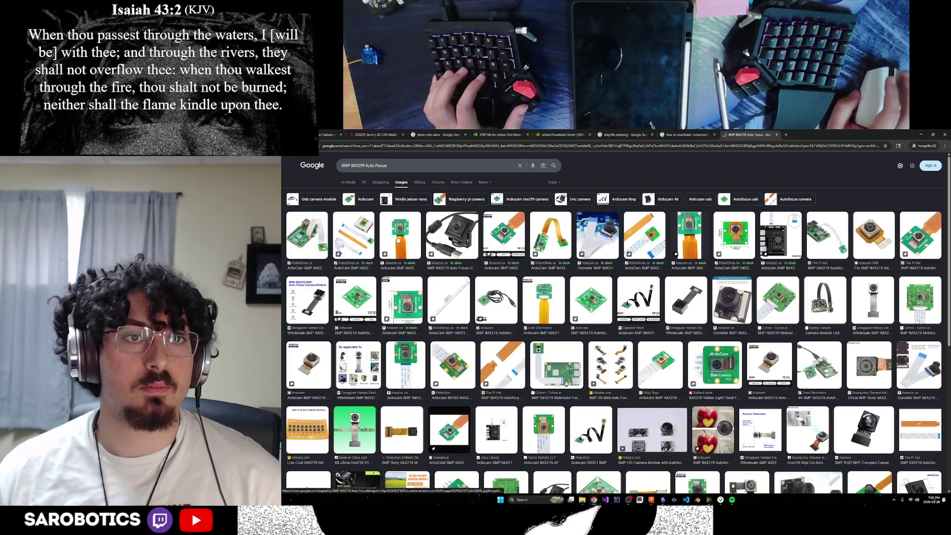
pyautogui.hotkey('alt', 'Left')
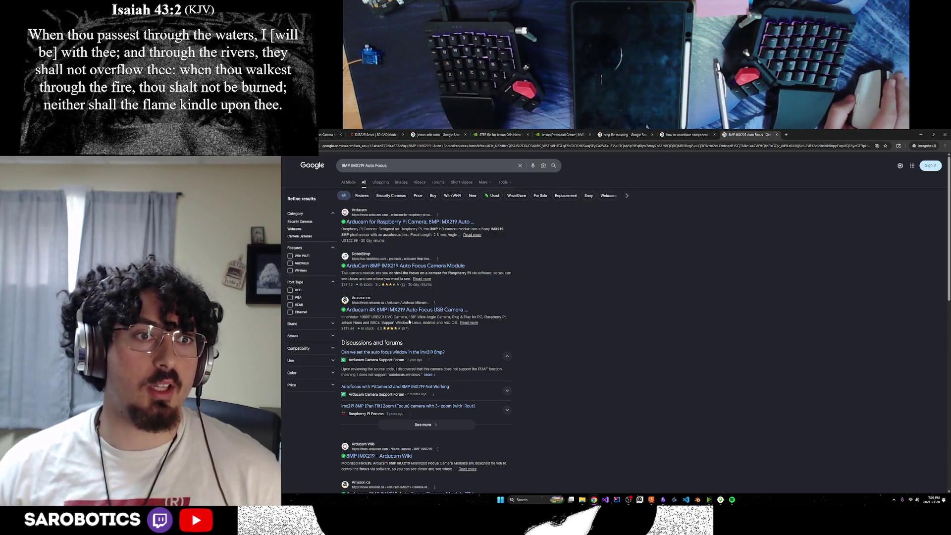
pyautogui.scroll(-1, 397, 339)
pyautogui.scroll(-1, 398, 340)
pyautogui.scroll(-1, 396, 356)
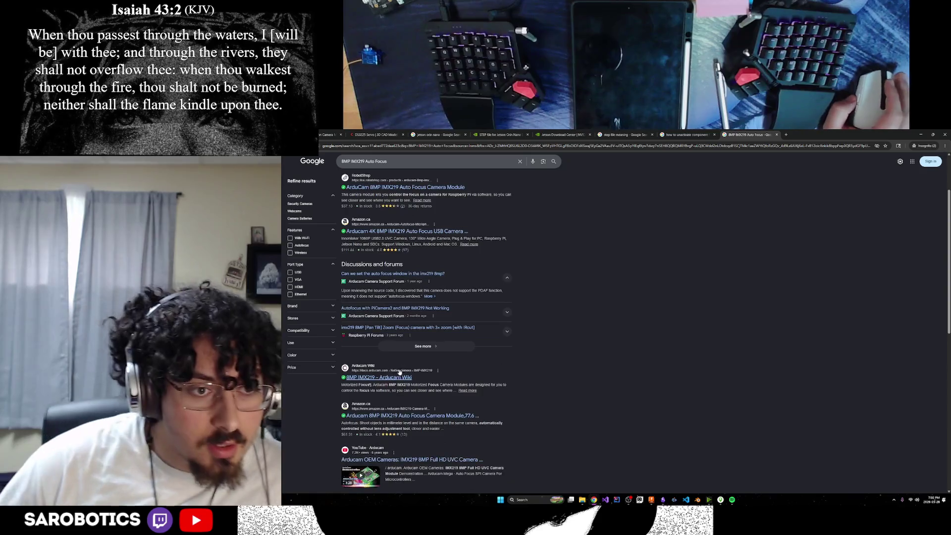
pyautogui.scroll(2, 394, 356)
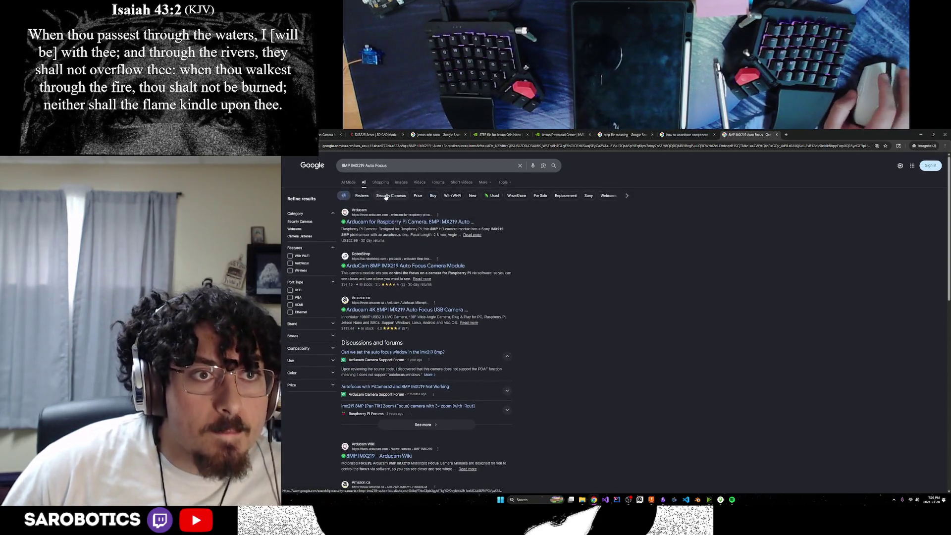
pyautogui.click(381, 182)
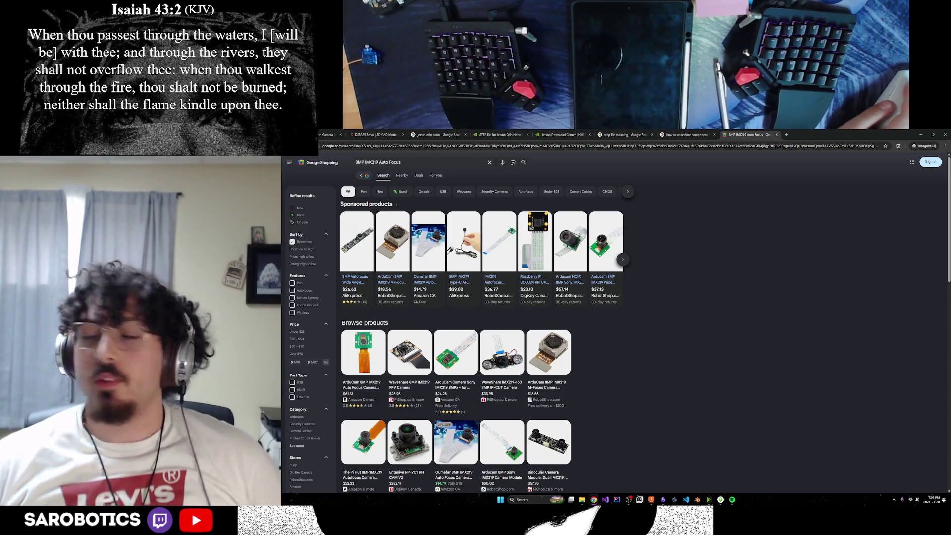
pyautogui.scroll(-1, 664, 388)
pyautogui.scroll(-3, 664, 389)
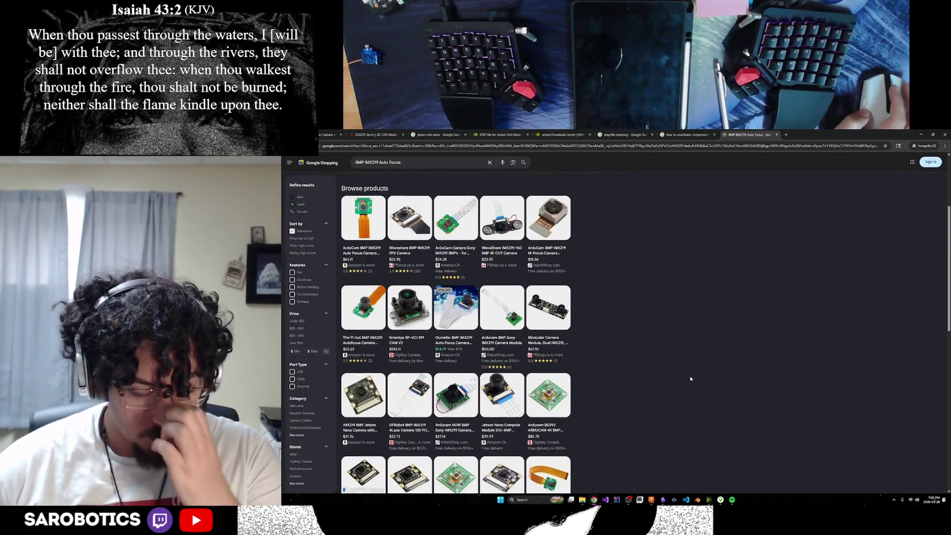
pyautogui.scroll(-2, 690, 375)
pyautogui.scroll(3, 690, 383)
pyautogui.scroll(3, 638, 398)
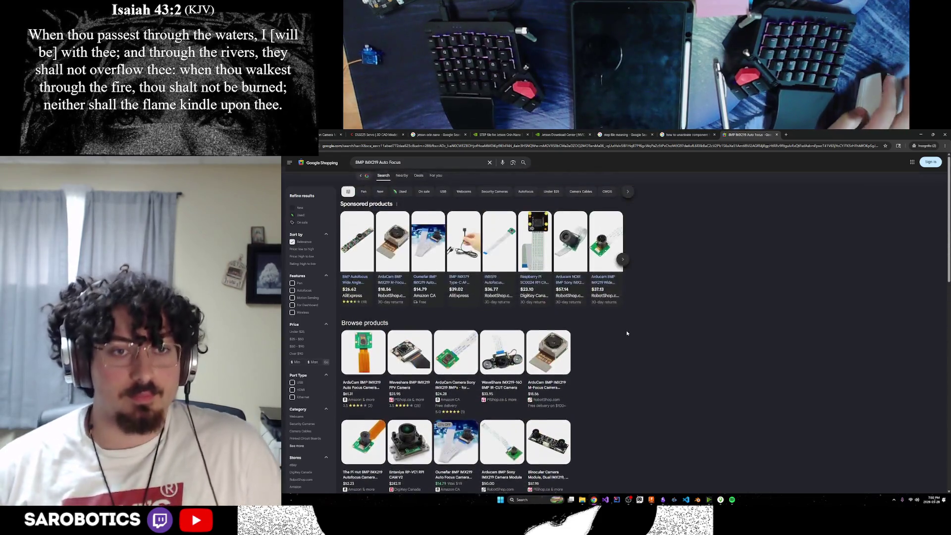
pyautogui.moveTo(502, 352)
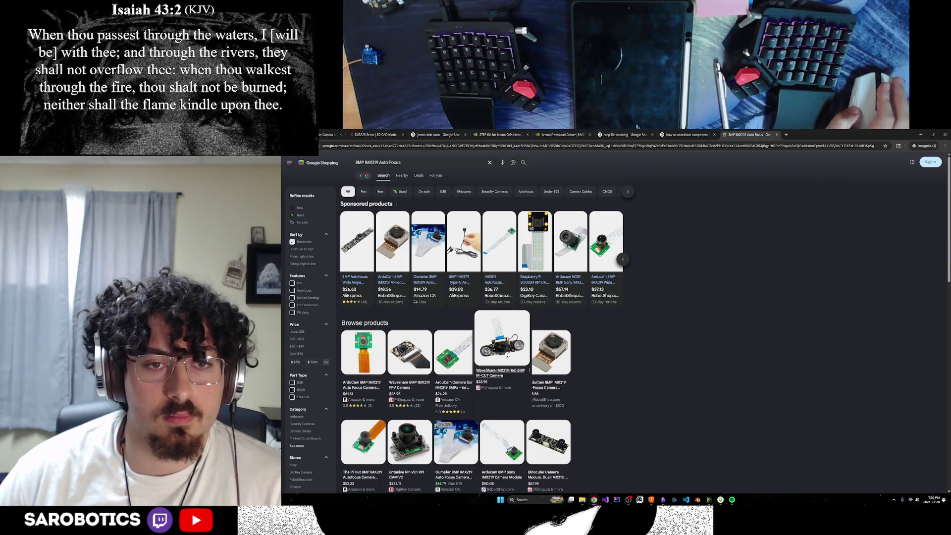
# Step: Inspect the Waveshare IMX219-160 IR-CUT panel, then open the RobotShop IMX519 autofocus listing
pyautogui.click(509, 373)
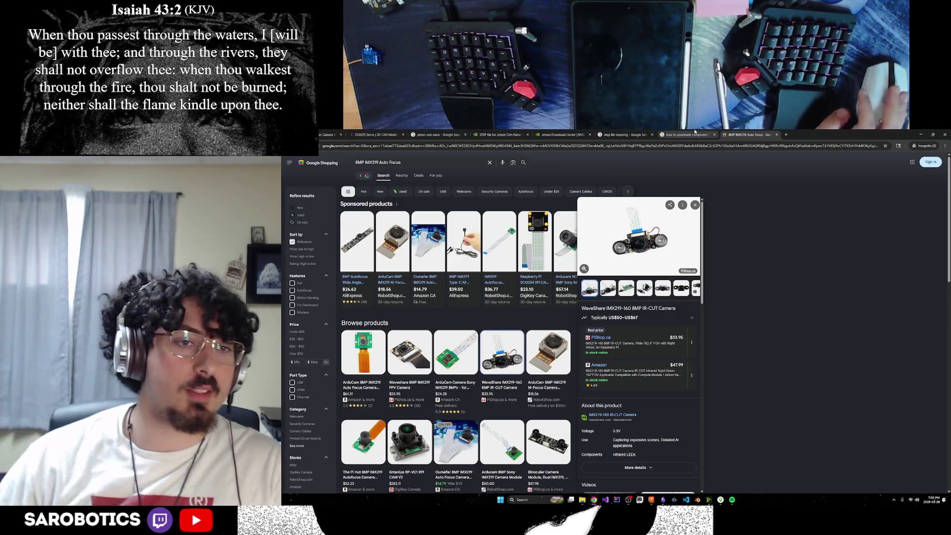
pyautogui.click(694, 204)
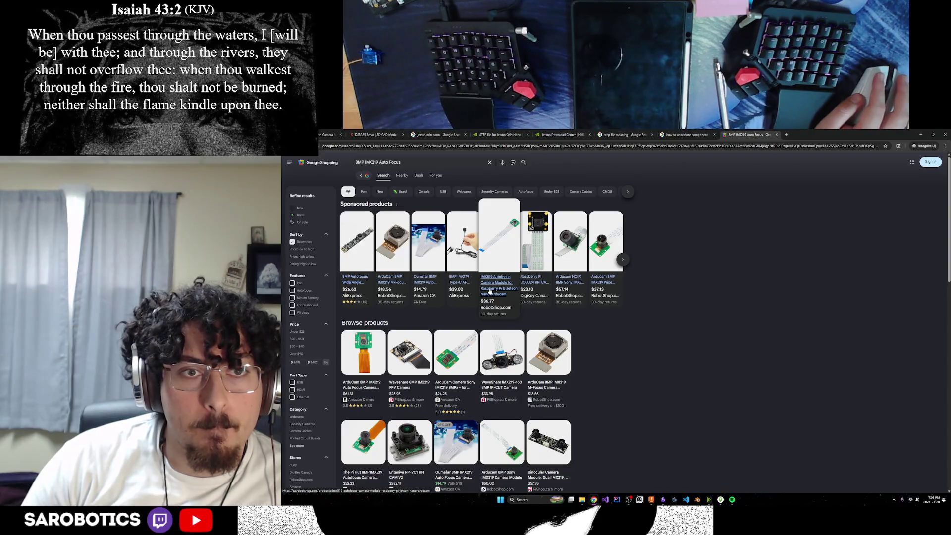
pyautogui.click(489, 288)
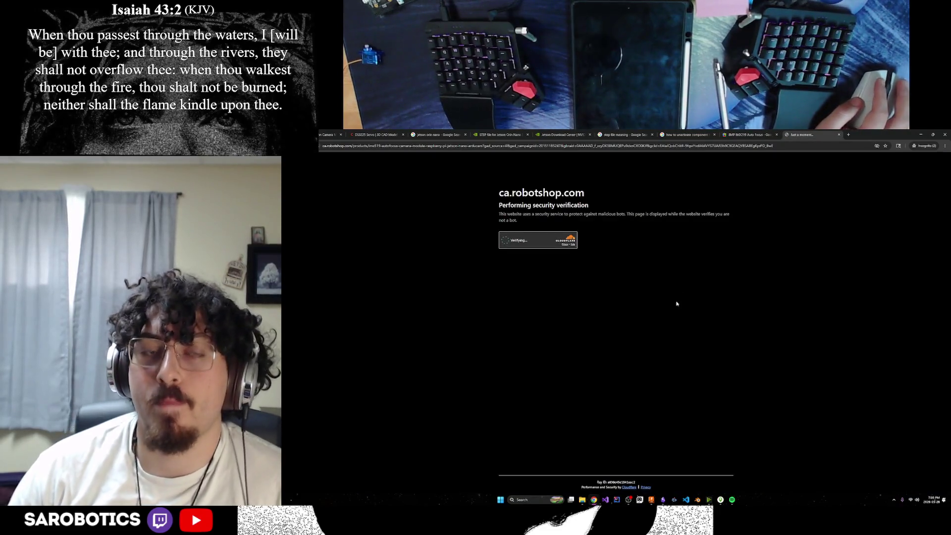
# Step: Return to the Shopping results and open the Arducam 8MP IMX219 listing in a new tab
pyautogui.hotkey('ctrl', 'shift', 'Tab')
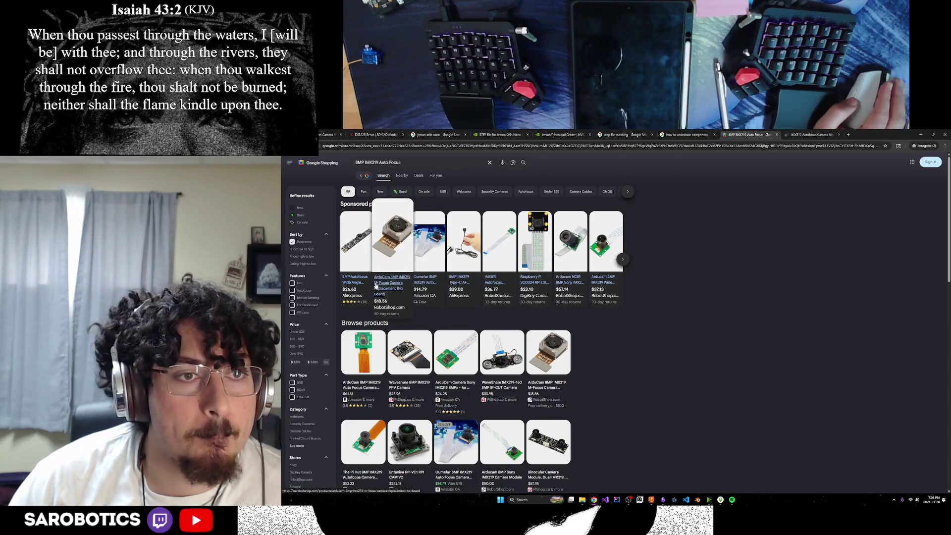
pyautogui.moveTo(605, 253)
pyautogui.moveTo(605, 282)
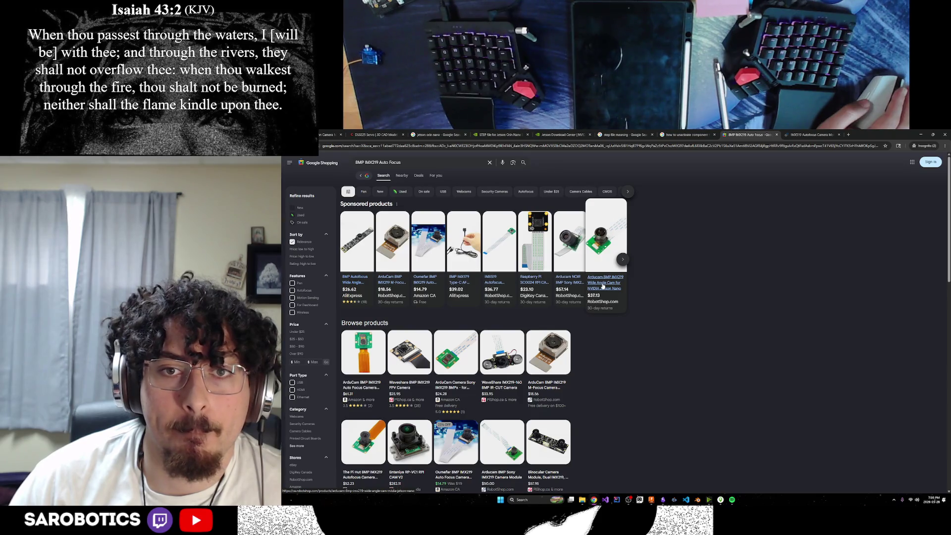
pyautogui.moveTo(499, 252)
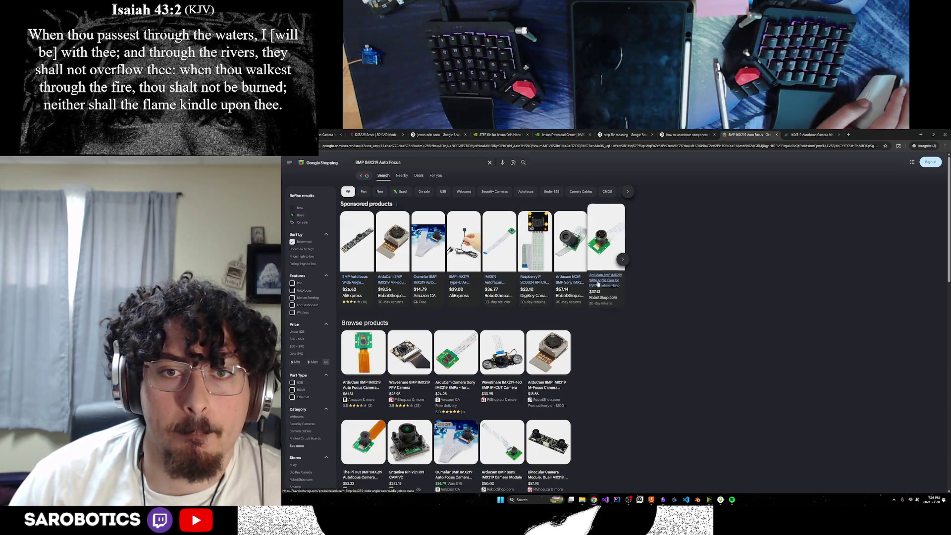
pyautogui.middleClick(603, 277)
# Step: Browse the RobotShop IMX519 camera photos: alternate view, tripod shot and board close-up
pyautogui.click(803, 134)
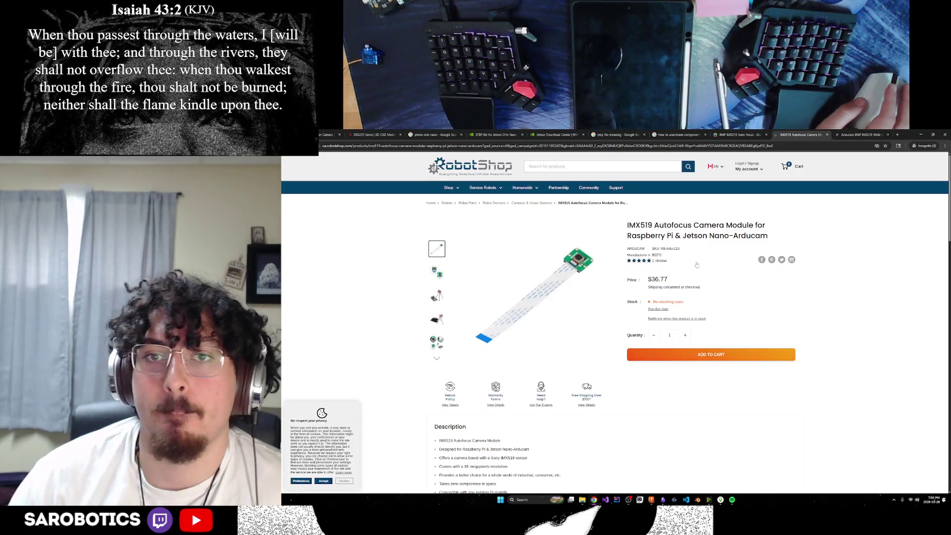
pyautogui.click(437, 277)
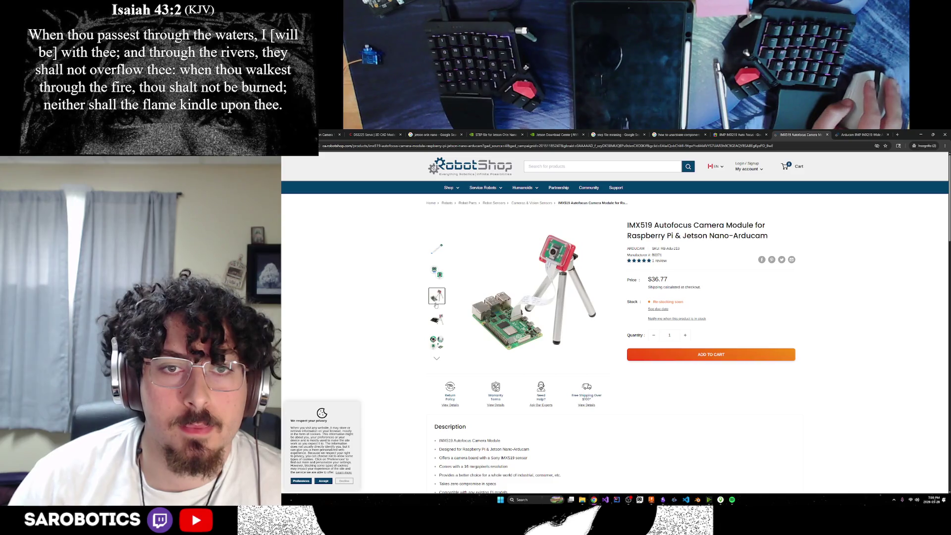
pyautogui.click(437, 318)
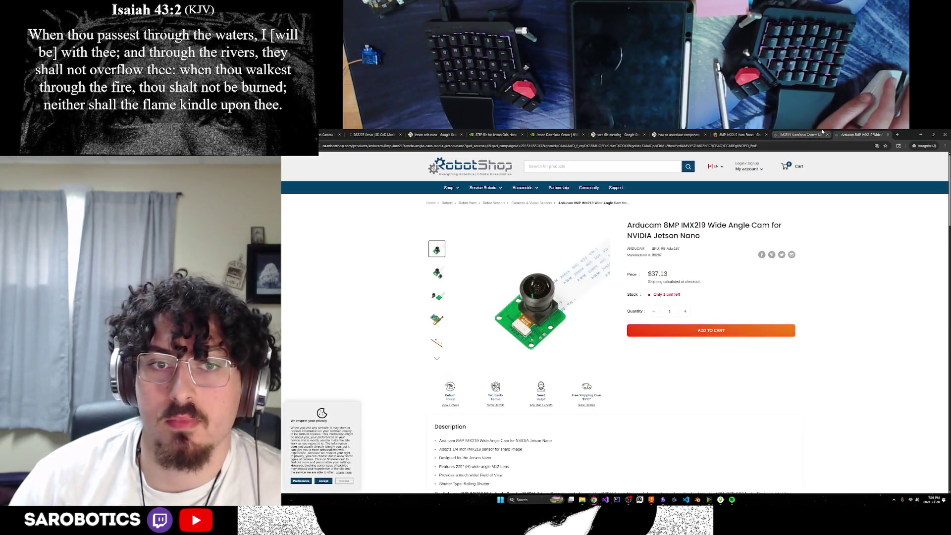
pyautogui.click(439, 274)
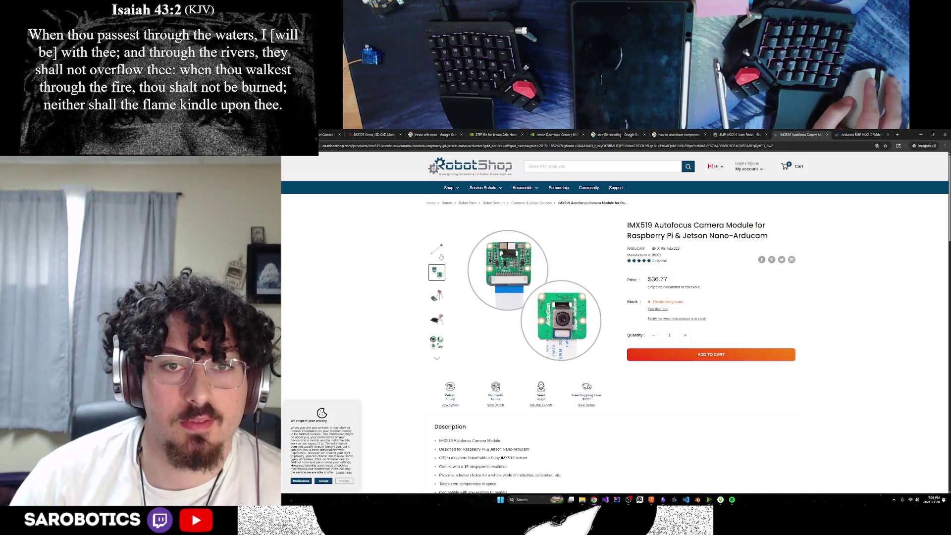
pyautogui.scroll(-4, 611, 347)
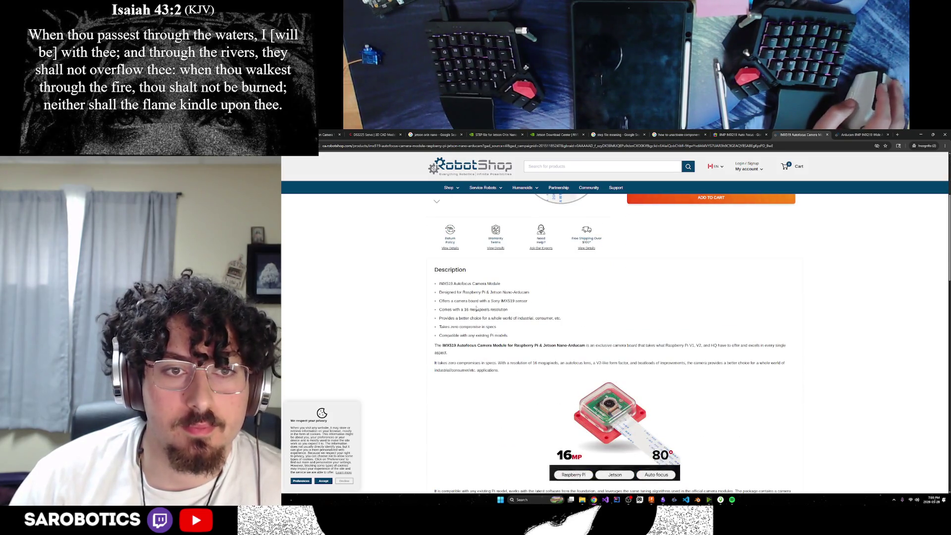
# Step: Read the IMX519 description bullets, select the IMX519 model name and switch to the ChatGPT window
pyautogui.moveTo(511, 293); pyautogui.dragTo(510, 318)
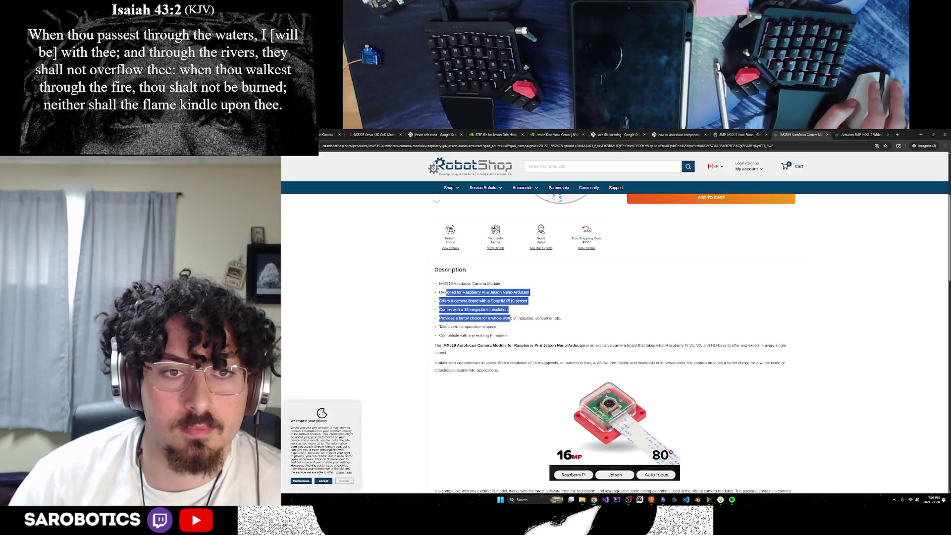
pyautogui.click(515, 317)
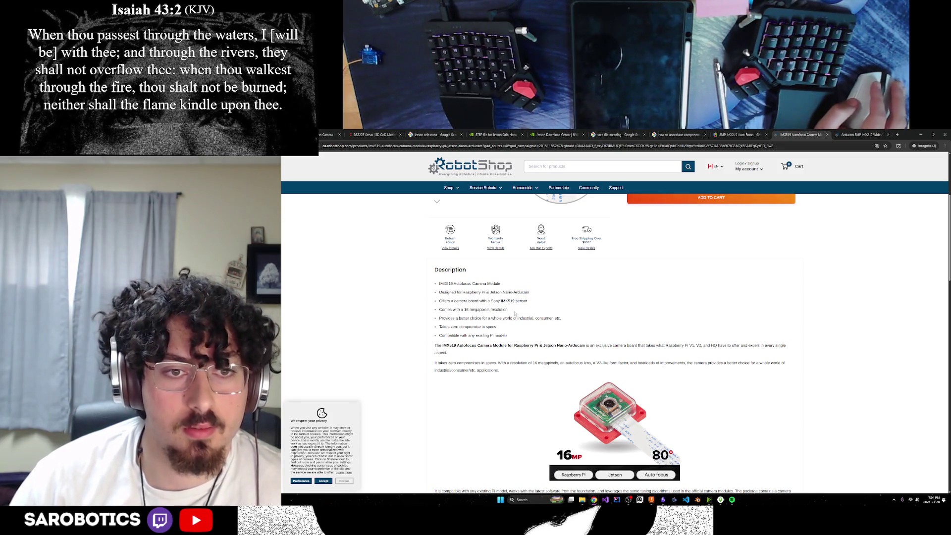
pyautogui.scroll(2, 514, 315)
pyautogui.scroll(1, 515, 315)
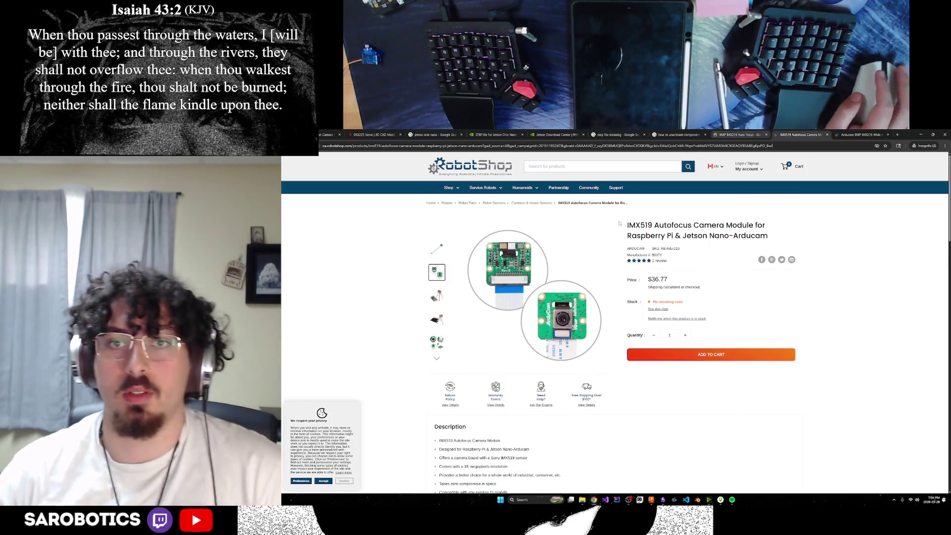
pyautogui.doubleClick(639, 224)
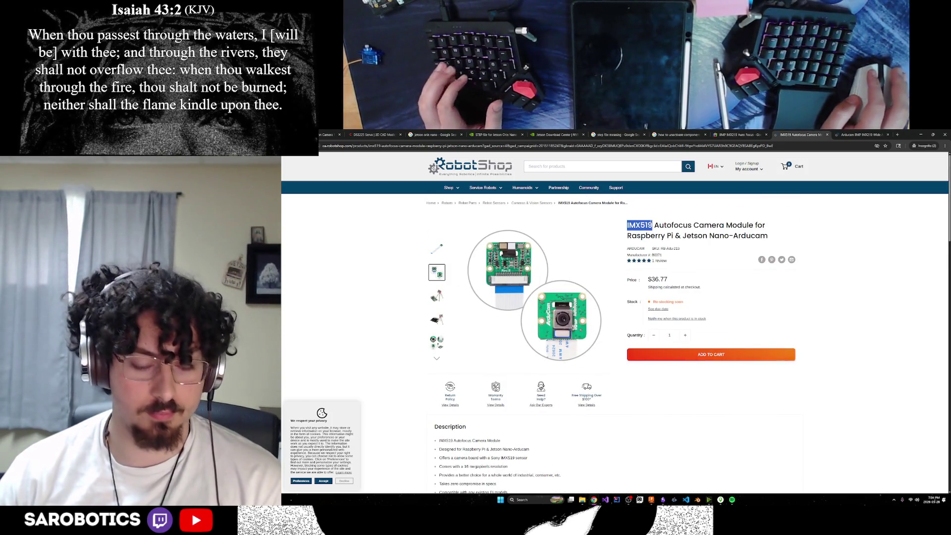
pyautogui.click(594, 499)
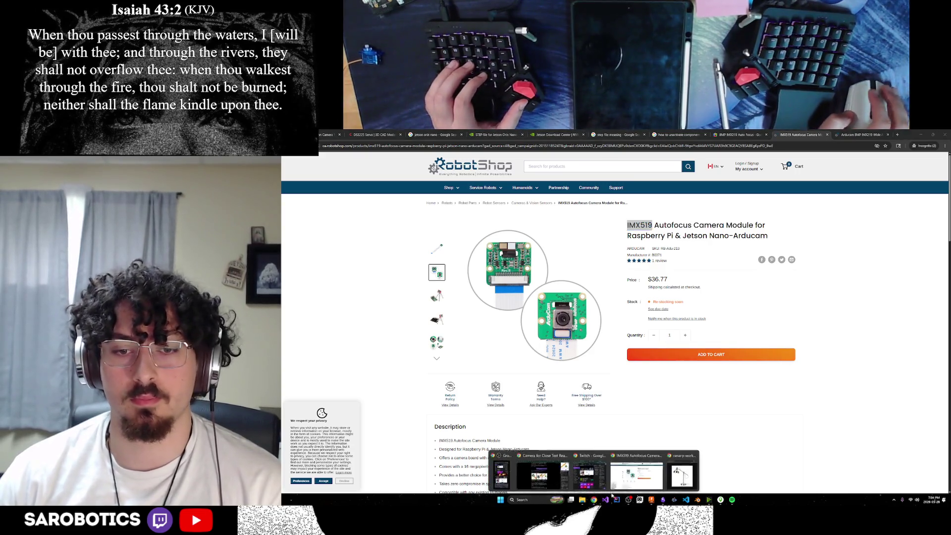
pyautogui.click(625, 473)
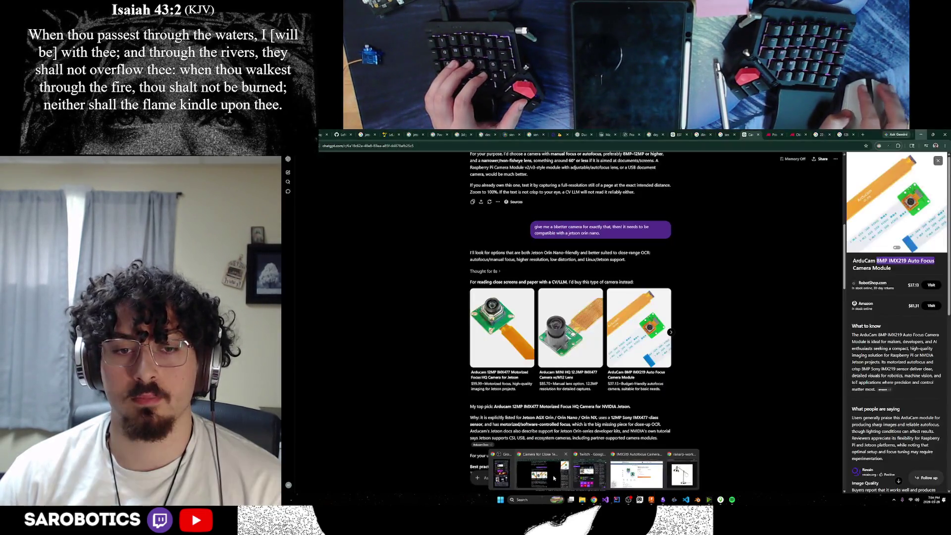
pyautogui.click(606, 475)
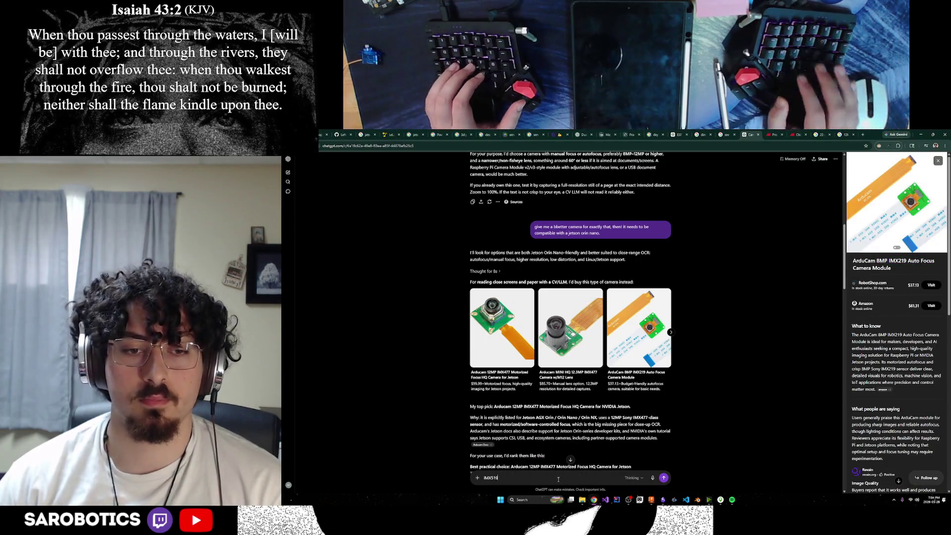
pyautogui.write('IMX519 m')
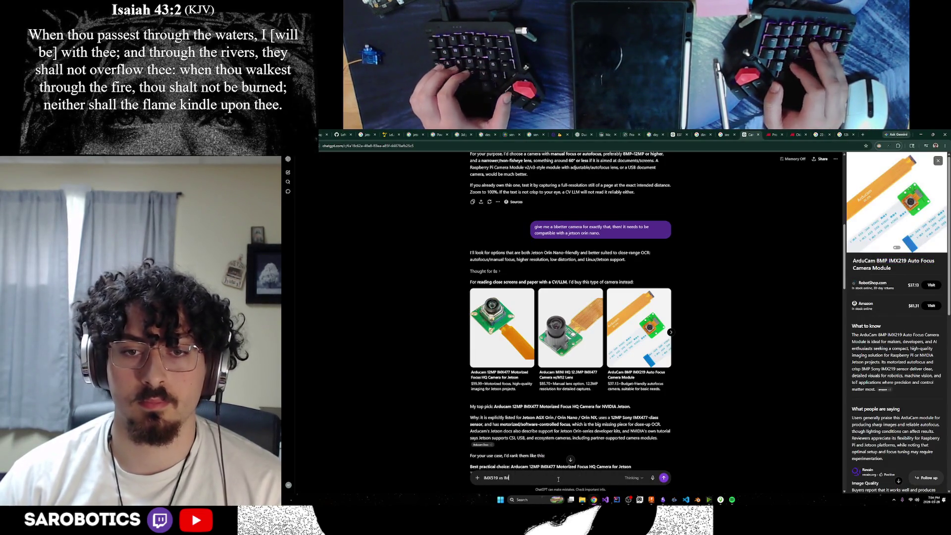
pyautogui.write('219')
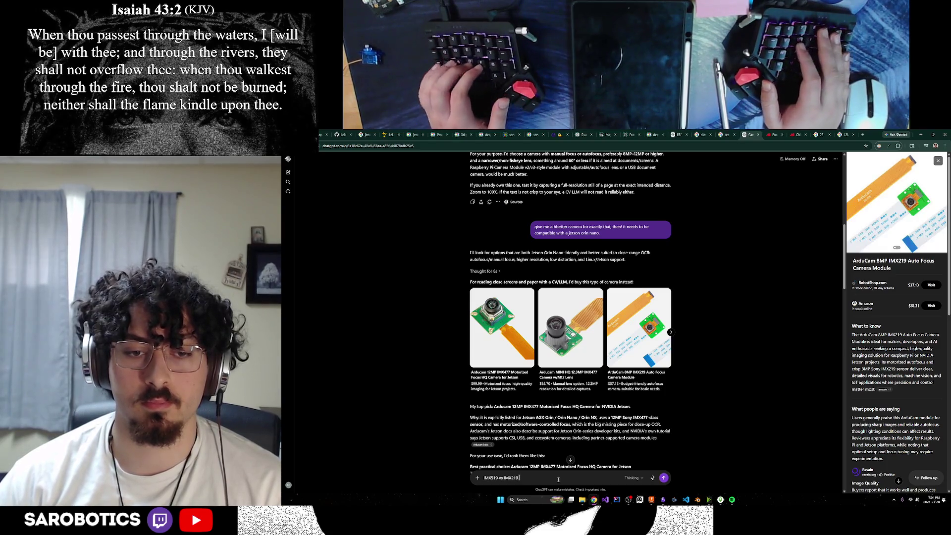
pyautogui.write(' (both autofoc')
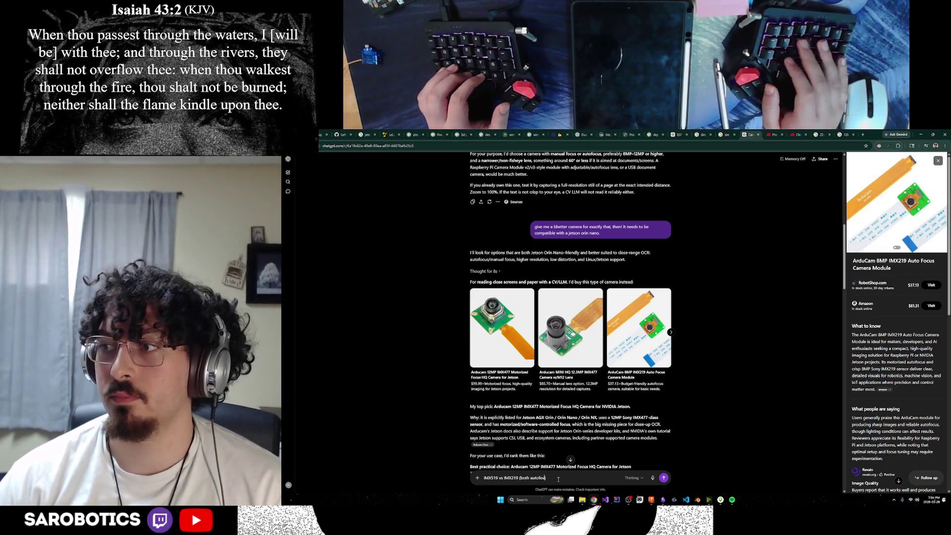
pyautogui.write('us)')
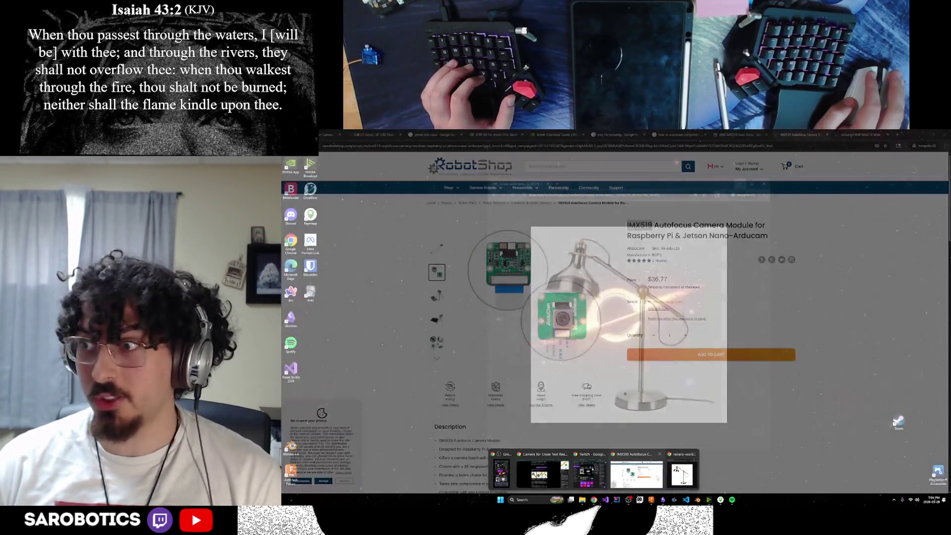
# Step: Bring the RobotShop IMX519 camera page back into view after drafting the comparison question
pyautogui.moveTo(594, 499)
pyautogui.click(653, 480)
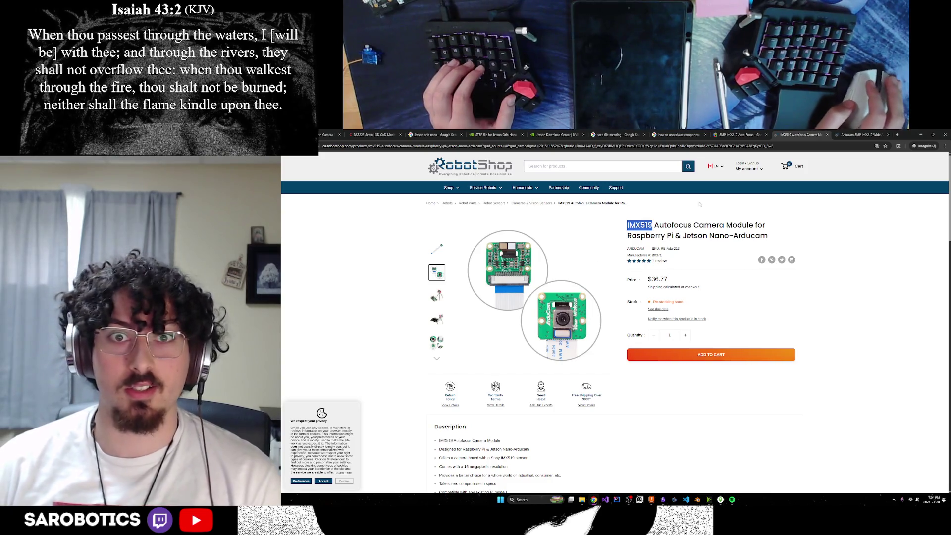
# Step: Flip between the IMX519 and Arducam IMX219 listings and highlight the IMX219 product title
pyautogui.hotkey('ctrl', 'Tab')
pyautogui.hotkey('ctrl', 'shift', 'Tab')
pyautogui.hotkey('ctrl', 'shift', 'Tab')
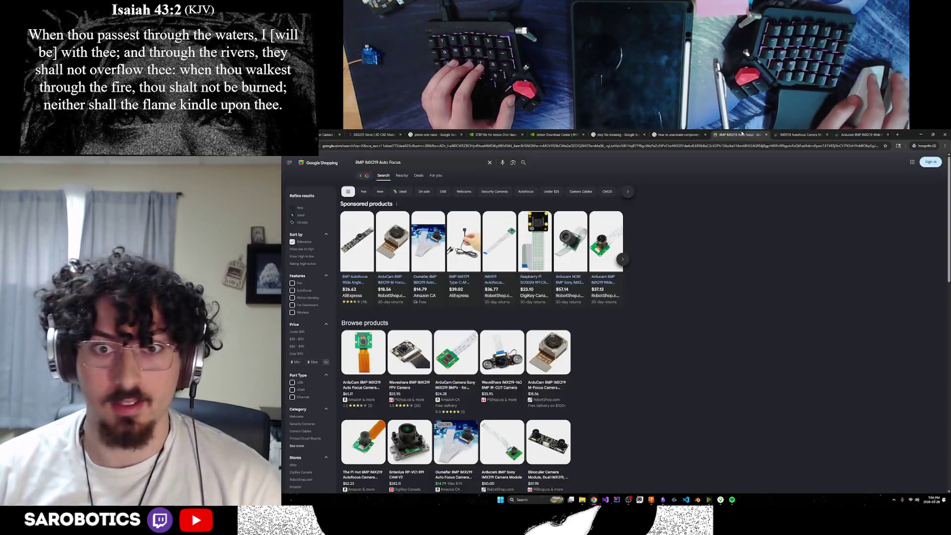
pyautogui.click(833, 138)
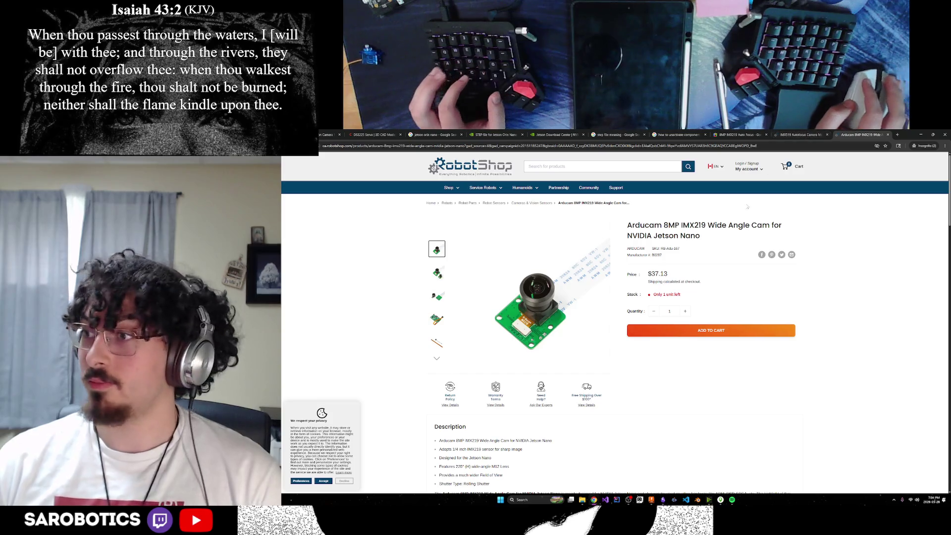
pyautogui.hotkey('ctrl', 'l')
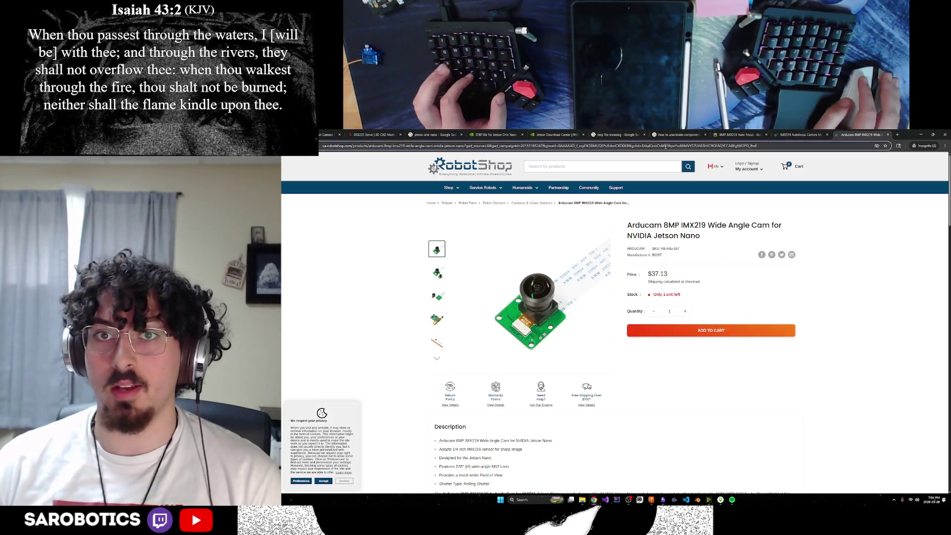
pyautogui.click(855, 268)
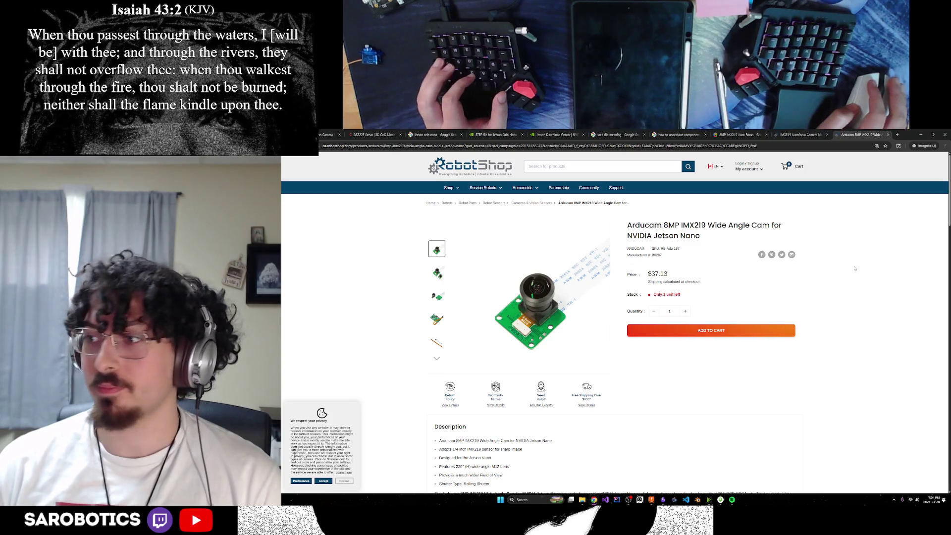
pyautogui.click(799, 135)
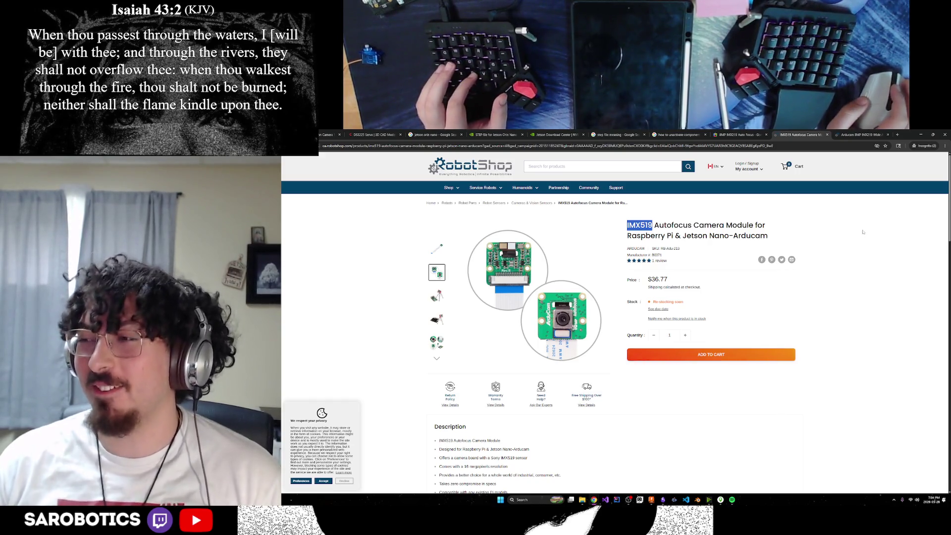
pyautogui.hotkey('ctrl', 'Tab')
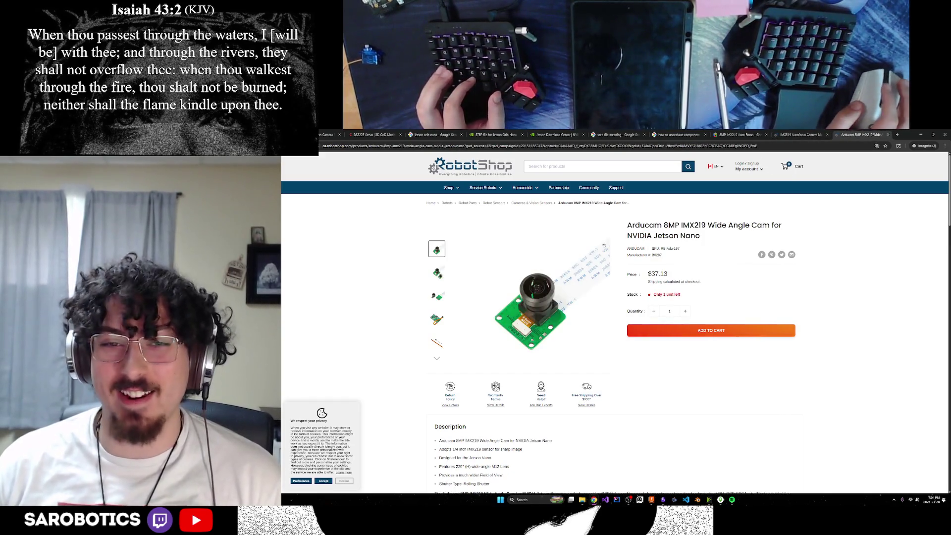
pyautogui.moveTo(632, 226); pyautogui.dragTo(700, 235)
pyautogui.moveTo(632, 226); pyautogui.dragTo(627, 225)
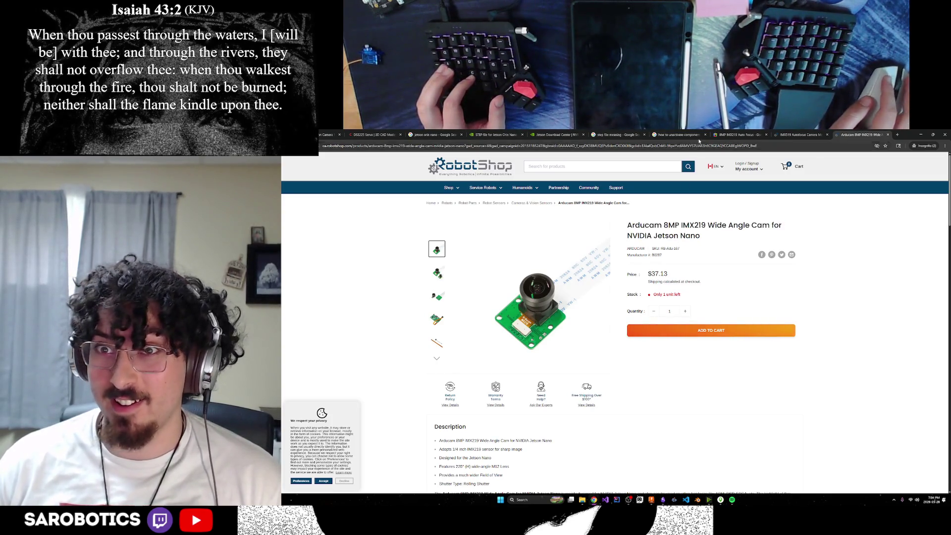
# Step: Compare the IMX519 and IMX219 tabs once more, ending on the Fusion 360 component search
pyautogui.hotkey('ctrl', 'shift', 'Tab')
pyautogui.hotkey('ctrl', 'shift', 'Tab')
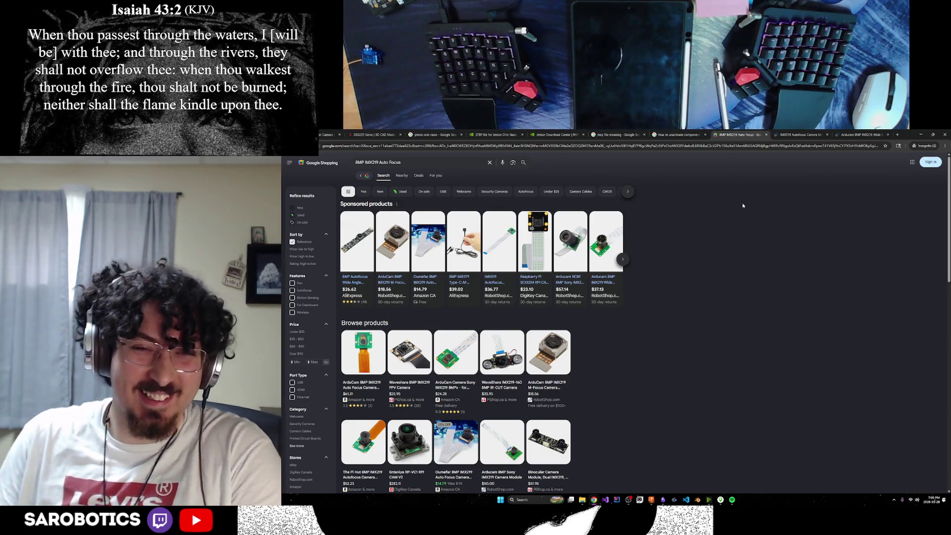
pyautogui.click(801, 135)
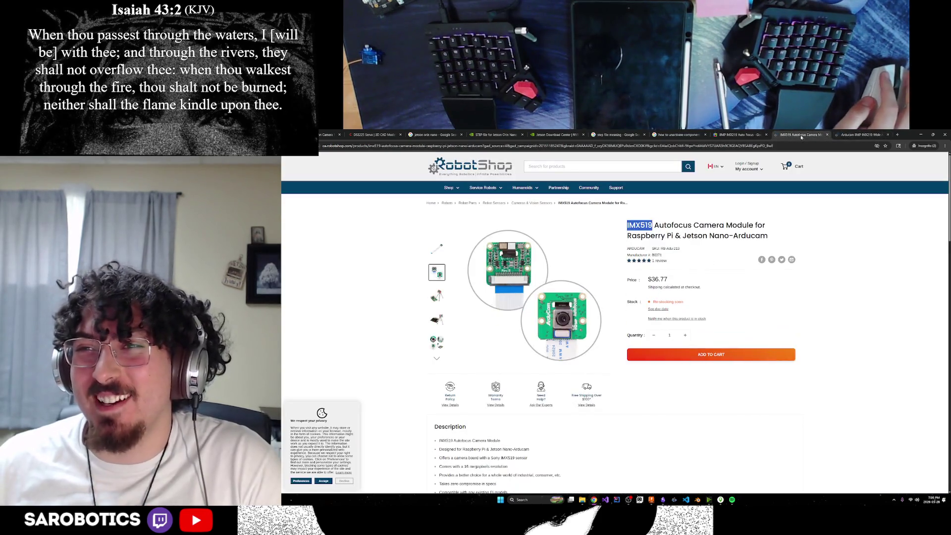
pyautogui.click(860, 134)
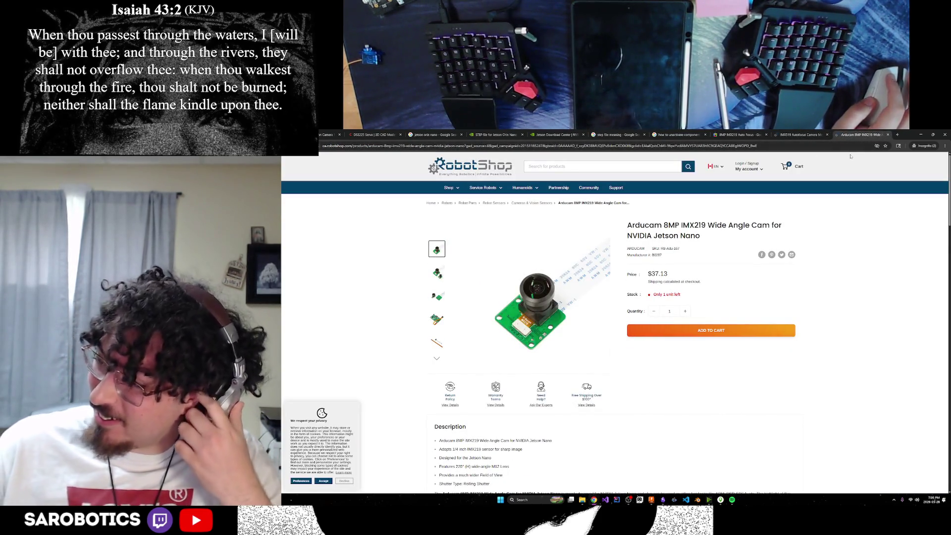
pyautogui.click(801, 134)
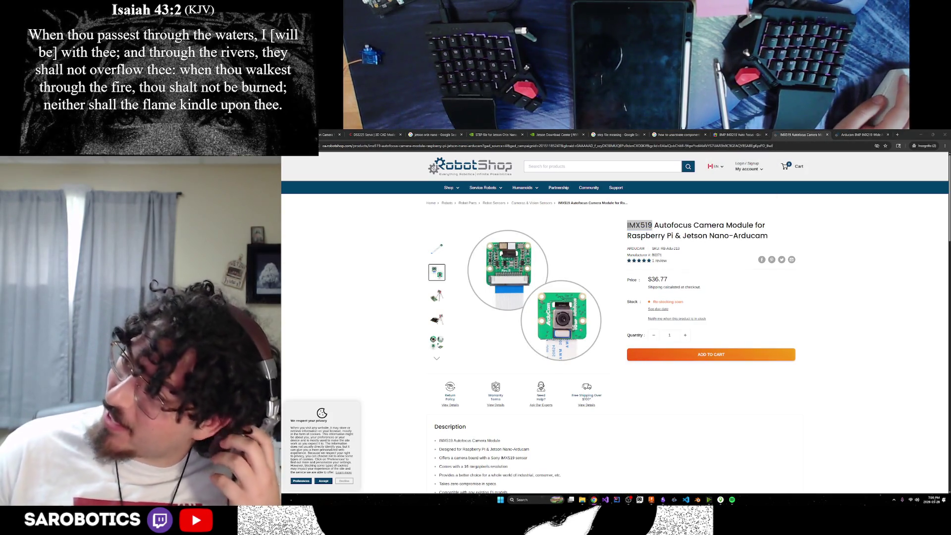
pyautogui.click(744, 133)
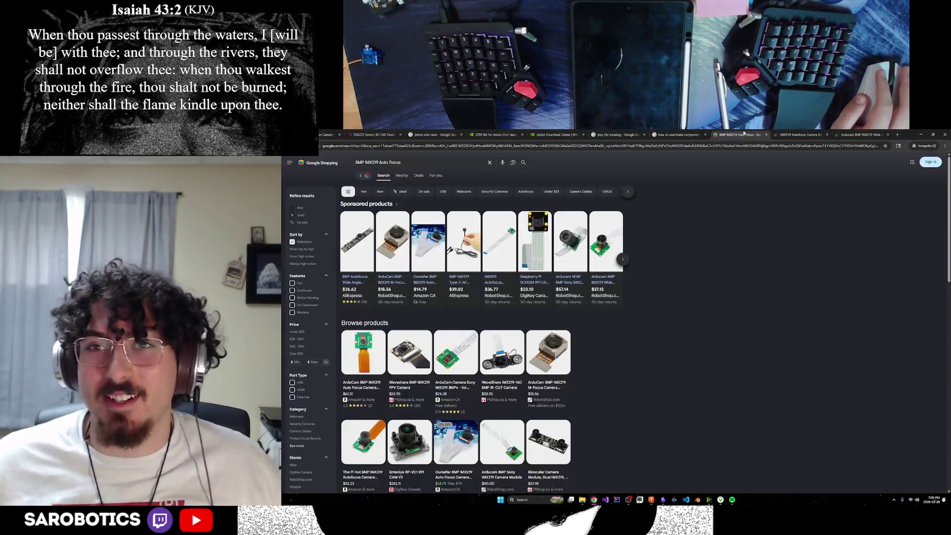
pyautogui.hotkey('ctrl', 'shift', 'Tab')
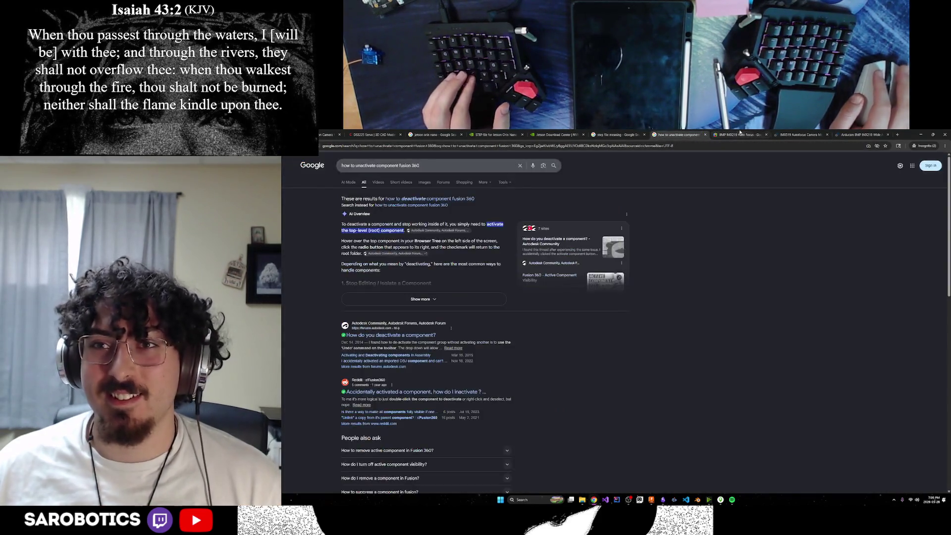
# Step: Flip through the camera tabs back to Shopping and the RobotShop IMX519 listing
pyautogui.click(798, 134)
pyautogui.click(862, 135)
pyautogui.click(739, 134)
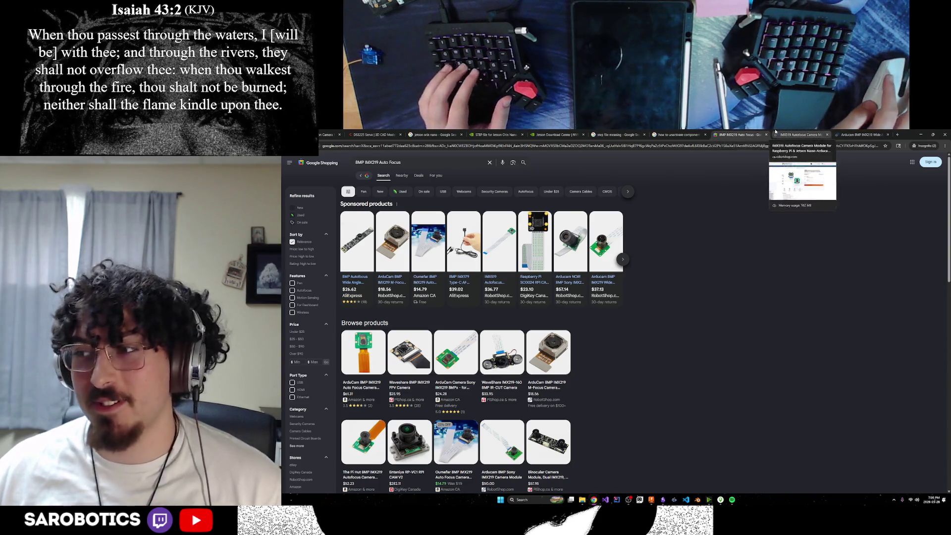
pyautogui.click(802, 134)
# Step: Look over the STEP file meaning search and Jetson Download Center pages, then leave them
pyautogui.click(656, 136)
pyautogui.click(609, 134)
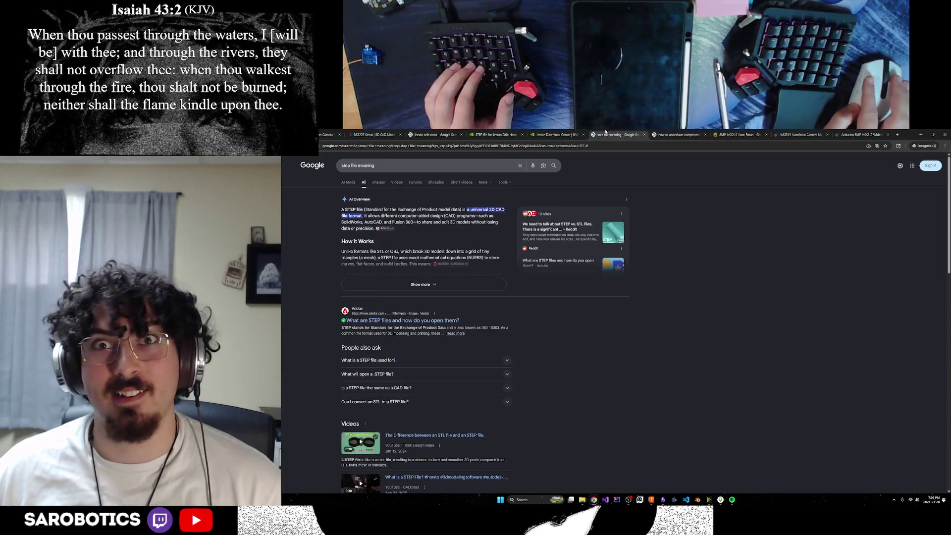
pyautogui.click(716, 134)
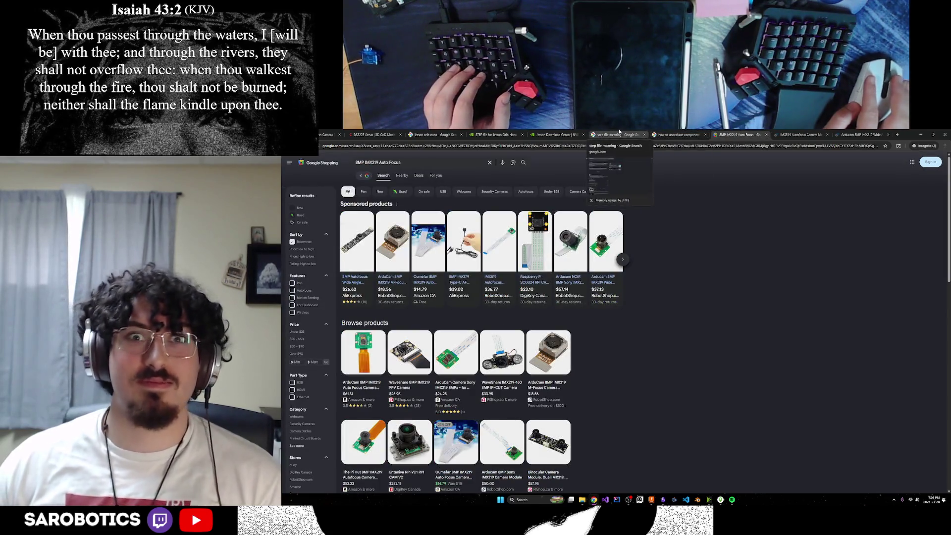
pyautogui.click(567, 134)
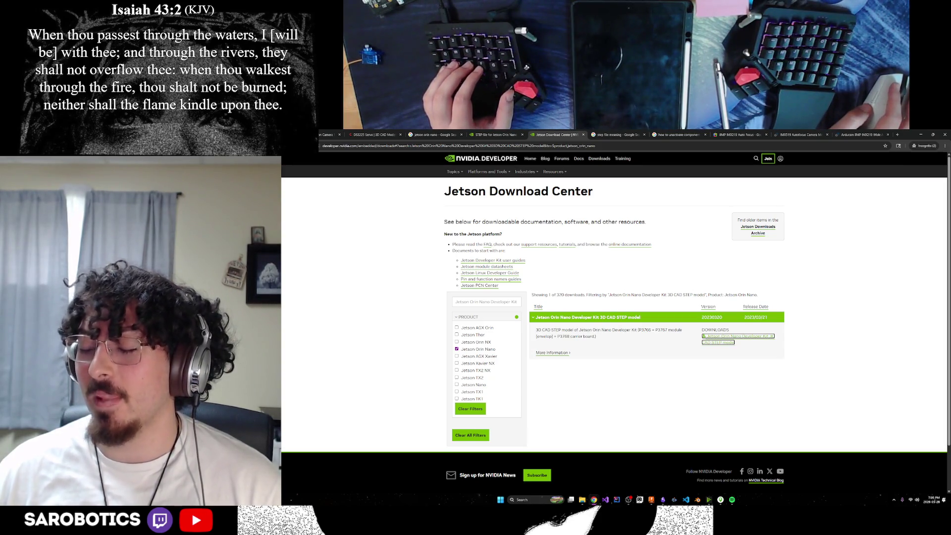
pyautogui.click(795, 134)
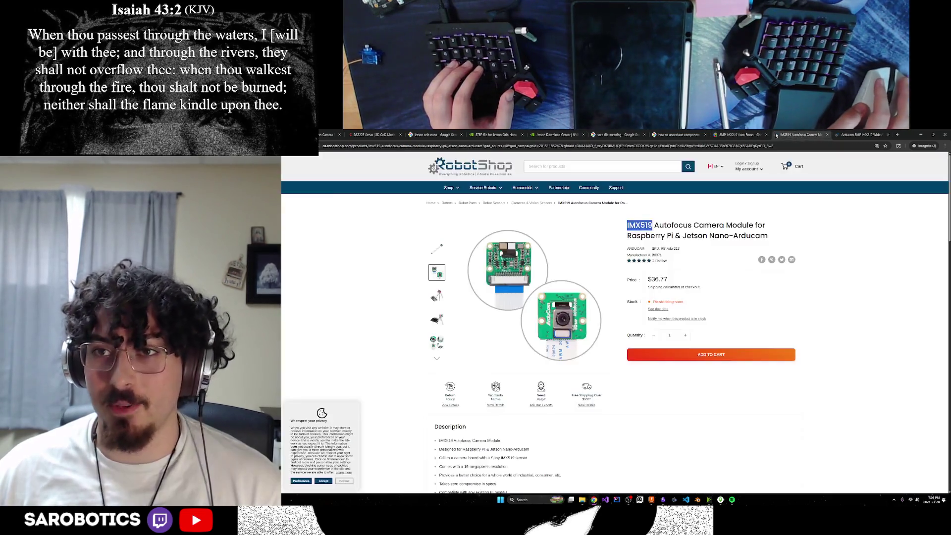
# Step: Cycle back to the RobotShop IMX519 listing and clear the title highlight
pyautogui.hotkey('ctrl', 'shift', 'Tab')
pyautogui.hotkey('ctrl', 'shift', 'Tab')
pyautogui.click(795, 135)
pyautogui.hotkey('ctrl', 'shift', 'Tab')
pyautogui.click(807, 135)
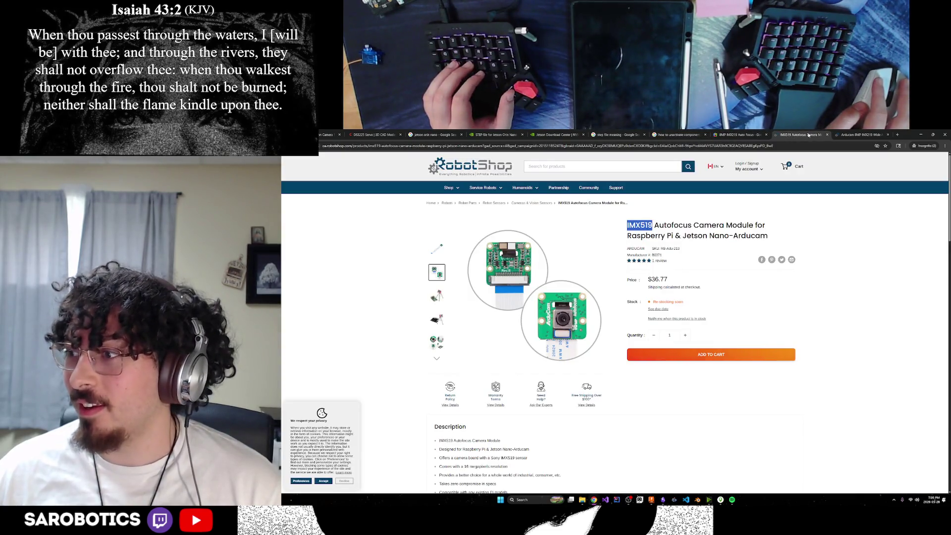
pyautogui.scroll(-3, 625, 289)
pyautogui.scroll(2, 693, 261)
pyautogui.click(747, 250)
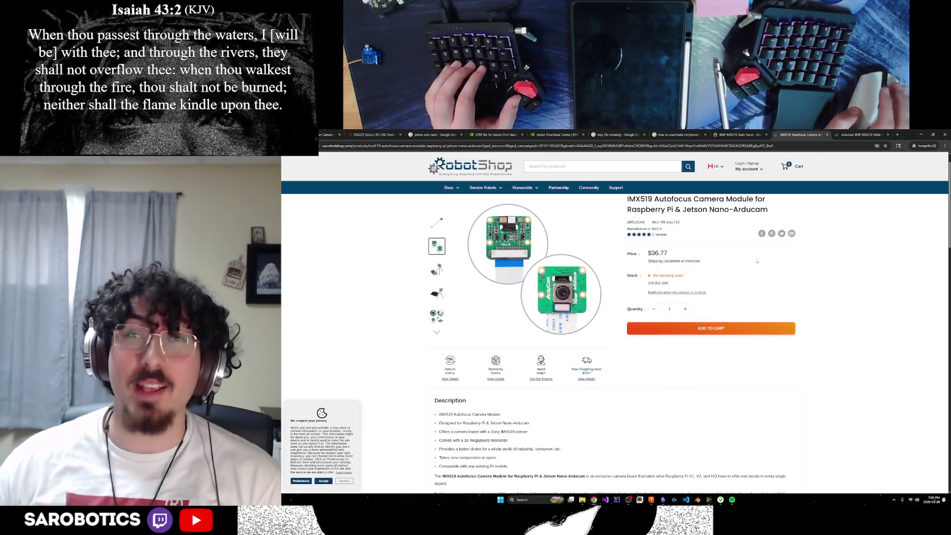
pyautogui.scroll(1, 747, 249)
# Step: Glance at the Fusion 360 component search, then return to the IMX519 listing description
pyautogui.click(738, 134)
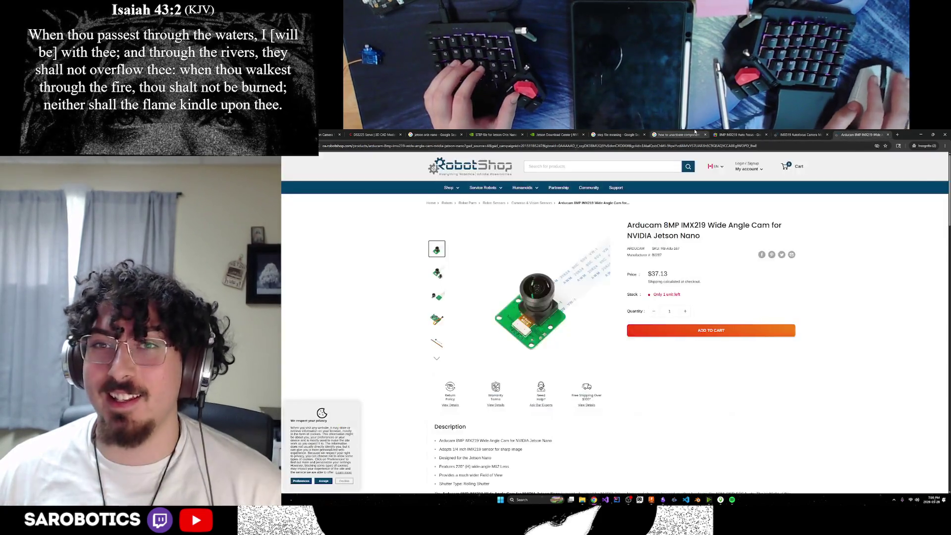
pyautogui.click(675, 134)
pyautogui.click(735, 135)
pyautogui.click(798, 135)
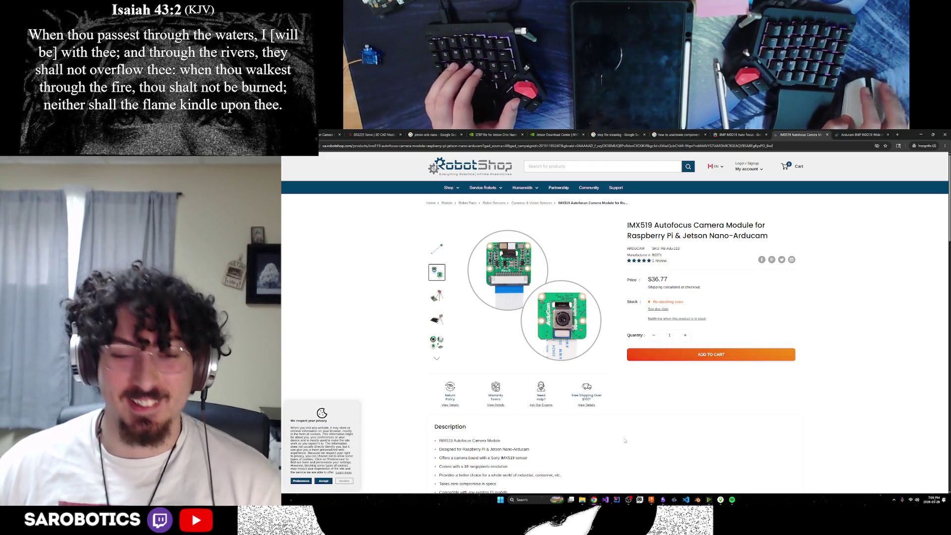
# Step: Switch to ChatGPT and send the 'IMX519 vs IMX219 (both autofocus)' question
pyautogui.moveTo(593, 499)
pyautogui.click(634, 464)
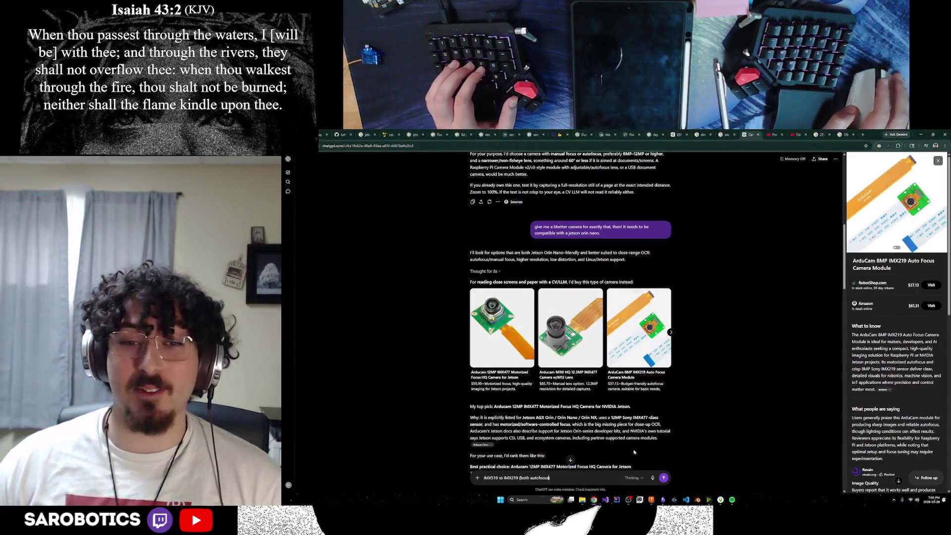
pyautogui.write(')')
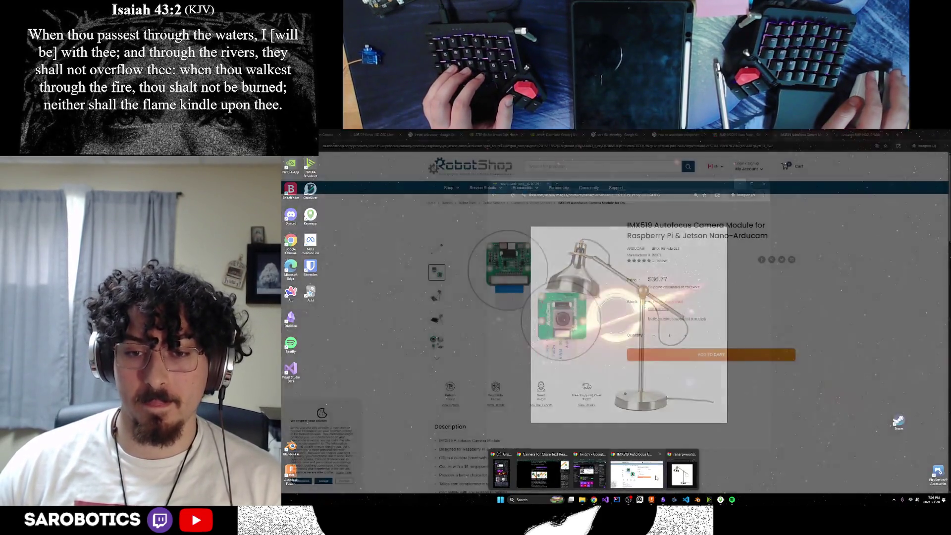
pyautogui.click(633, 464)
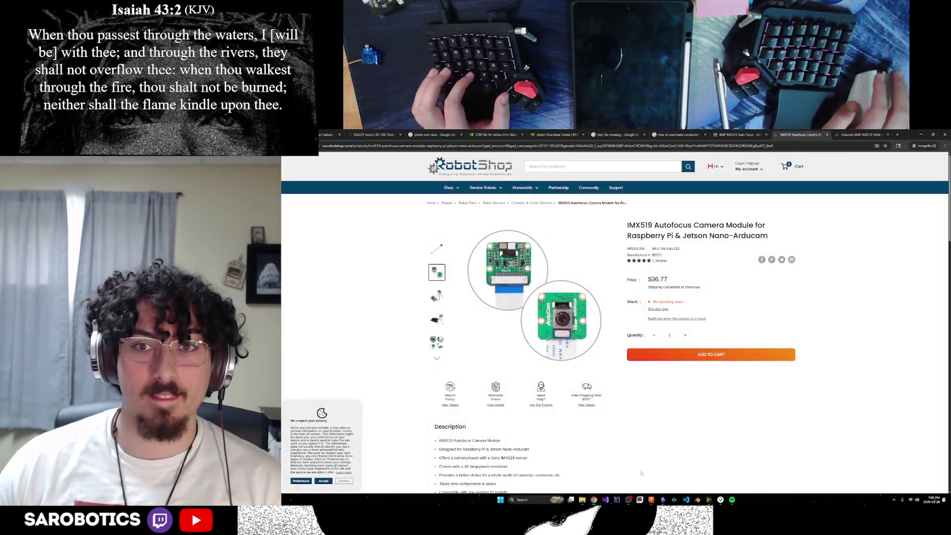
pyautogui.scroll(-2, 615, 341)
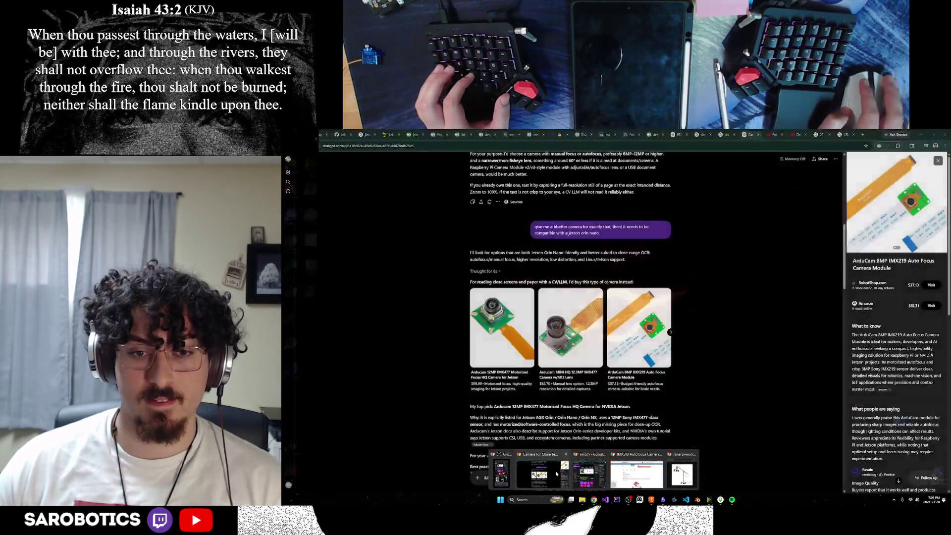
pyautogui.click(573, 470)
pyautogui.press('Return')
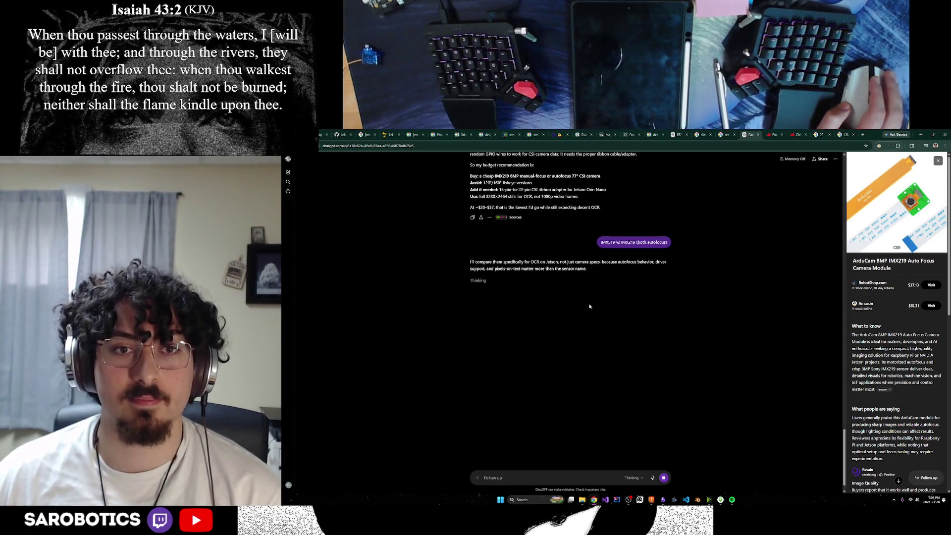
pyautogui.scroll(-1, 590, 307)
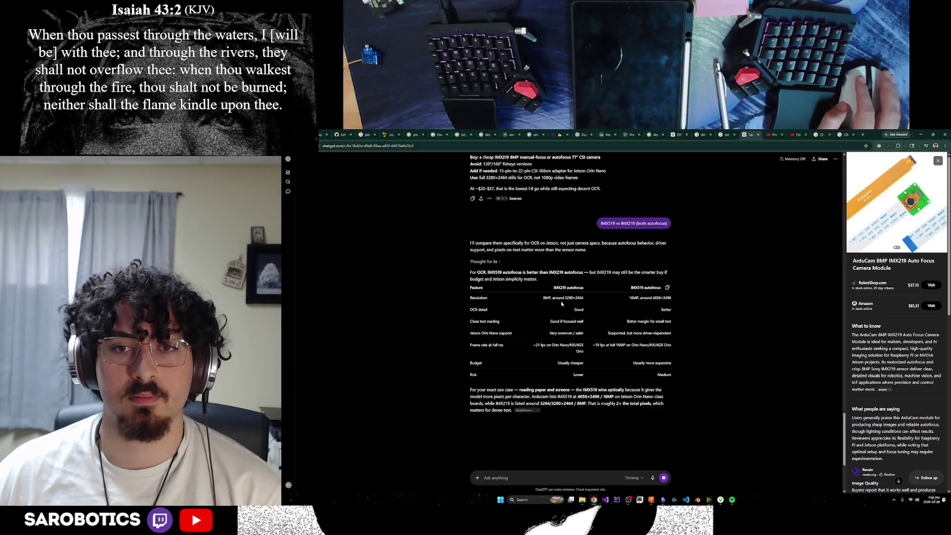
# Step: Highlight the comparison table rows and the IMX519 optical-advantage sentences while reading the reply
pyautogui.moveTo(543, 314)
pyautogui.mouseDown()
pyautogui.moveTo(670, 343)
pyautogui.moveTo(670, 361)
pyautogui.mouseUp()
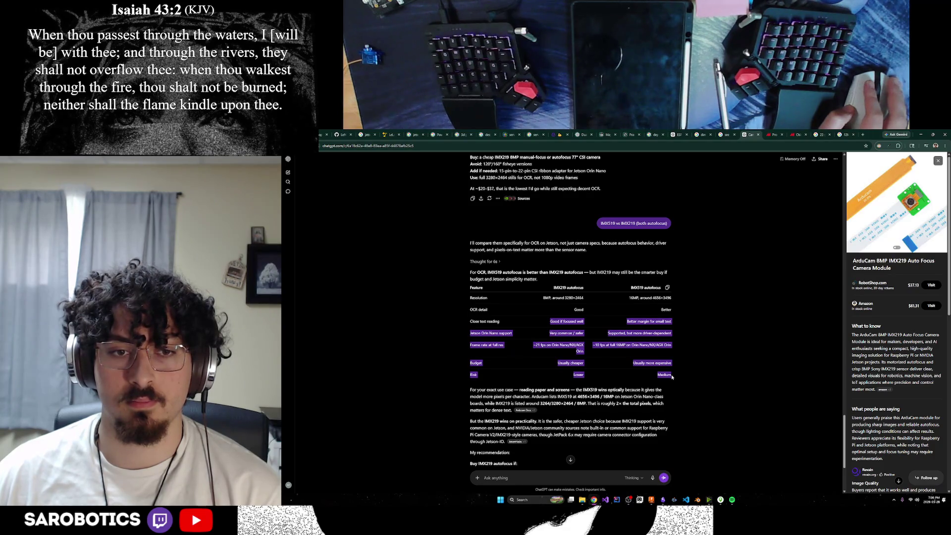
pyautogui.moveTo(557, 390); pyautogui.dragTo(530, 397)
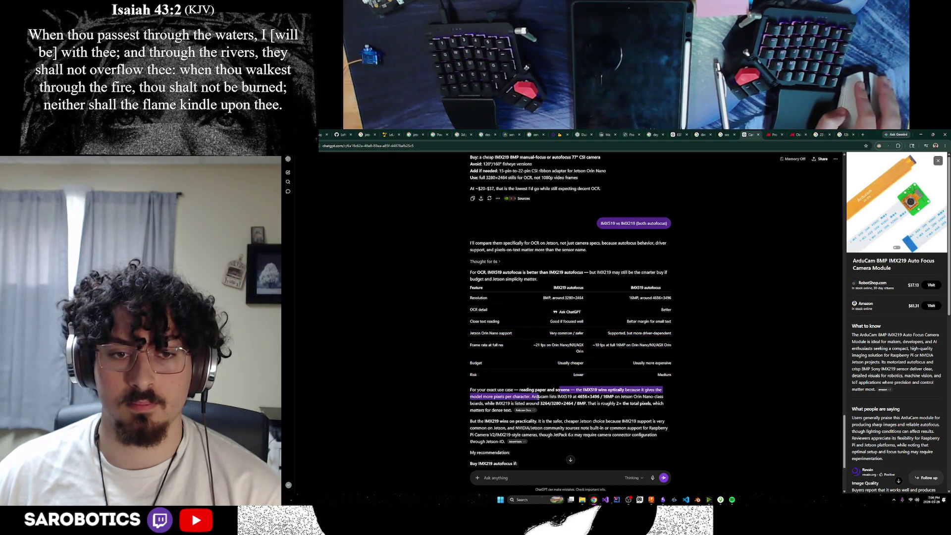
pyautogui.moveTo(559, 397)
pyautogui.mouseDown()
pyautogui.moveTo(580, 407)
pyautogui.moveTo(570, 420)
pyautogui.moveTo(528, 429)
pyautogui.moveTo(564, 438)
pyautogui.mouseUp()
# Step: Ask ChatGPT whether a roughly $36 IMX519 is just as good, then fix the question's typo
pyautogui.click(541, 481)
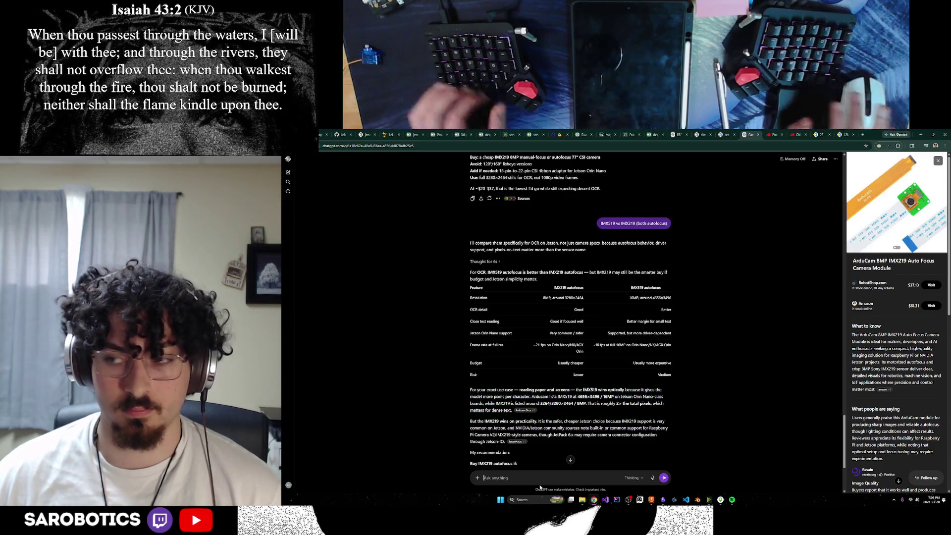
pyautogui.write('is that the')
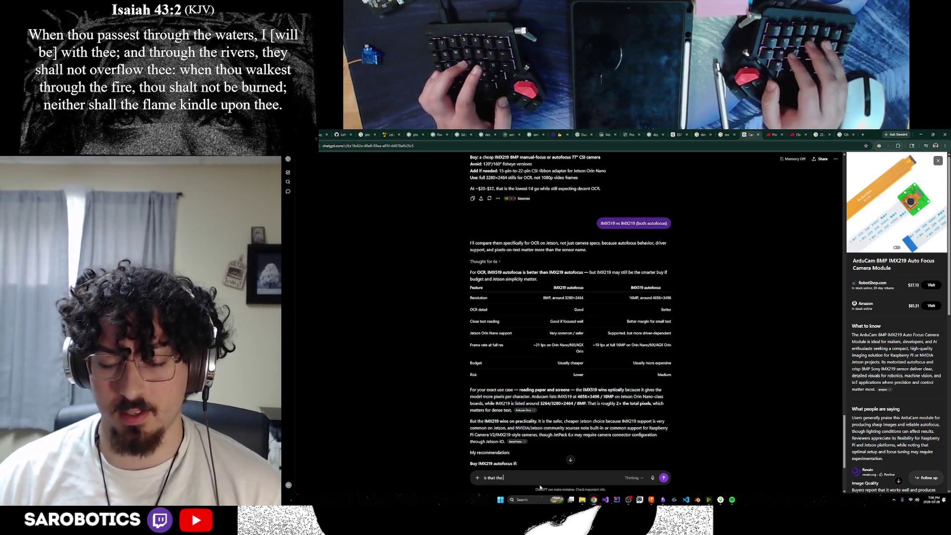
pyautogui.write(' same if i')
pyautogui.write(' con')
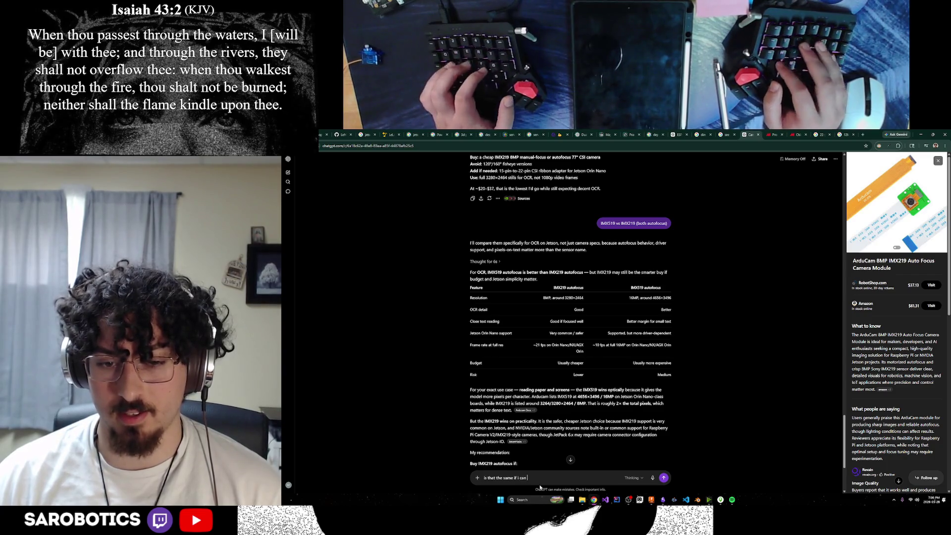
pyautogui.write(' for cheaper tha nimx218')
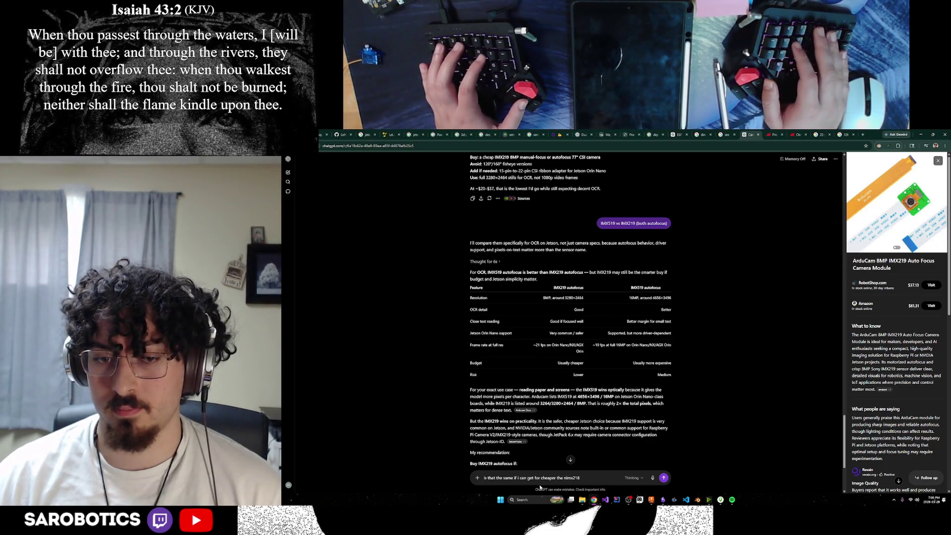
pyautogui.write(' like36 buks')
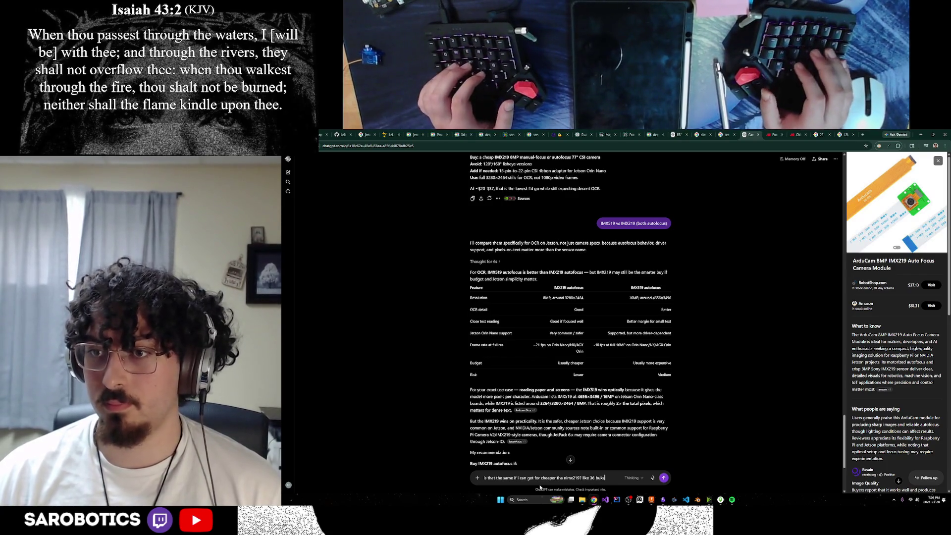
pyautogui.press('Return')
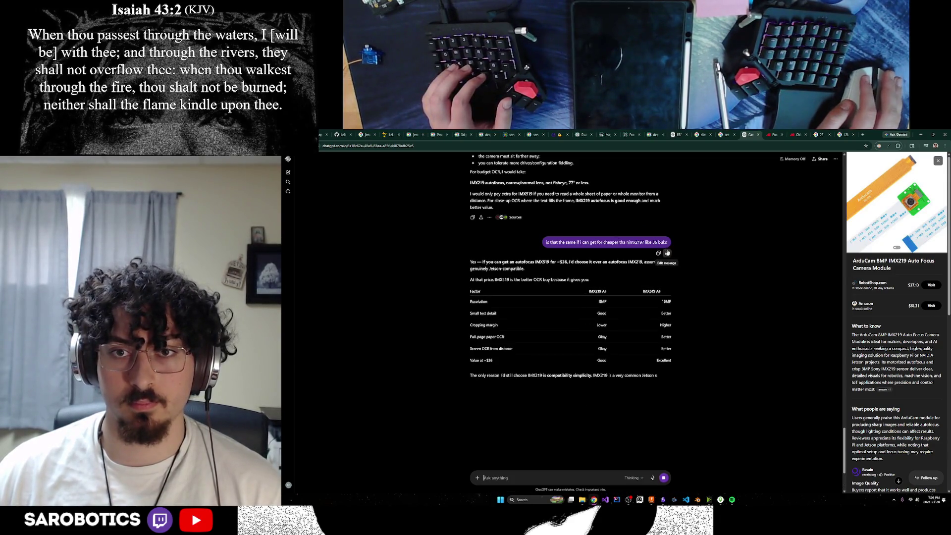
pyautogui.click(663, 252)
pyautogui.press('BackSpace')
pyautogui.press('BackSpace')
pyautogui.write('cks - see here:')
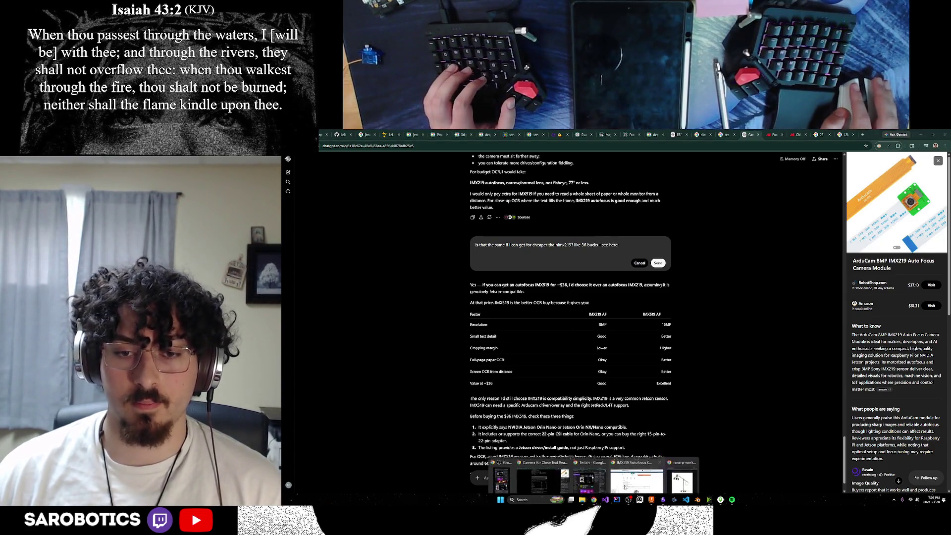
# Step: Copy the RobotShop IMX519 listing URL and paste it into the edited question
pyautogui.click(647, 474)
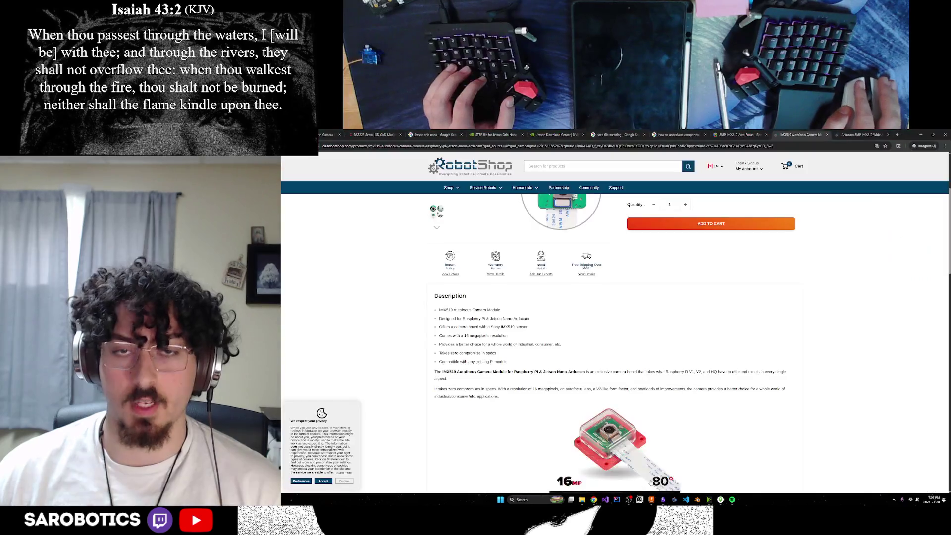
pyautogui.click(549, 145)
pyautogui.hotkey('ctrl', 'c')
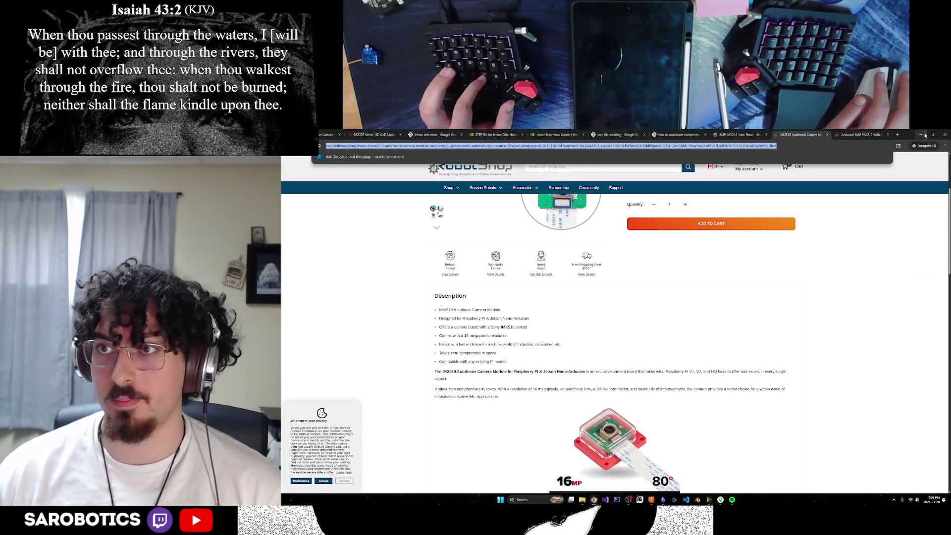
pyautogui.hotkey('alt', 'Tab')
pyautogui.hotkey('ctrl', 'v')
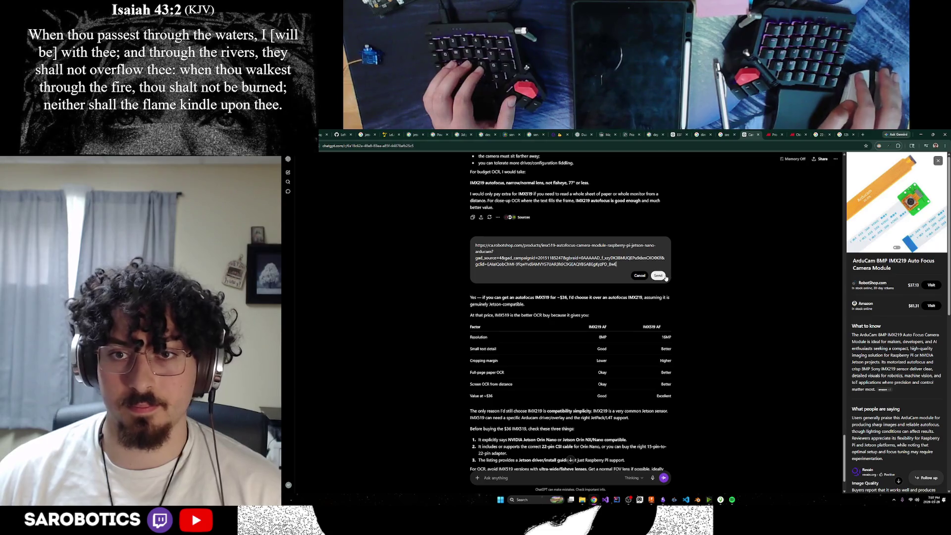
# Step: Resend the linked question, read ChatGPT's $36.77 CAD IMX519 verdict, and switch to the Fusion lamp model
pyautogui.click(658, 275)
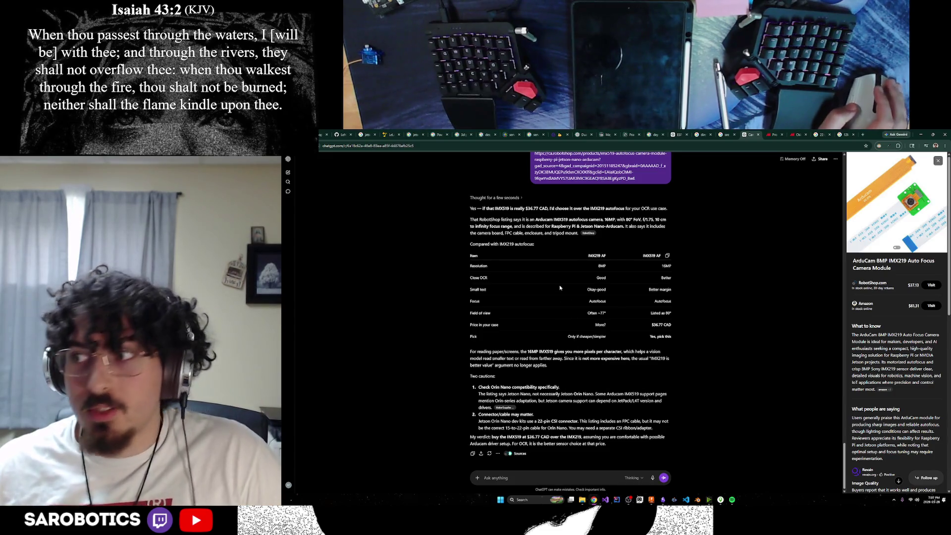
pyautogui.moveTo(471, 220); pyautogui.dragTo(529, 219)
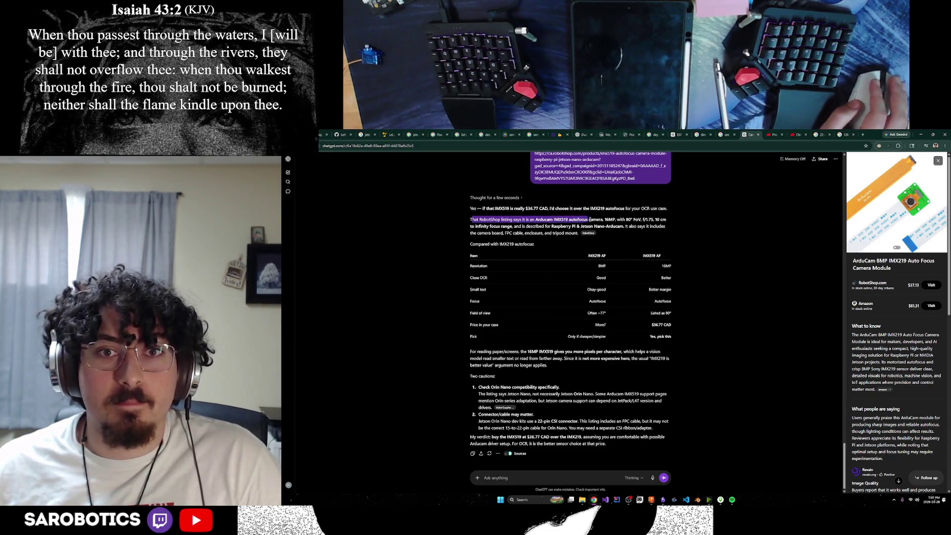
pyautogui.moveTo(611, 220); pyautogui.dragTo(521, 229)
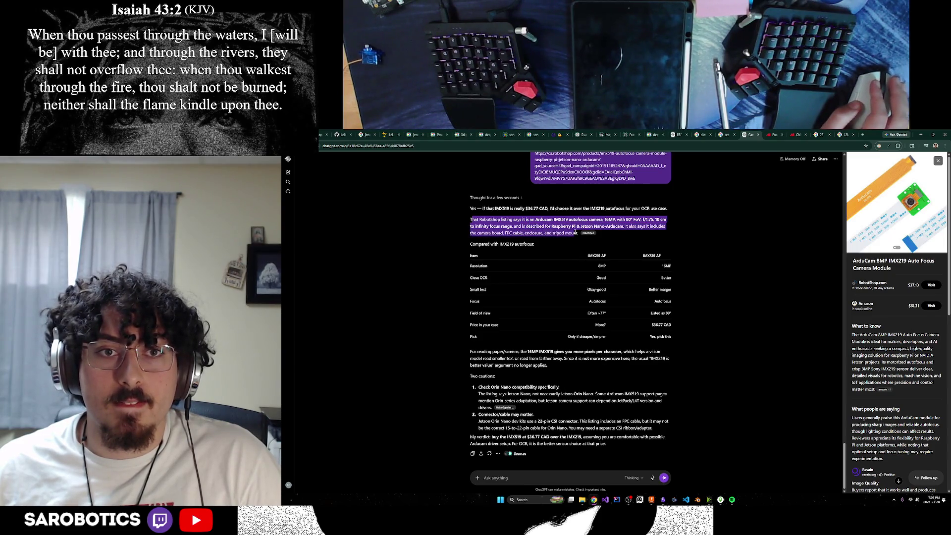
pyautogui.hotkey('alt', 'Tab')
pyautogui.moveTo(605, 499)
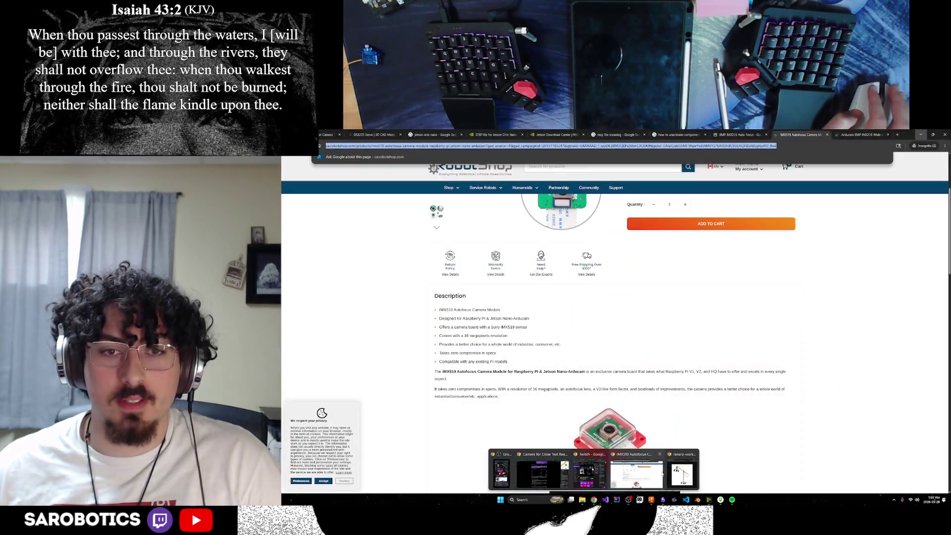
pyautogui.click(563, 476)
pyautogui.scroll(3, 607, 395)
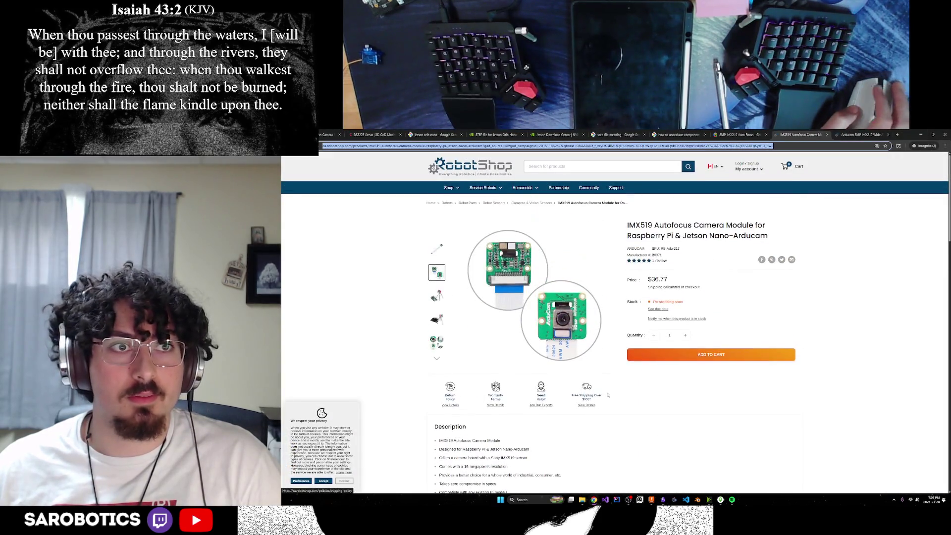
pyautogui.click(581, 256)
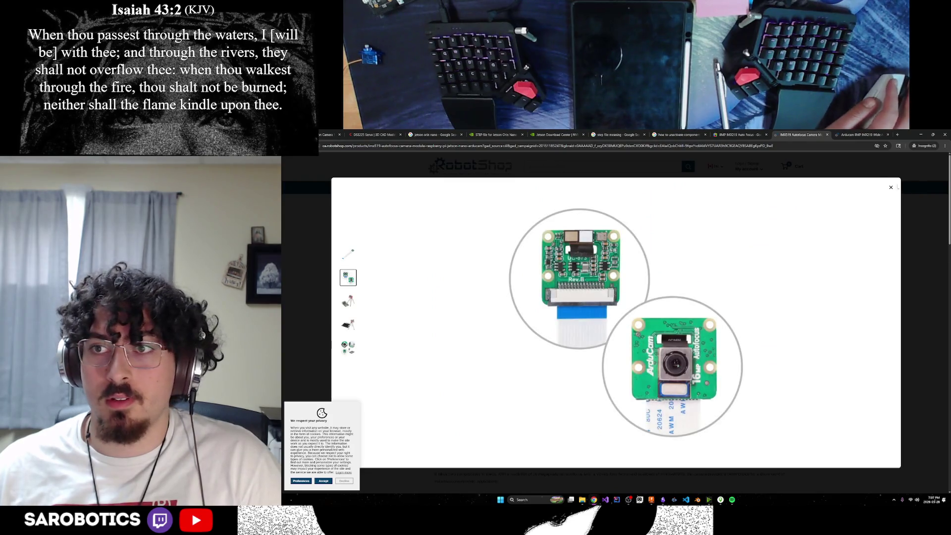
pyautogui.click(721, 246)
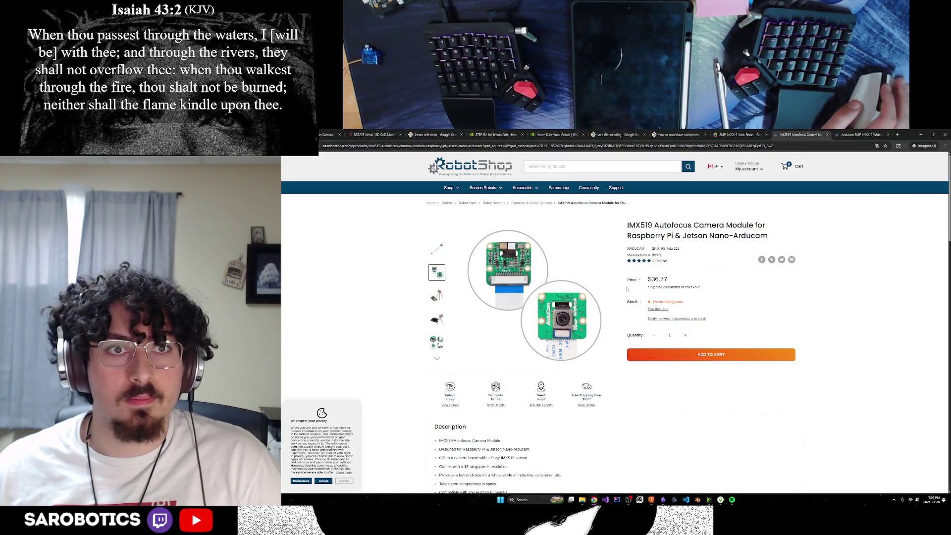
pyautogui.scroll(-1, 592, 291)
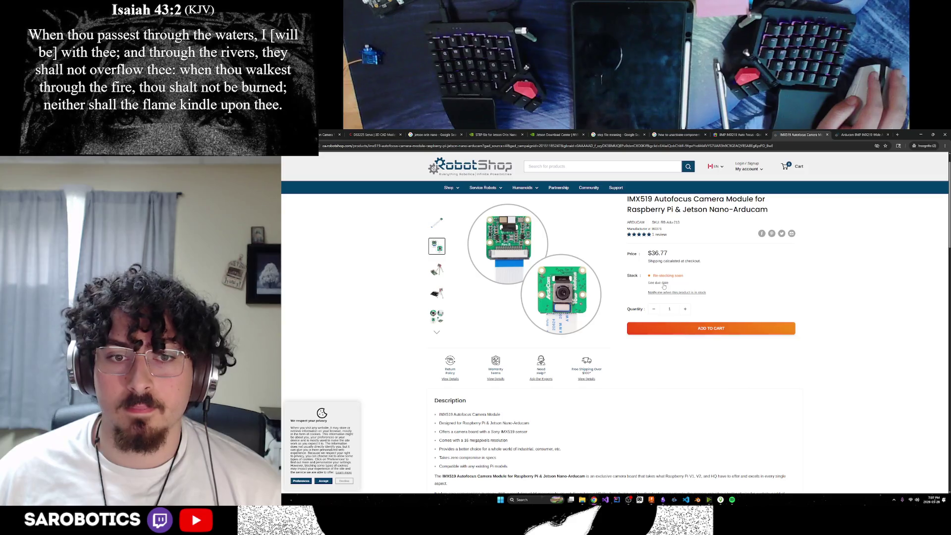
pyautogui.scroll(1, 663, 285)
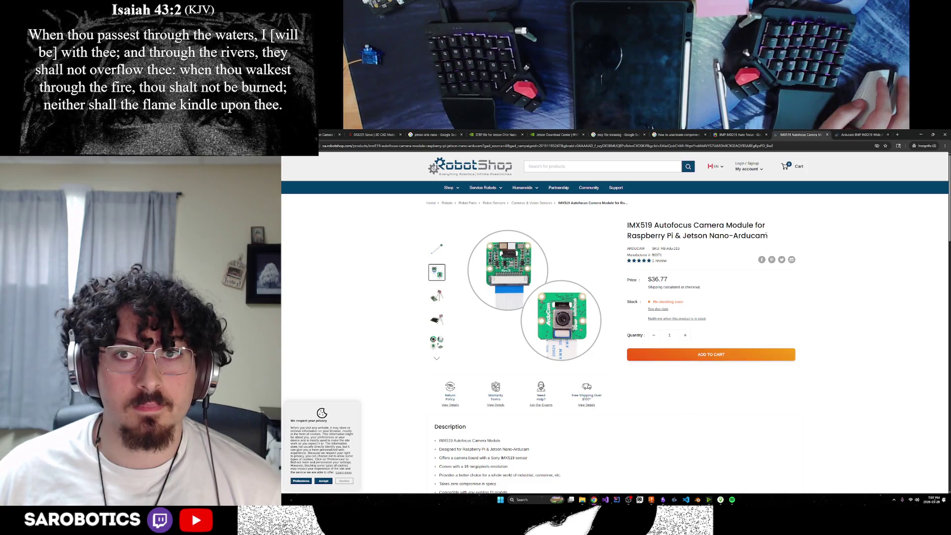
pyautogui.moveTo(594, 499)
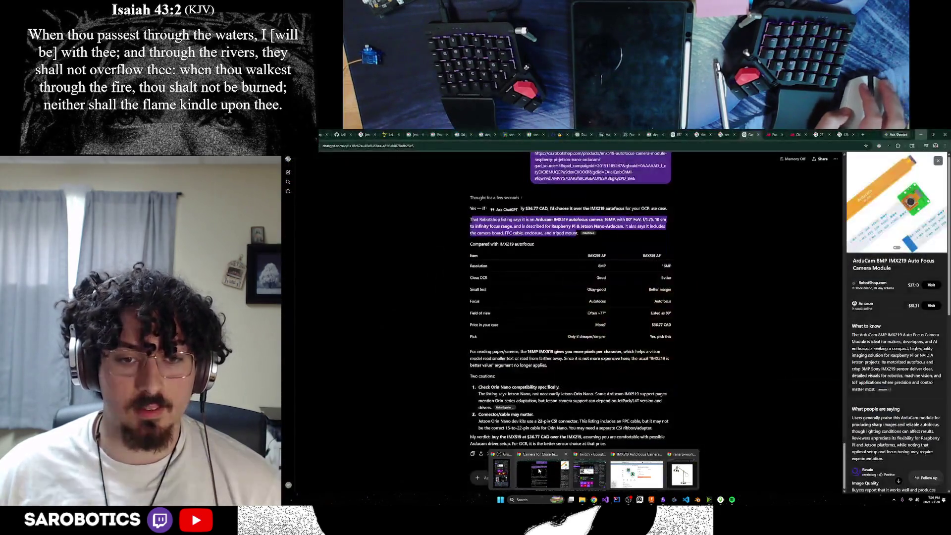
pyautogui.click(653, 466)
pyautogui.scroll(5, 725, 378)
pyautogui.scroll(5, 726, 380)
pyautogui.scroll(5, 726, 381)
pyautogui.scroll(5, 726, 381)
pyautogui.scroll(-3, 726, 380)
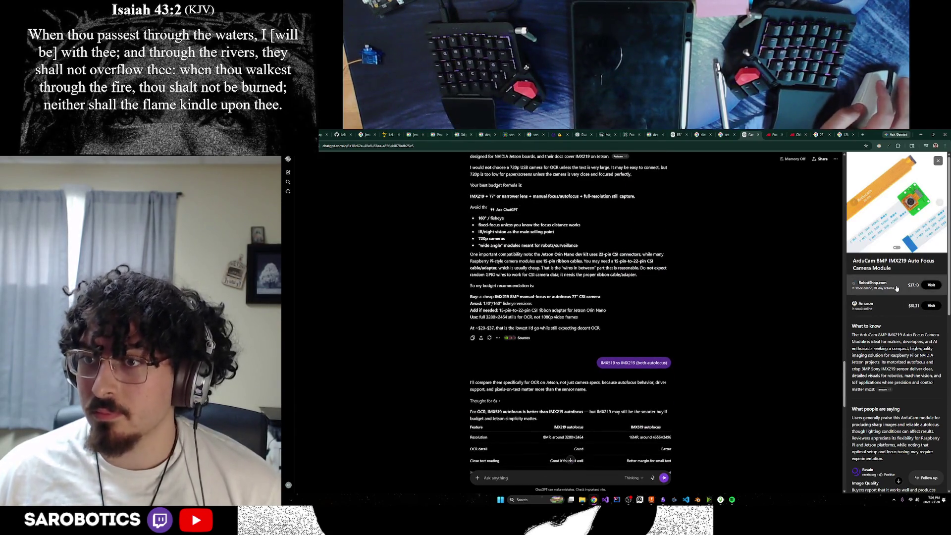
pyautogui.scroll(-2, 895, 289)
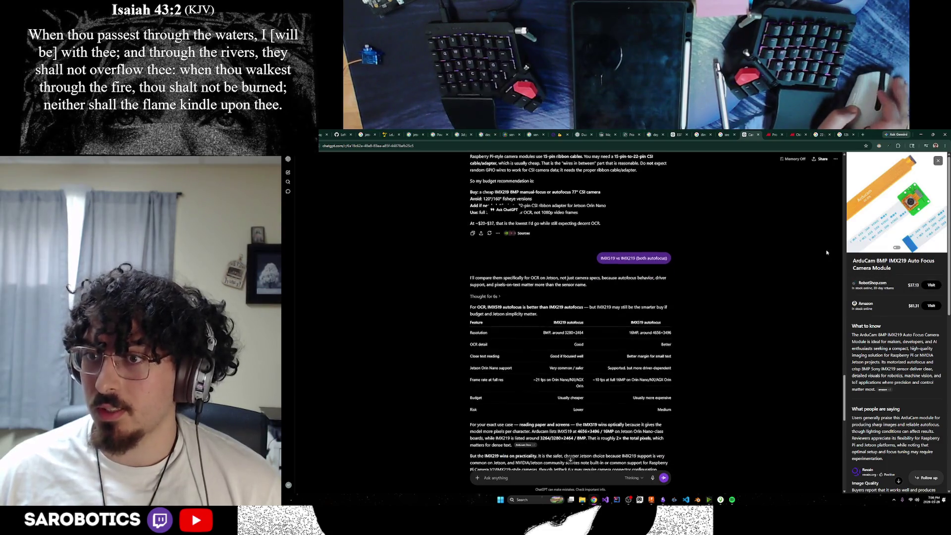
pyautogui.click(930, 285)
pyautogui.hotkey('ctrl', 'Tab')
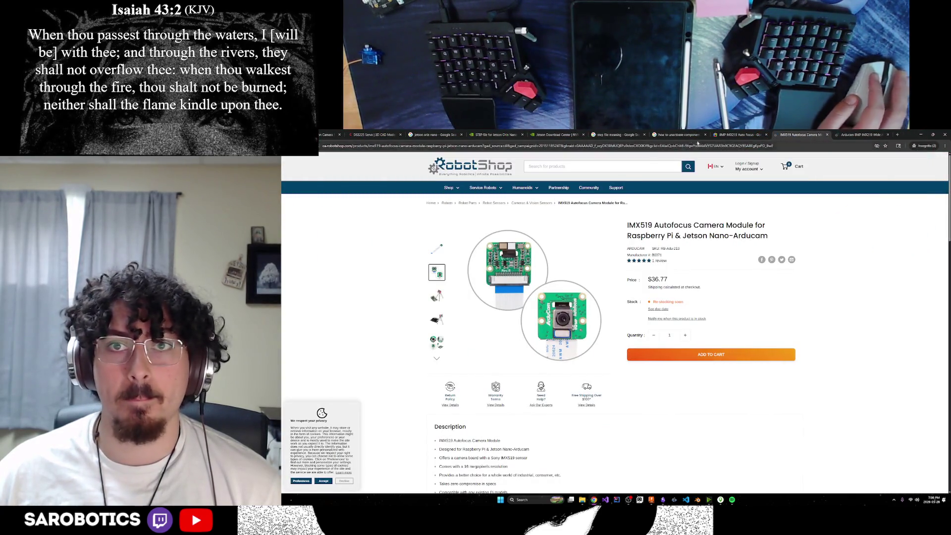
pyautogui.click(791, 132)
pyautogui.hotkey('ctrl', 'Tab')
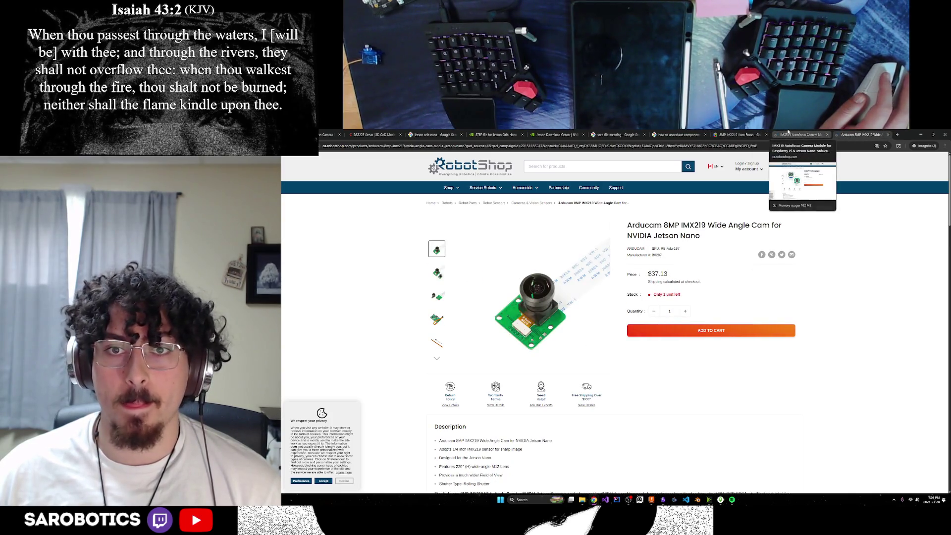
pyautogui.click(787, 131)
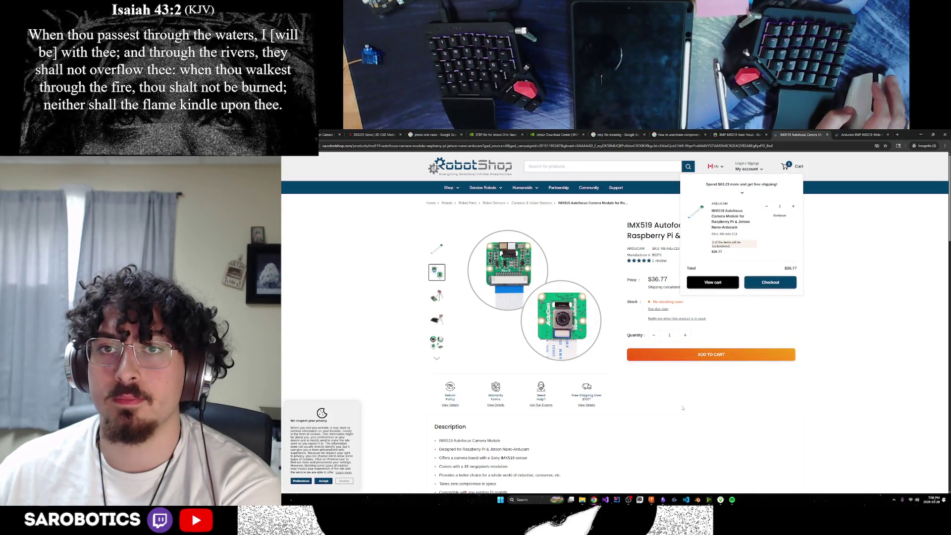
pyautogui.click(713, 167)
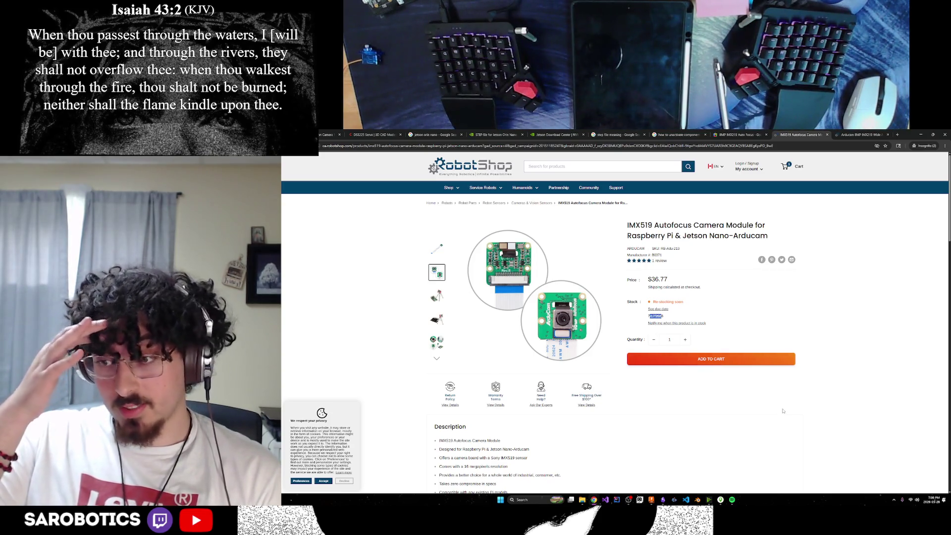
# Step: Glance at and dismiss the notifications and calendar panel
pyautogui.press('super+n')
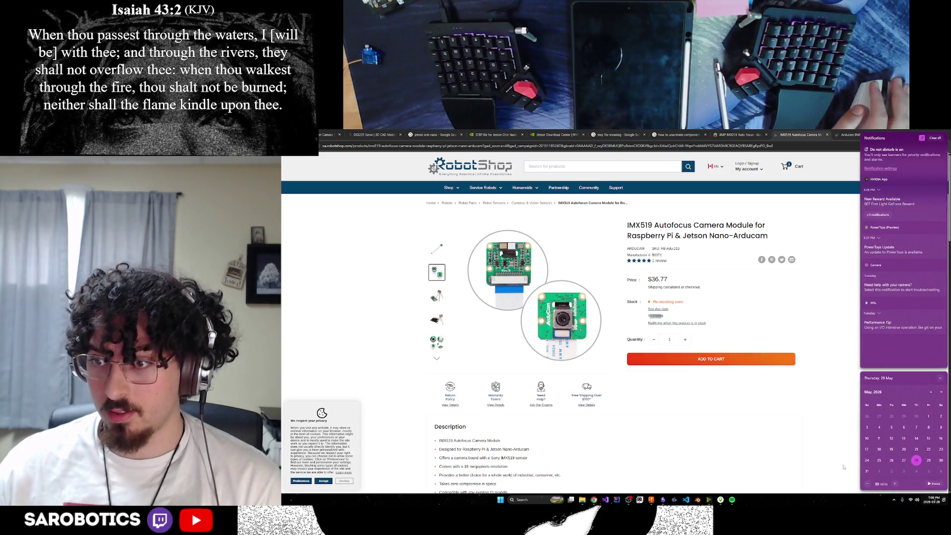
pyautogui.click(843, 467)
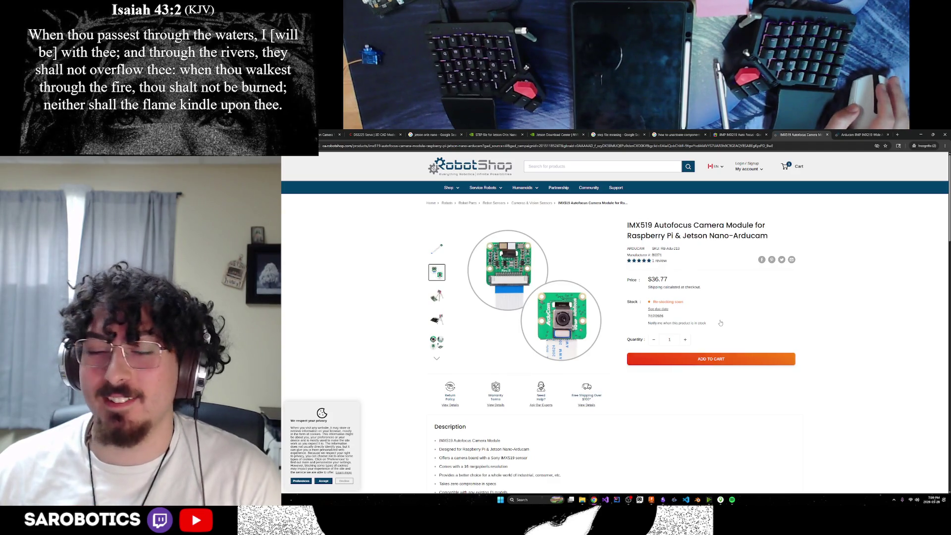
pyautogui.scroll(-1, 705, 324)
pyautogui.scroll(1, 688, 327)
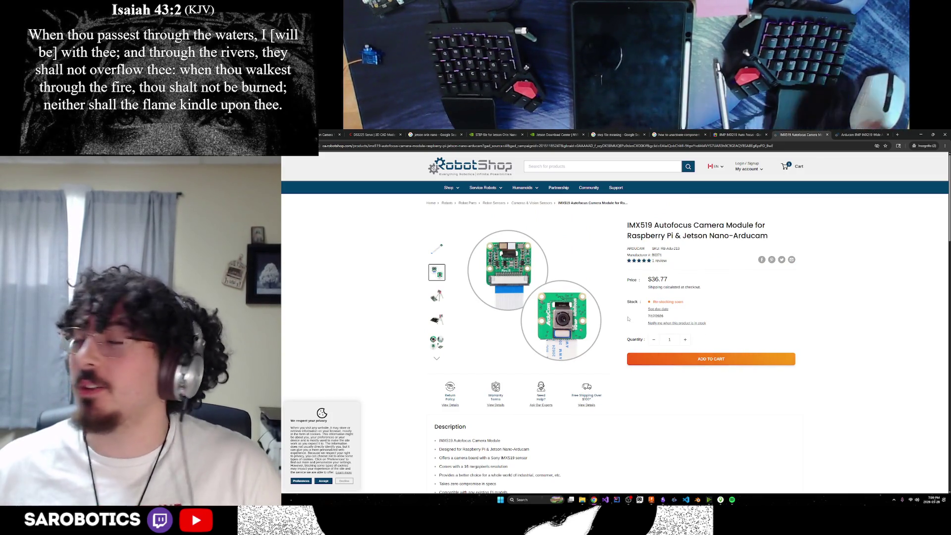
pyautogui.scroll(-1, 620, 305)
pyautogui.scroll(1, 638, 336)
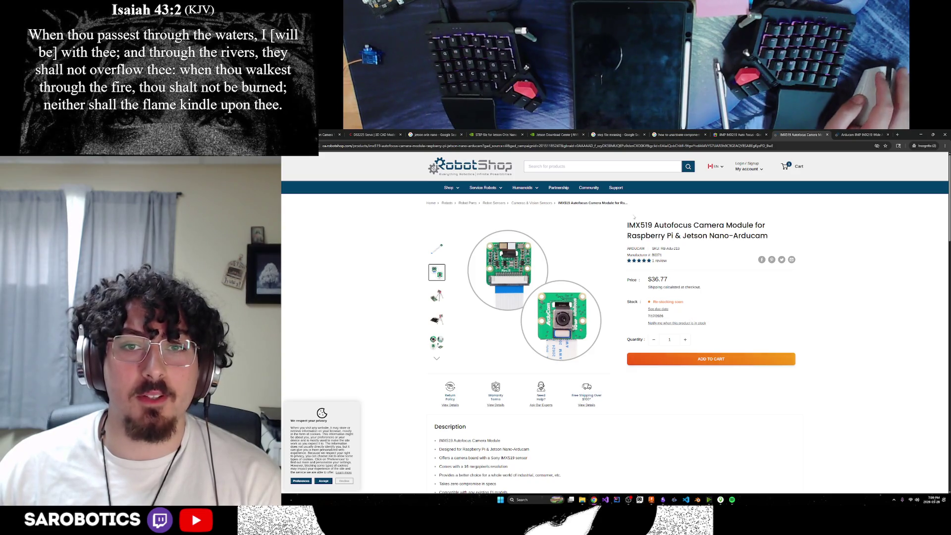
# Step: Search Google in a new tab for 'IMX519 Autofocus' copied from the product title
pyautogui.moveTo(628, 225); pyautogui.dragTo(691, 225)
pyautogui.hotkey('ctrl', 'c')
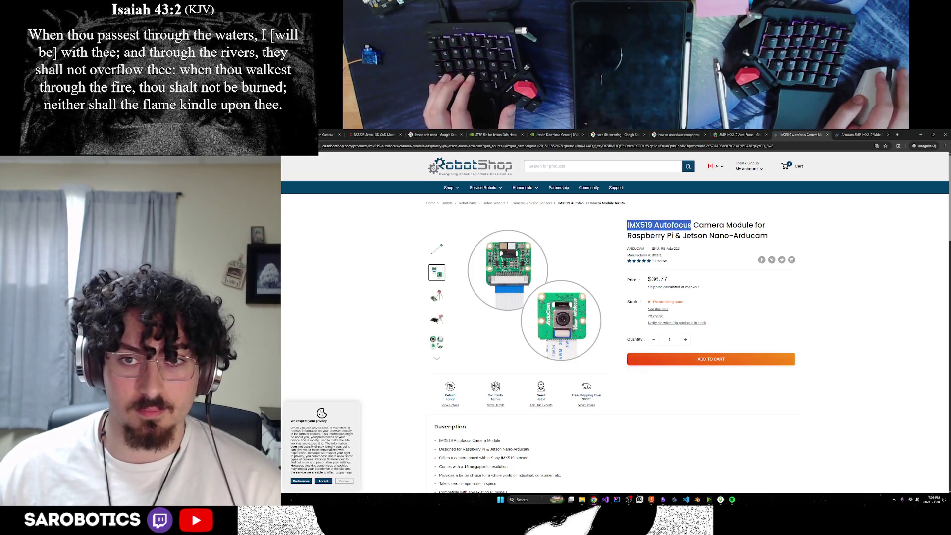
pyautogui.click(896, 135)
pyautogui.hotkey('ctrl', 'v')
pyautogui.press('Return')
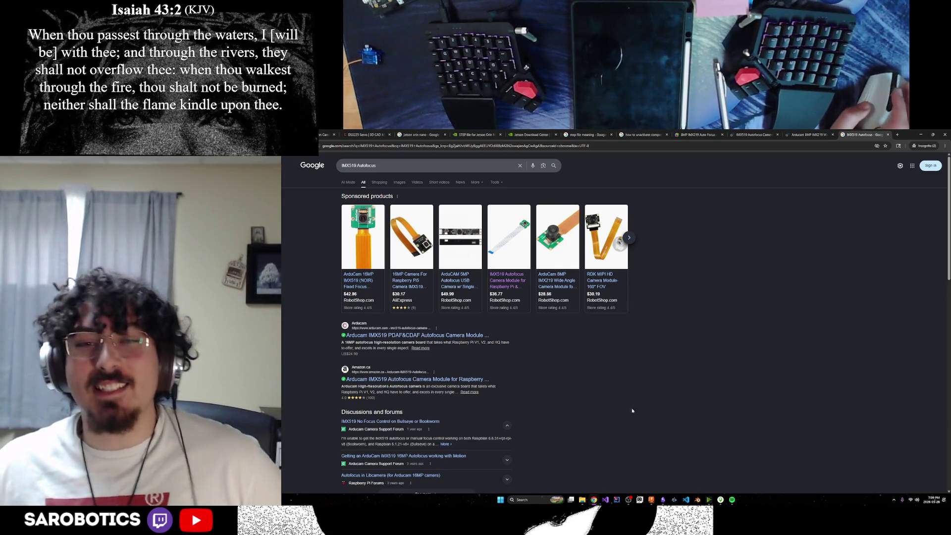
# Step: Flip through the sponsored results, the Fusion lamp model, ChatGPT and the IMX477 results
pyautogui.click(628, 239)
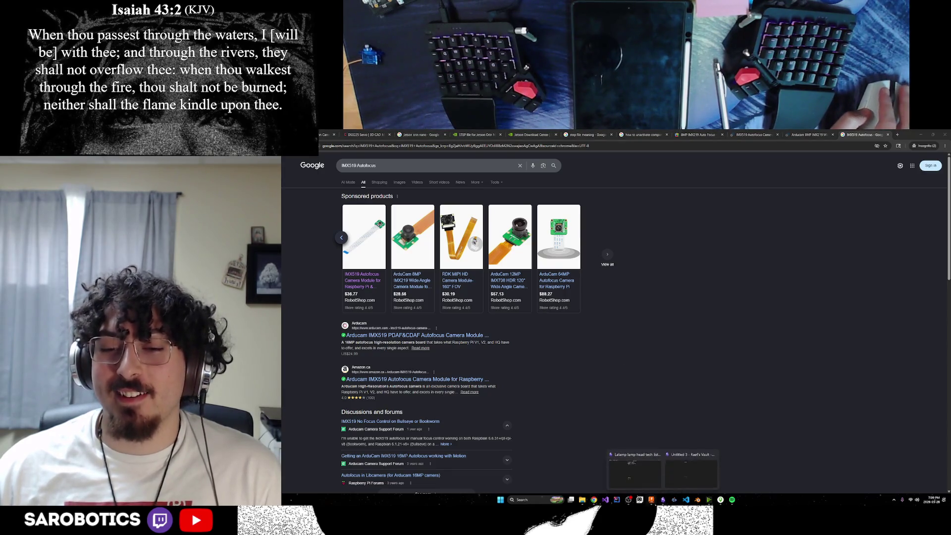
pyautogui.moveTo(662, 500)
pyautogui.click(695, 470)
pyautogui.scroll(-4, 707, 435)
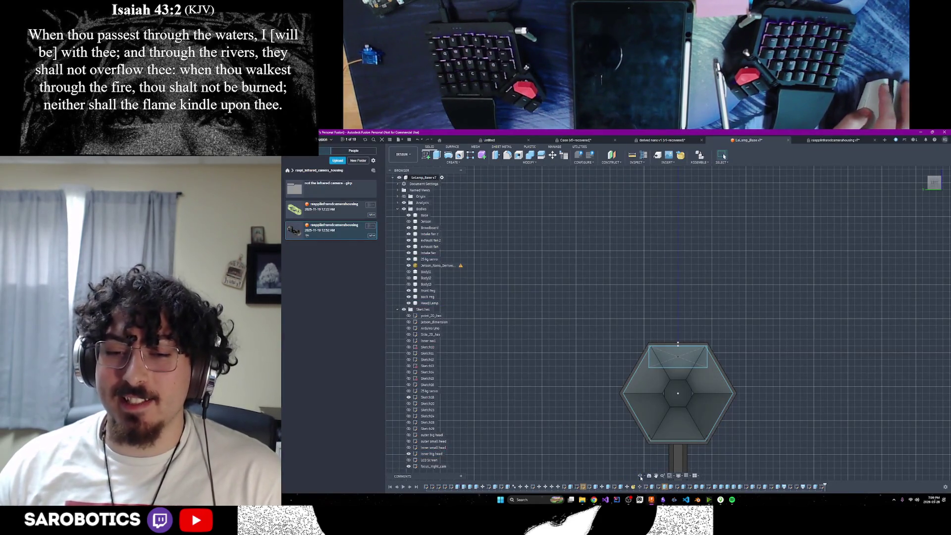
pyautogui.click(680, 454)
pyautogui.moveTo(679, 455)
pyautogui.keyDown('shift'); pyautogui.mouseDown(button='middle')
pyautogui.moveTo(690, 446)
pyautogui.moveTo(685, 423)
pyautogui.mouseUp(button='middle'); pyautogui.keyUp('shift')
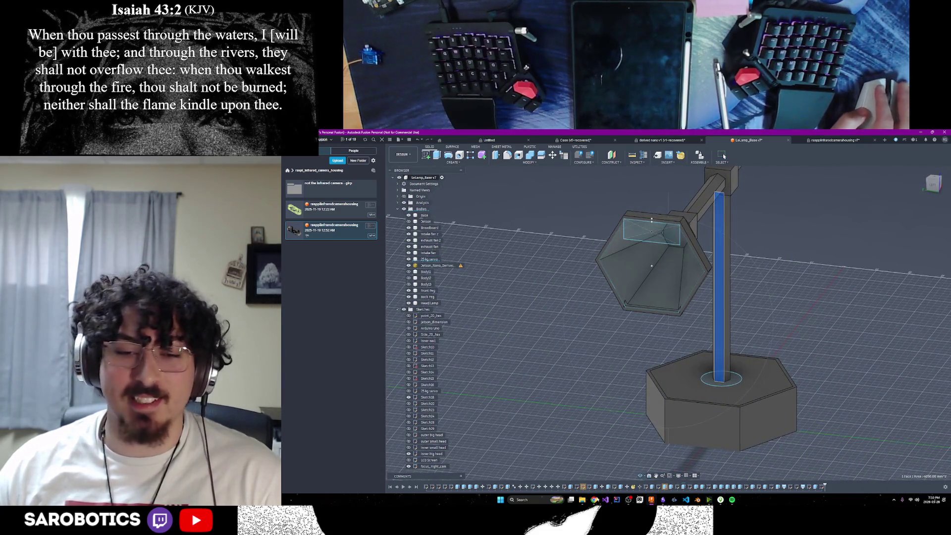
pyautogui.moveTo(593, 499)
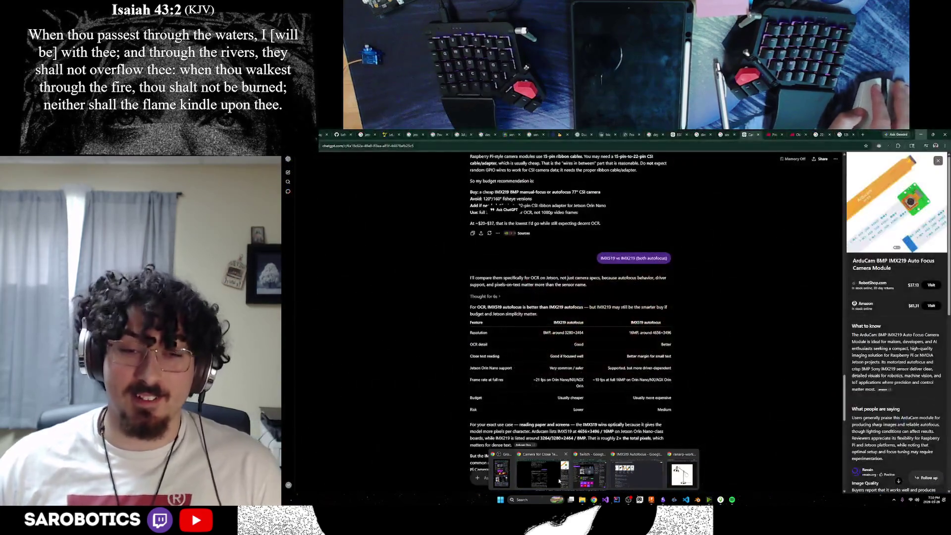
pyautogui.click(558, 477)
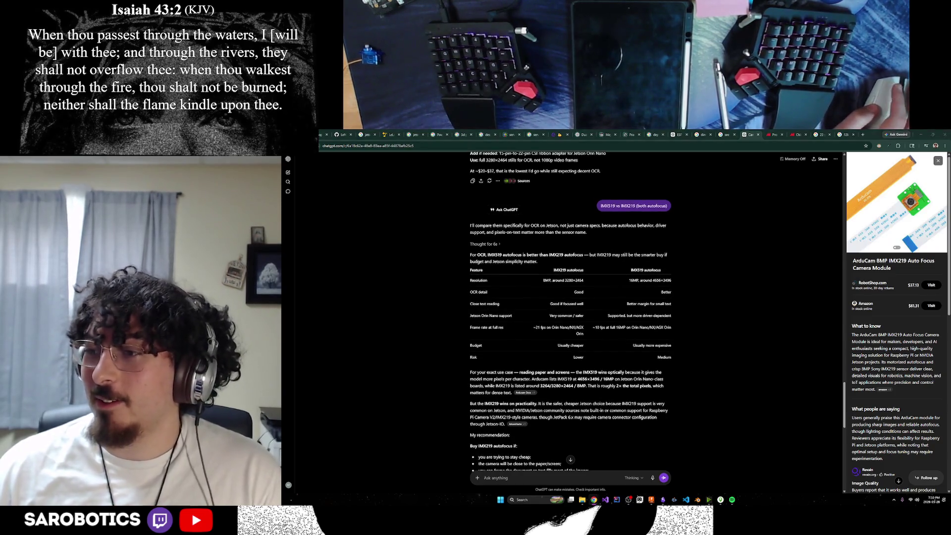
pyautogui.scroll(2, 668, 358)
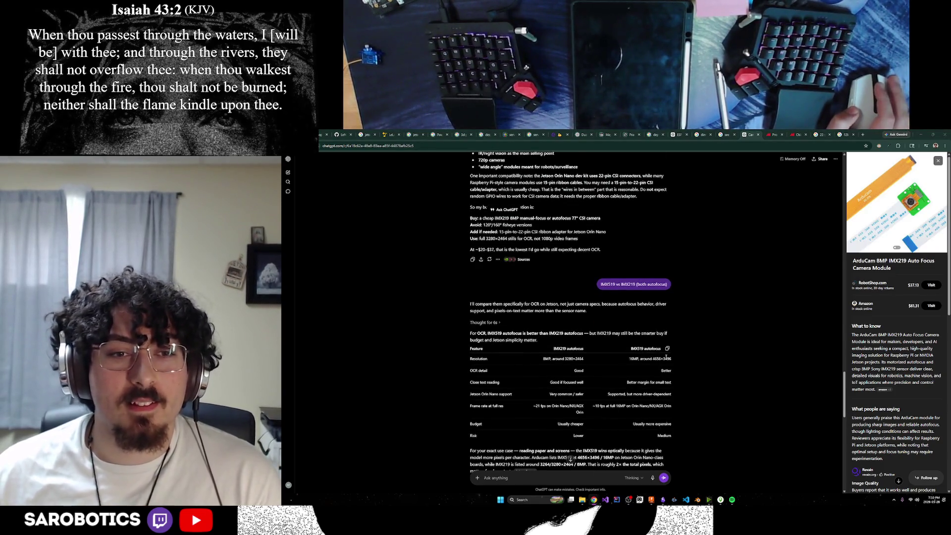
pyautogui.scroll(-2, 669, 357)
pyautogui.scroll(-2, 680, 361)
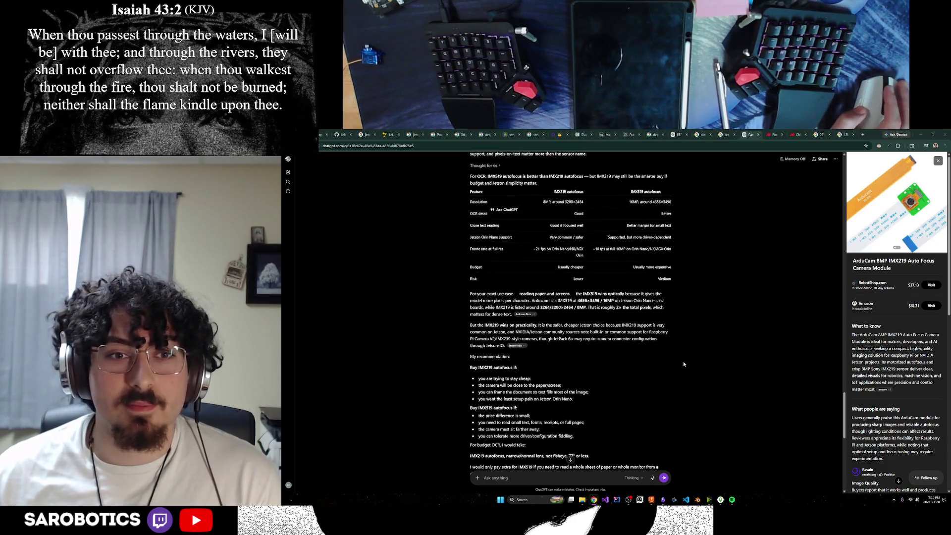
pyautogui.scroll(4, 683, 362)
pyautogui.click(852, 134)
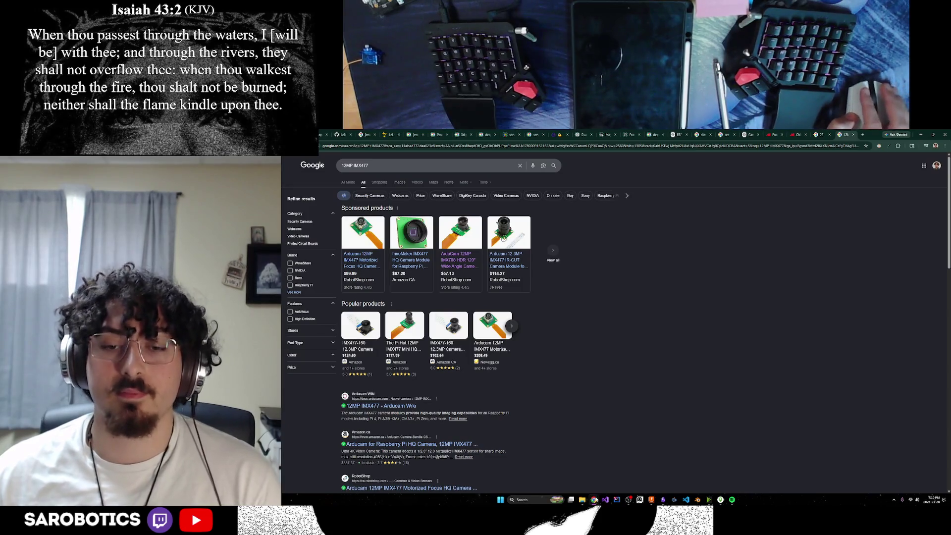
pyautogui.click(595, 472)
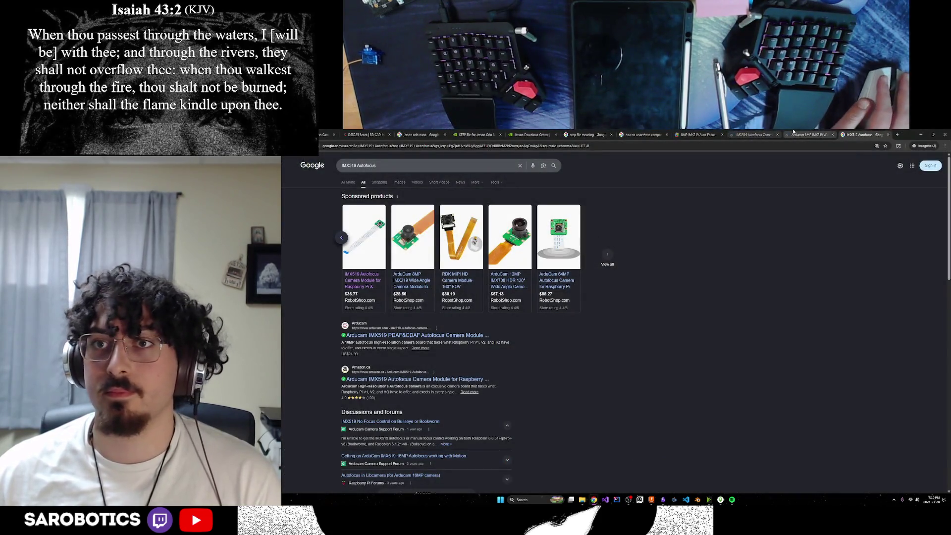
# Step: Browse the Arducam 8MP IMX219 product photos and return to the IMX519 Autofocus results
pyautogui.click(794, 133)
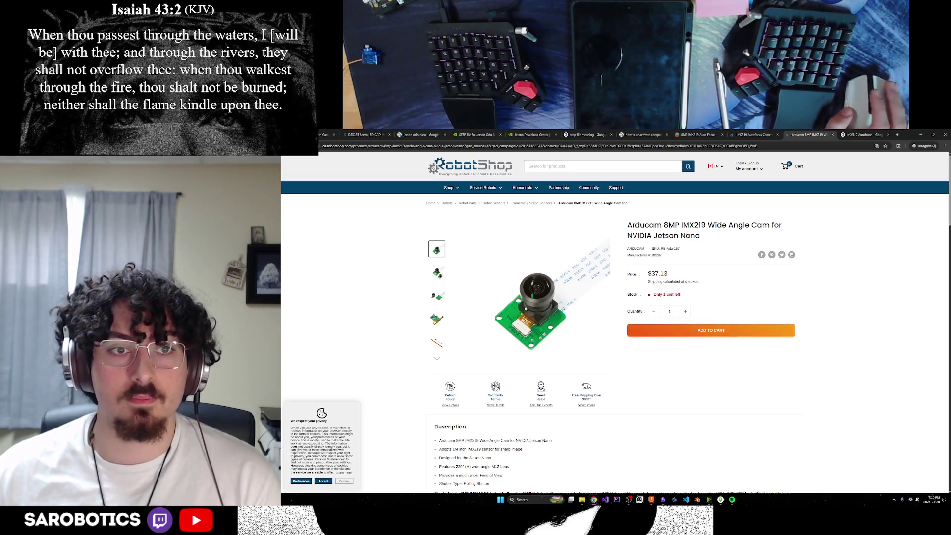
pyautogui.click(438, 272)
pyautogui.click(437, 296)
pyautogui.click(438, 319)
pyautogui.click(437, 343)
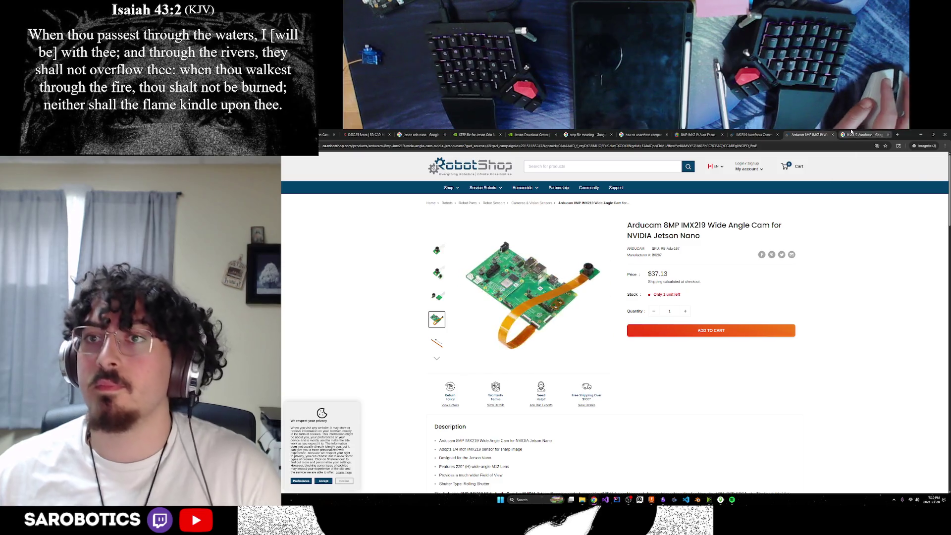
pyautogui.hotkey('ctrl', 'shift', 'Tab')
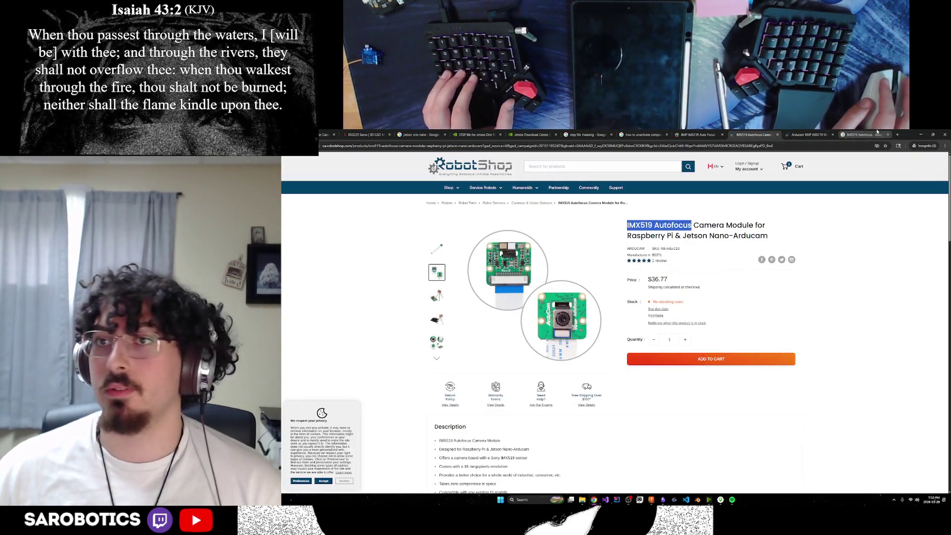
pyautogui.hotkey('ctrl', 'Tab')
pyautogui.hotkey('ctrl', 'Tab')
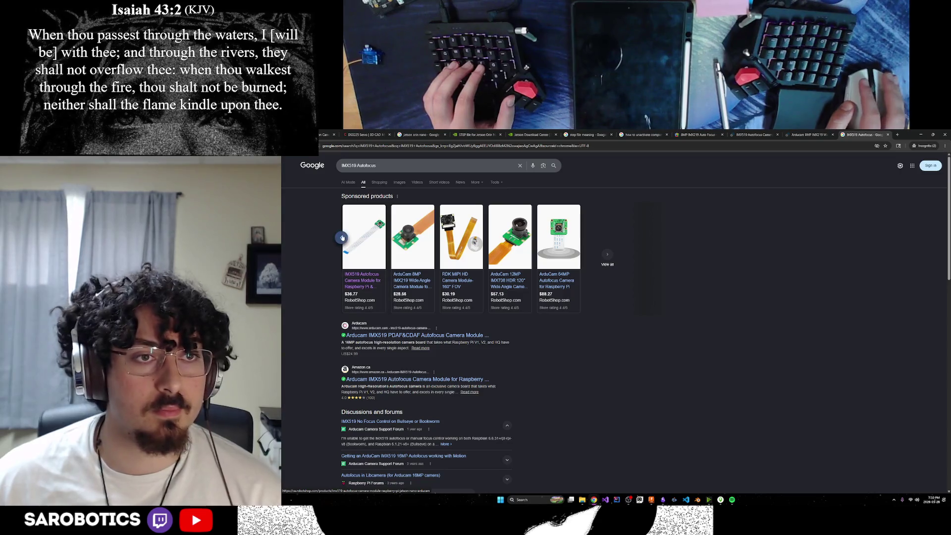
# Step: Show Google Shopping listings for IMX519 Autofocus and open the AliExpress 16MP listing in a new tab
pyautogui.click(341, 238)
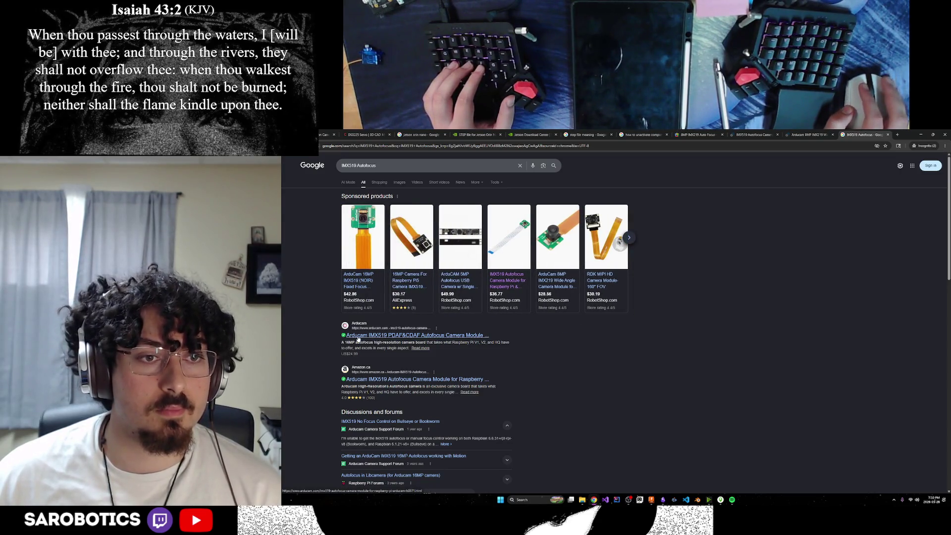
pyautogui.click(379, 182)
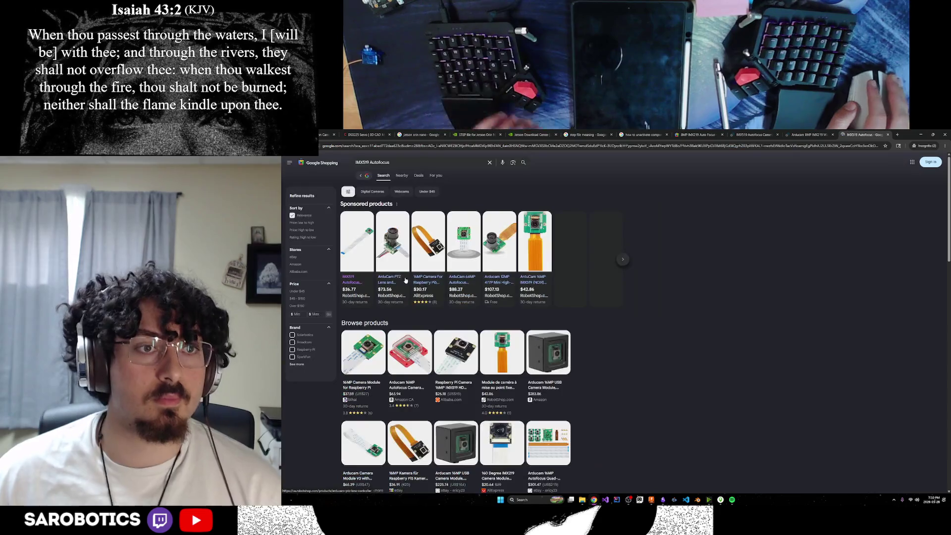
pyautogui.moveTo(428, 253)
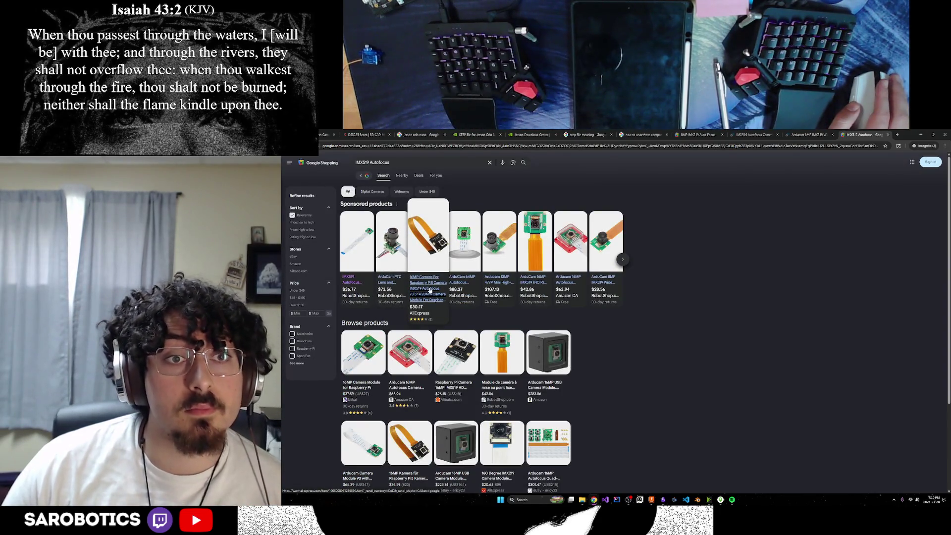
pyautogui.middleClick(429, 289)
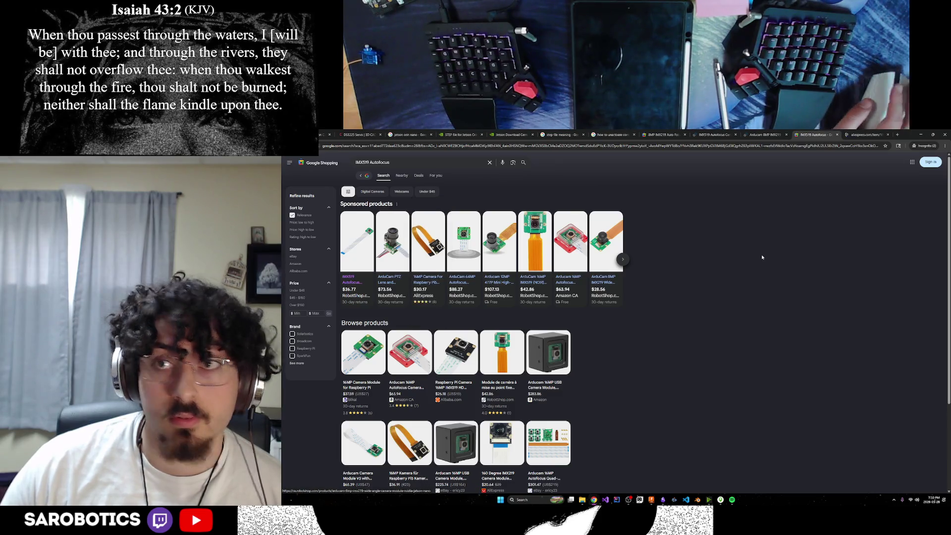
# Step: View the C$29.16 AliExpress 16MP listing, then return through the tabs to the RobotShop IMX519 page
pyautogui.hotkey('ctrl', 'Tab')
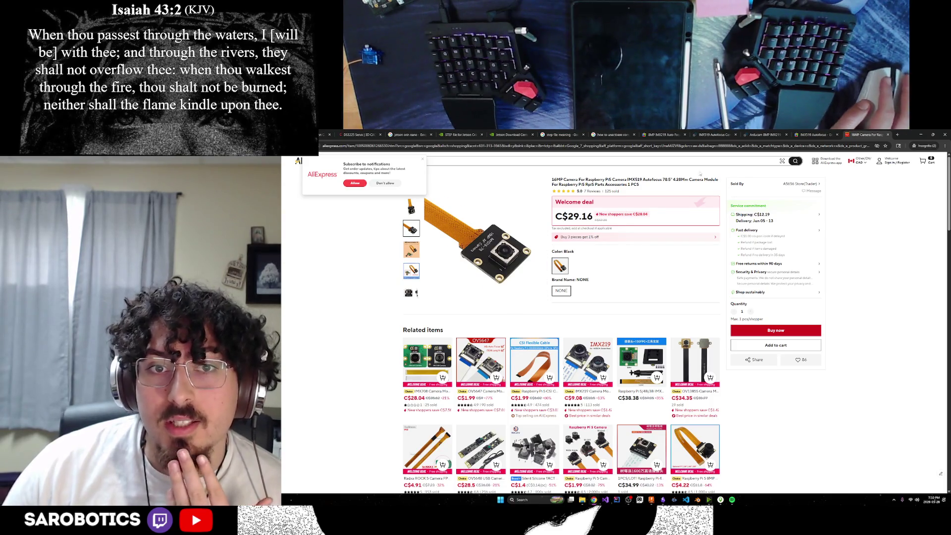
pyautogui.click(813, 135)
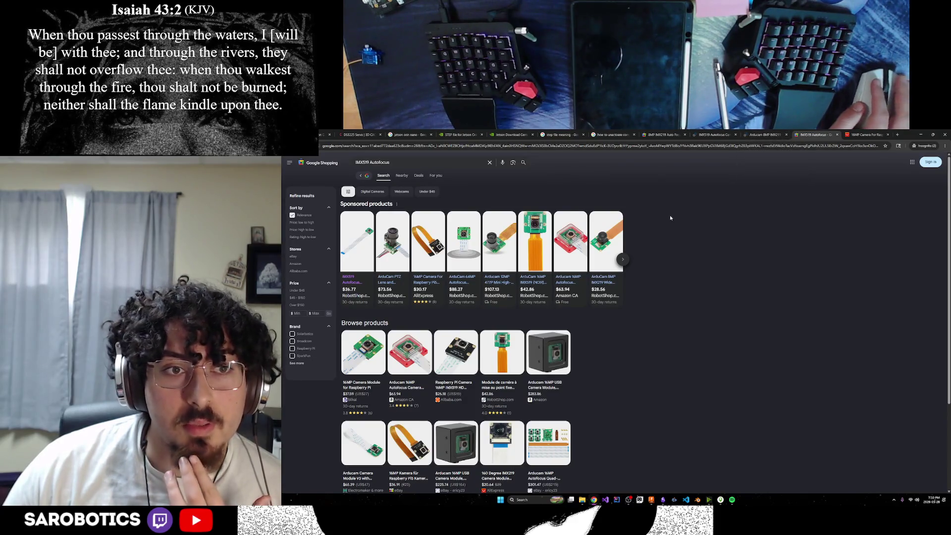
pyautogui.click(765, 134)
pyautogui.click(694, 134)
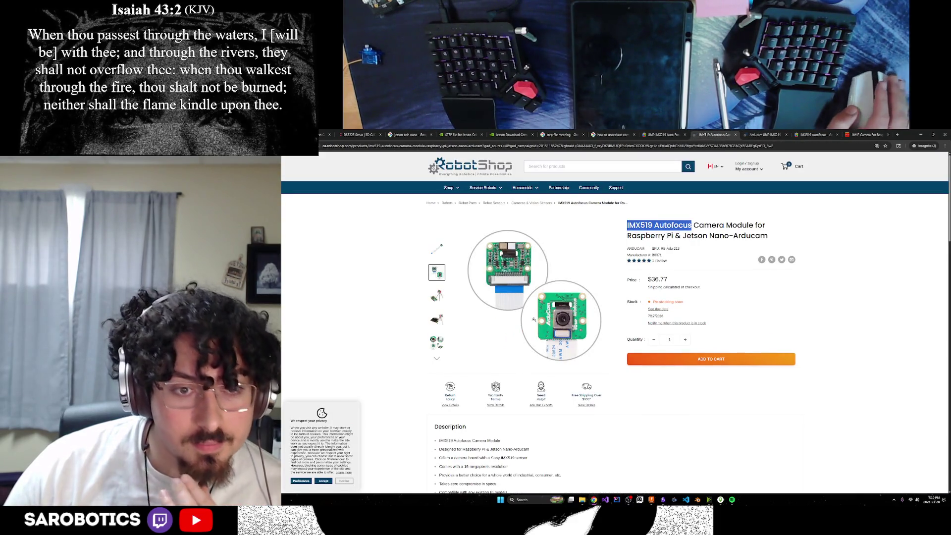
pyautogui.scroll(-2, 520, 312)
# Step: Flip between the Shopping listings and the RobotShop IMX519 product page
pyautogui.doubleClick(468, 354)
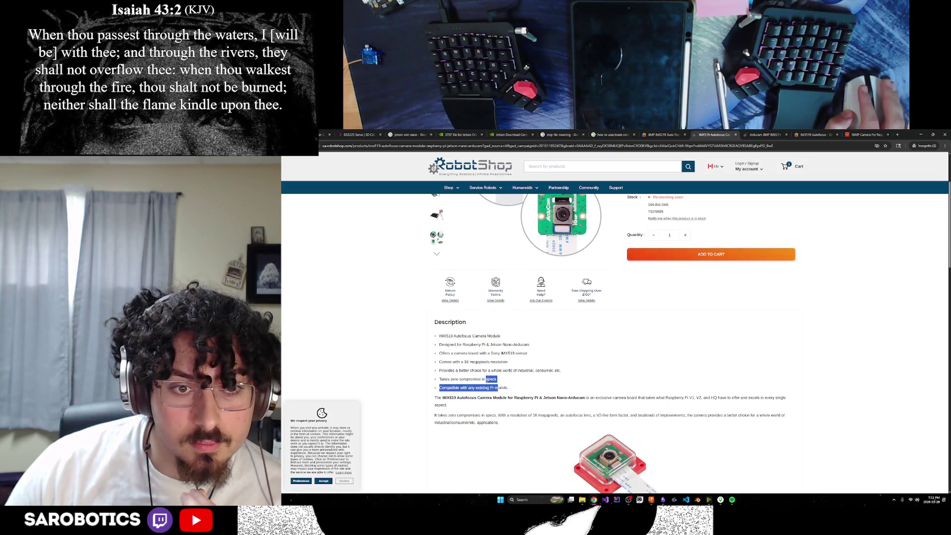
pyautogui.scroll(-2, 498, 339)
pyautogui.scroll(-2, 501, 342)
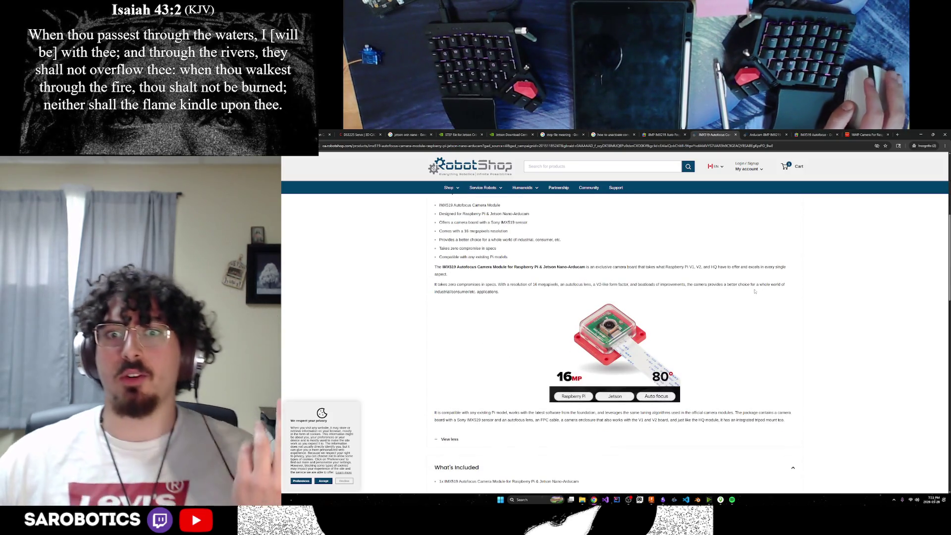
pyautogui.click(661, 134)
pyautogui.click(714, 135)
pyautogui.click(651, 136)
pyautogui.click(701, 135)
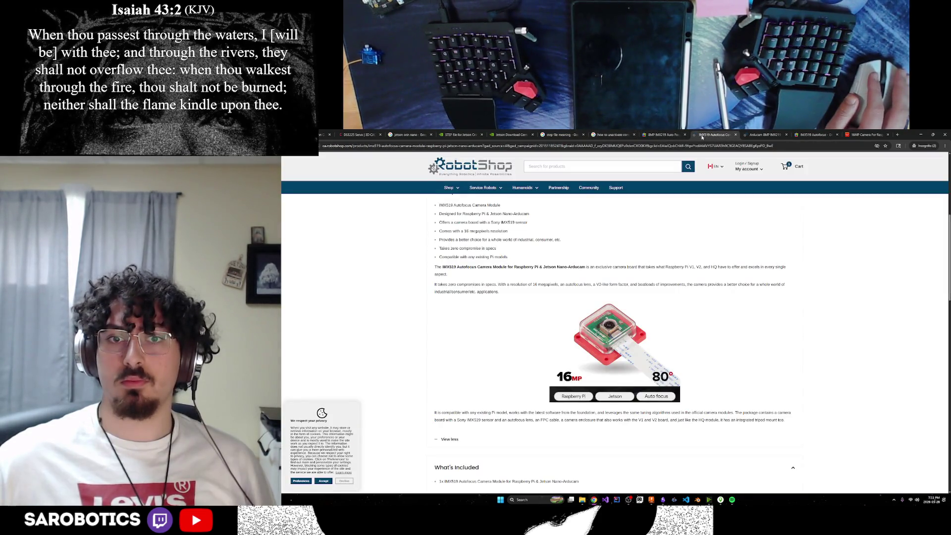
# Step: Check the IMX219 and AliExpress tabs, then bring the Google 12MP IMX477 results forward
pyautogui.click(759, 135)
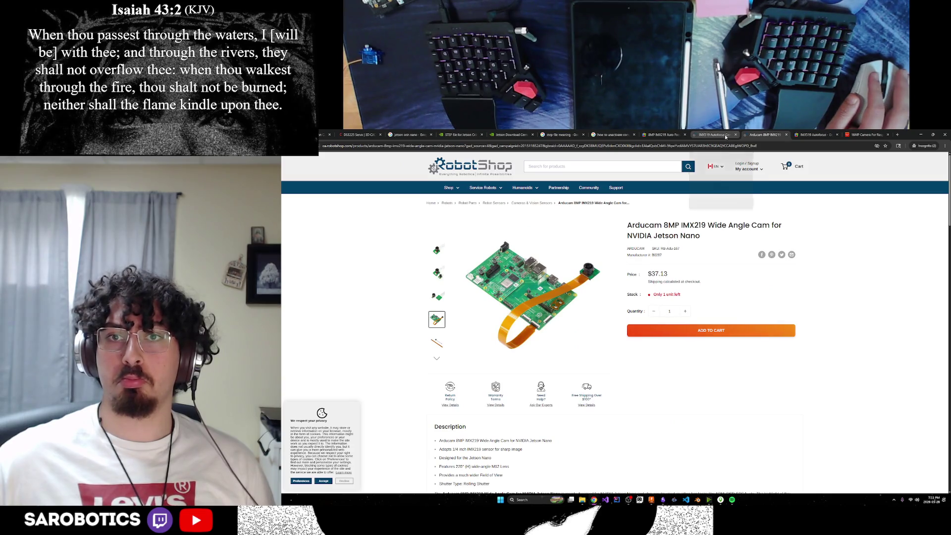
pyautogui.click(859, 135)
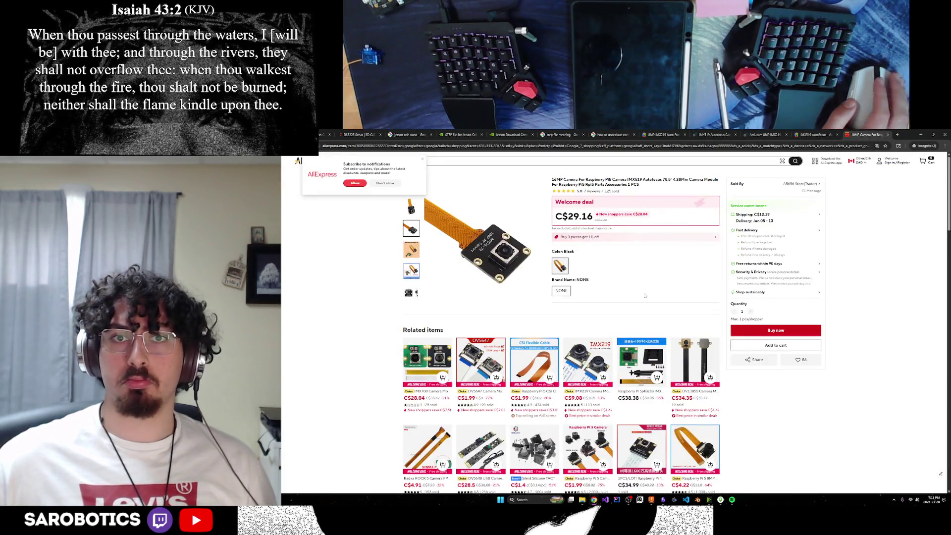
pyautogui.click(585, 146)
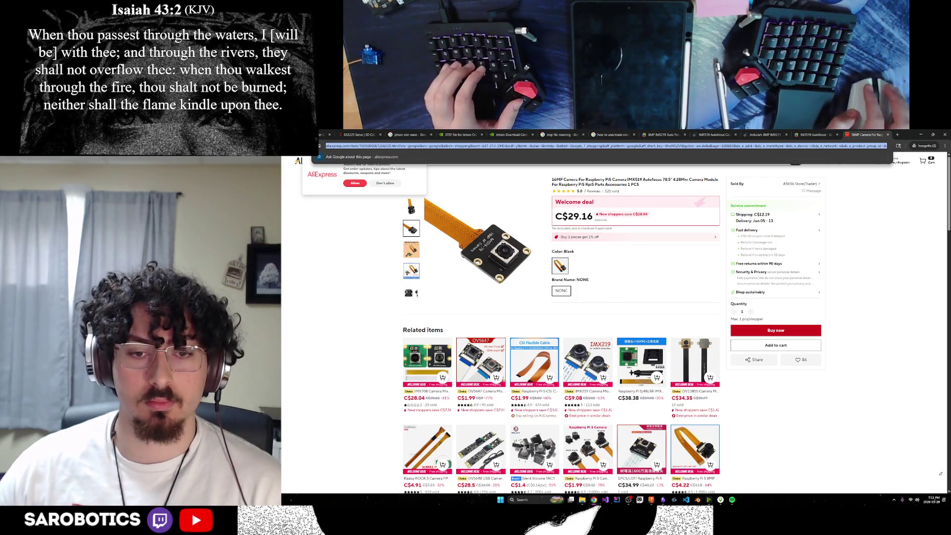
pyautogui.moveTo(593, 499)
pyautogui.click(543, 472)
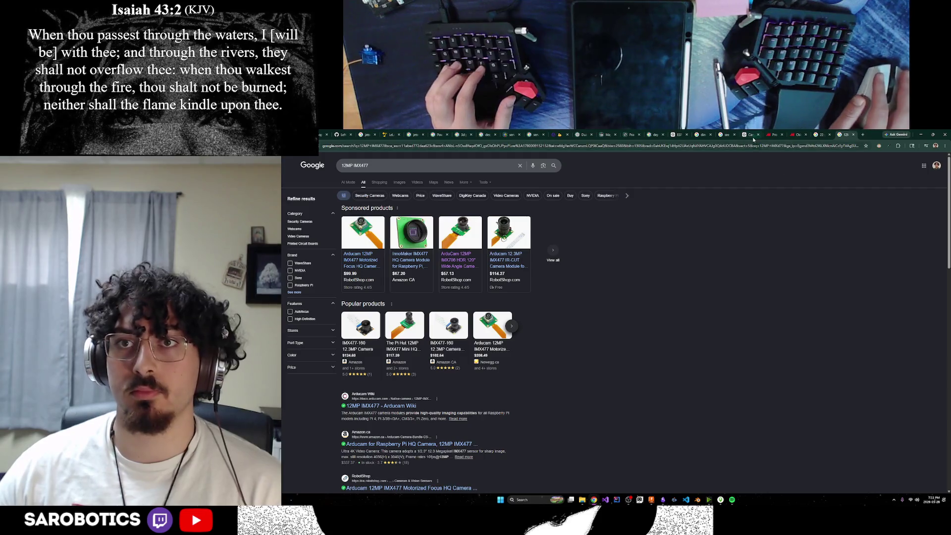
# Step: Send ChatGPT the follow-up "how's this one? 75 deg" and return to the AliExpress listing
pyautogui.click(752, 137)
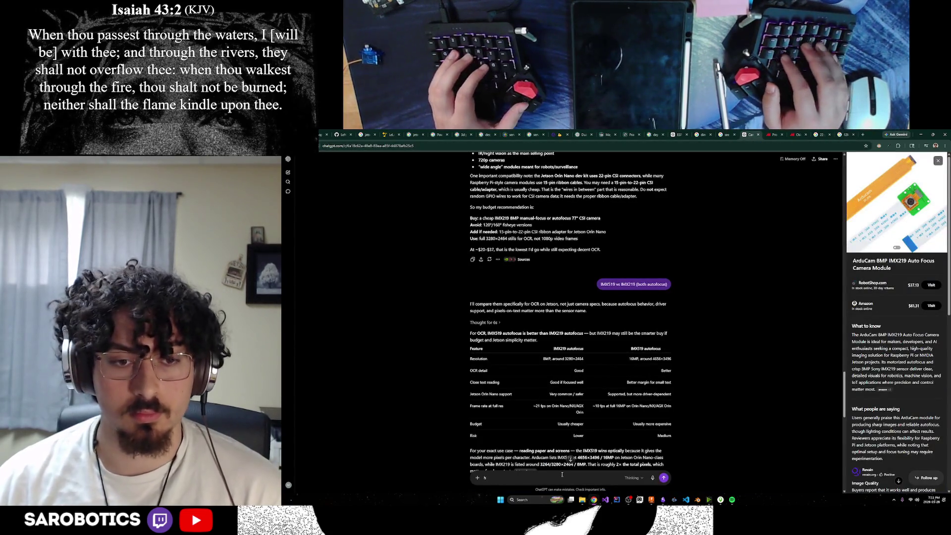
pyautogui.write("how's this one?")
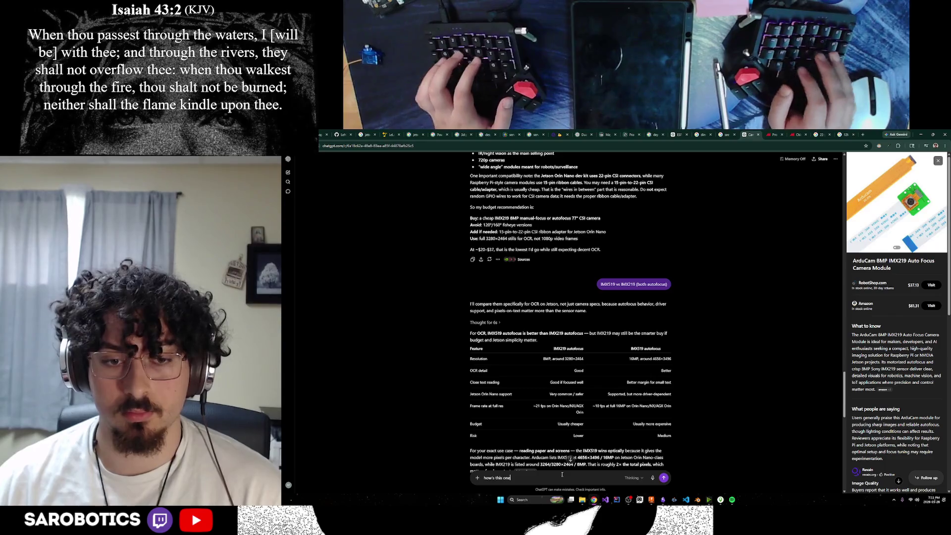
pyautogui.write('8M')
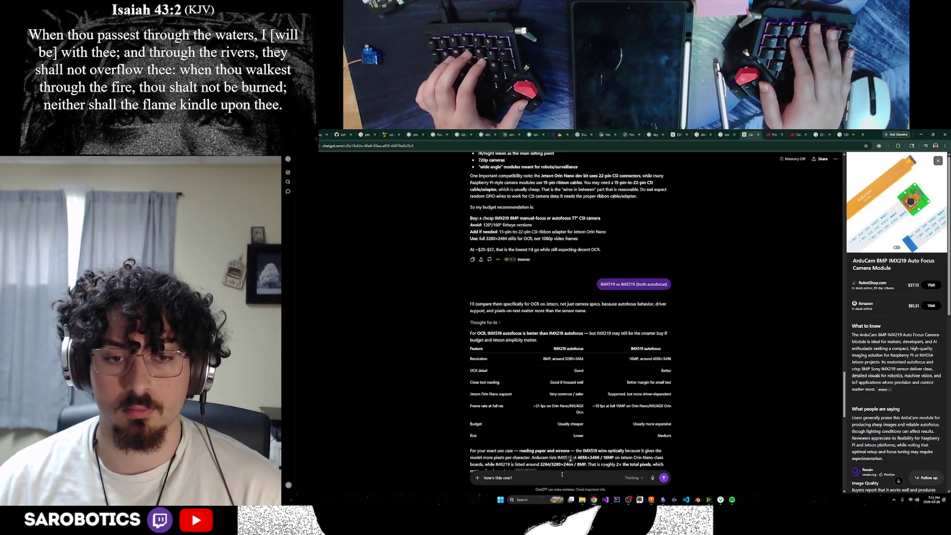
pyautogui.write(' 75')
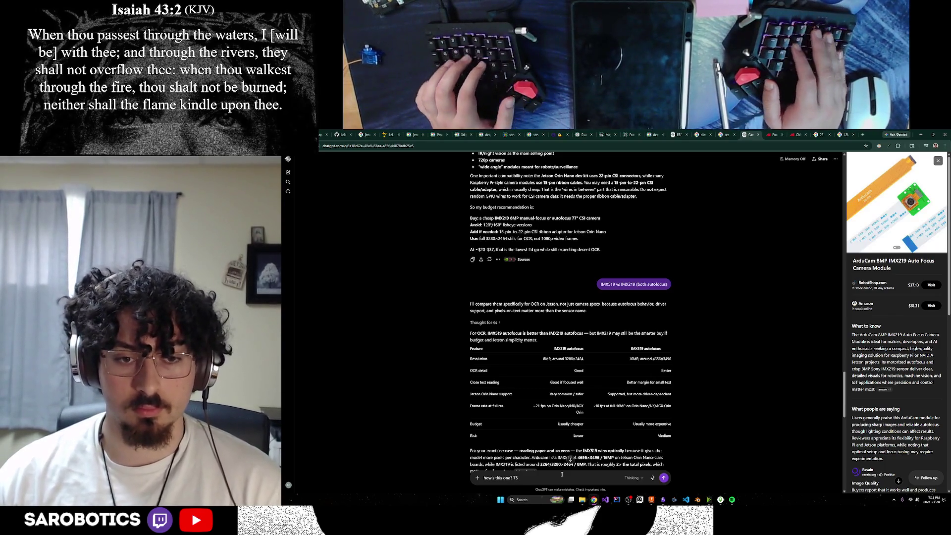
pyautogui.write(' deg')
pyautogui.press('Return')
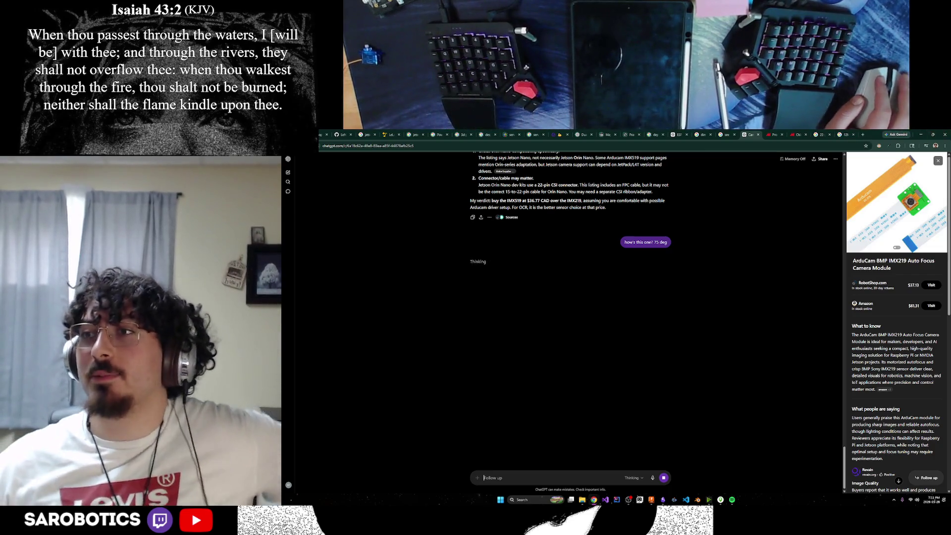
pyautogui.hotkey('alt', 'Tab')
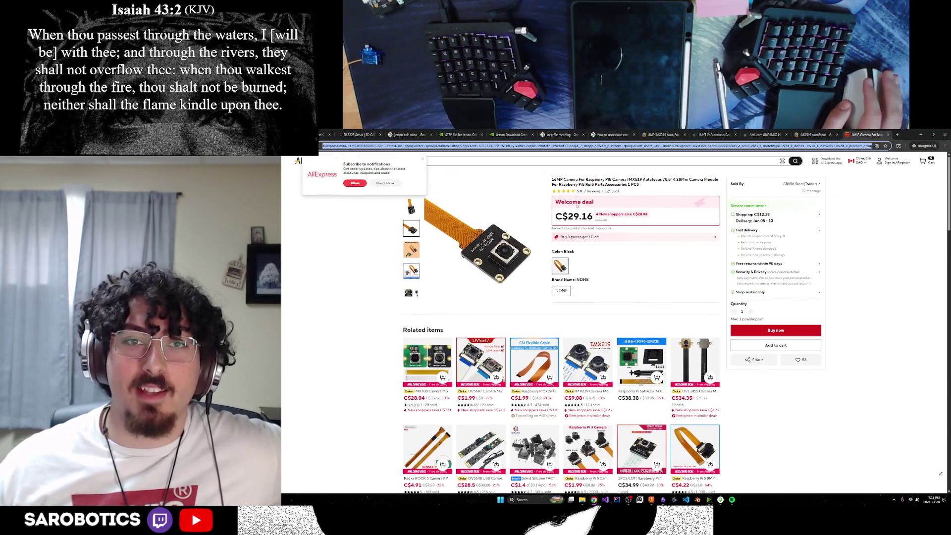
pyautogui.scroll(-5, 524, 310)
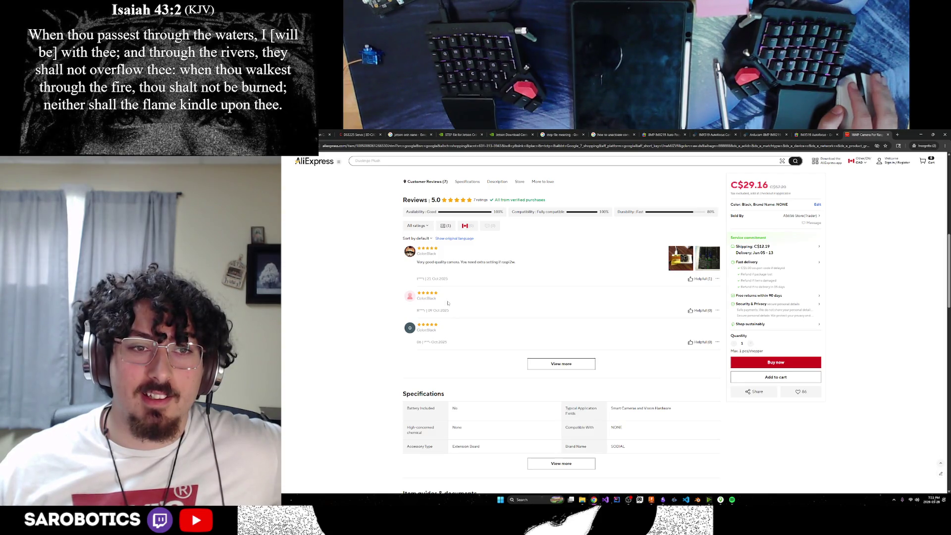
pyautogui.scroll(-1, 570, 346)
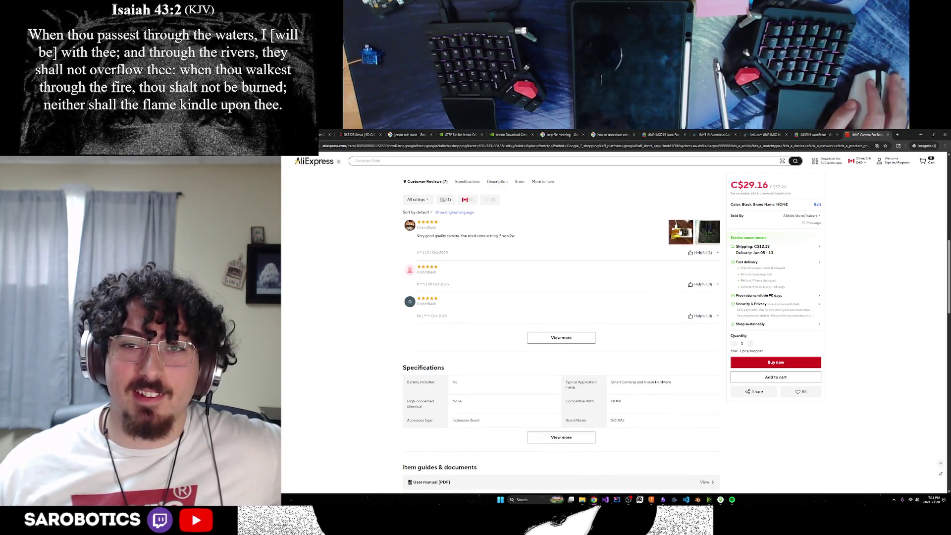
# Step: View the AliExpress listing's customer review photo, then return to the ChatGPT conversation
pyautogui.click(680, 232)
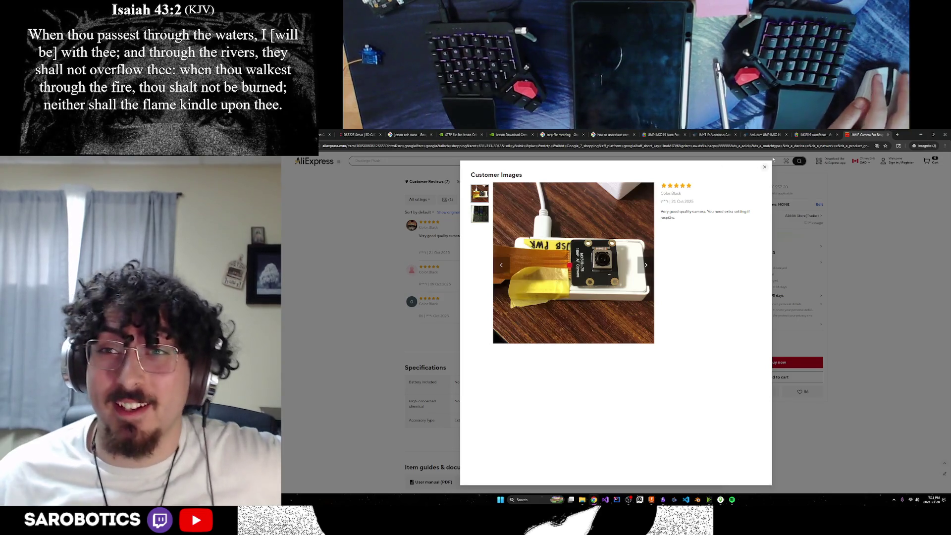
pyautogui.click(764, 170)
pyautogui.scroll(-2, 511, 331)
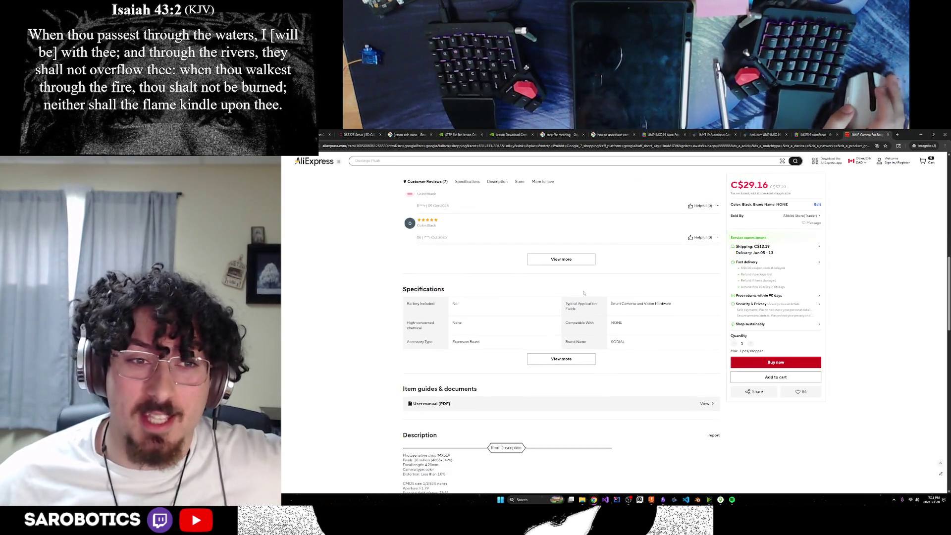
pyautogui.scroll(-2, 511, 331)
pyautogui.scroll(-3, 511, 331)
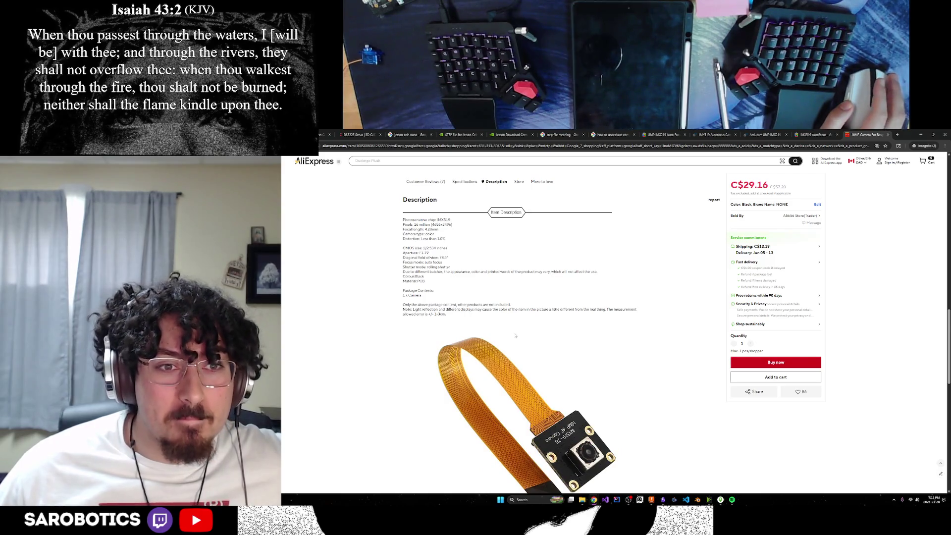
pyautogui.scroll(-2, 513, 340)
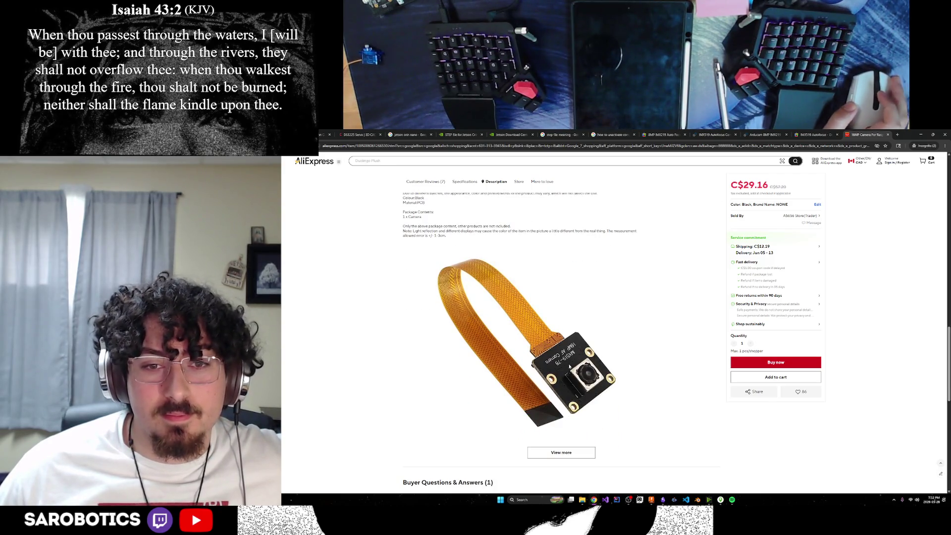
pyautogui.scroll(3, 513, 341)
pyautogui.scroll(3, 513, 340)
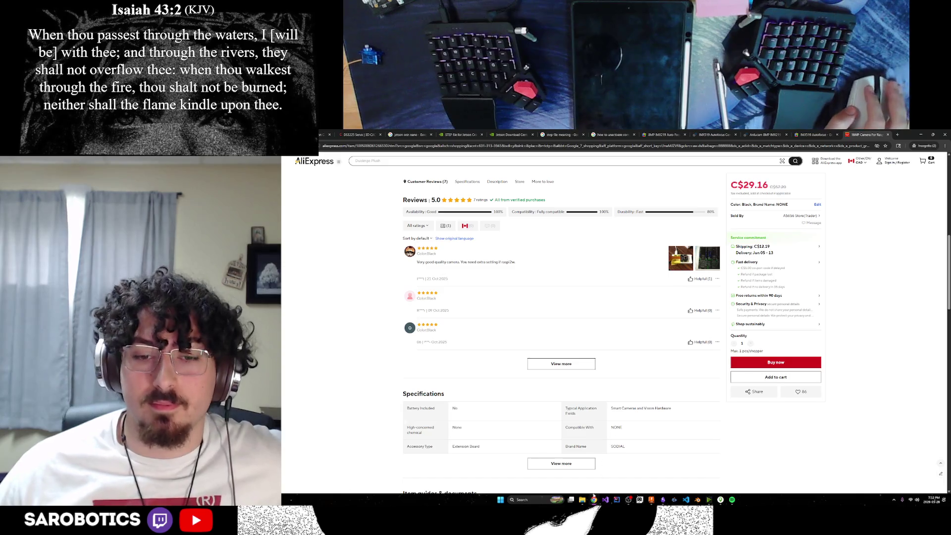
pyautogui.click(540, 472)
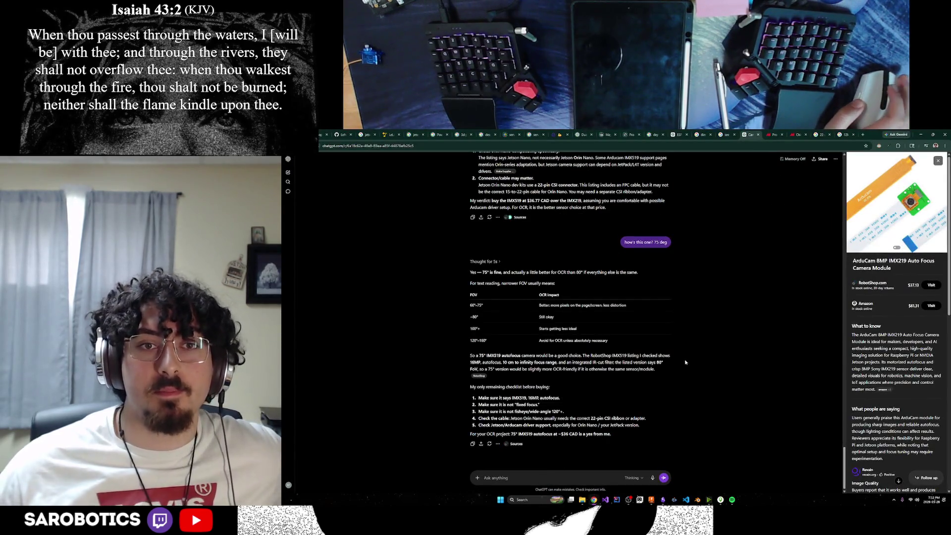
# Step: Edit the 75° question to include the copied AliExpress listing URL and resend it
pyautogui.moveTo(531, 272); pyautogui.dragTo(543, 282)
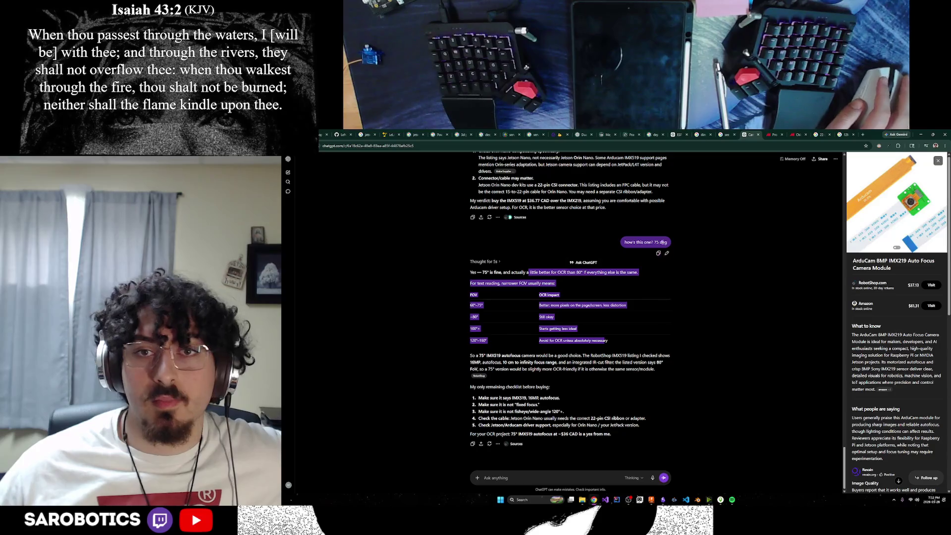
pyautogui.click(666, 252)
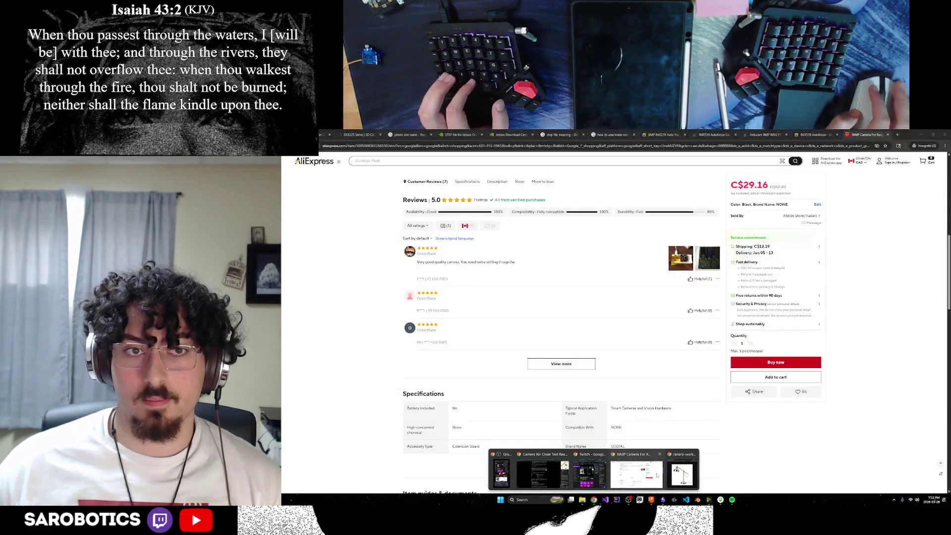
pyautogui.click(637, 473)
pyautogui.hotkey('ctrl', 'l')
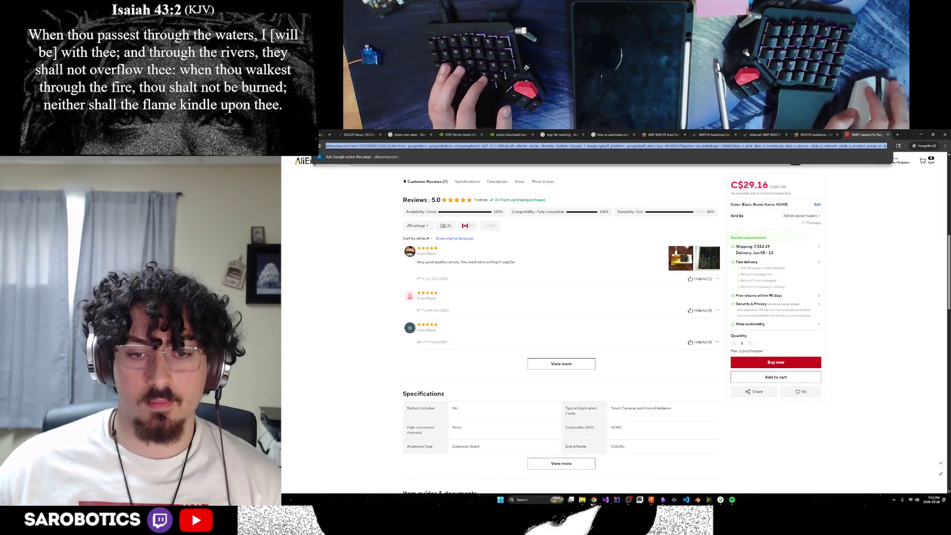
pyautogui.hotkey('ctrl', 'c')
pyautogui.click(637, 472)
pyautogui.hotkey('ctrl', 'v')
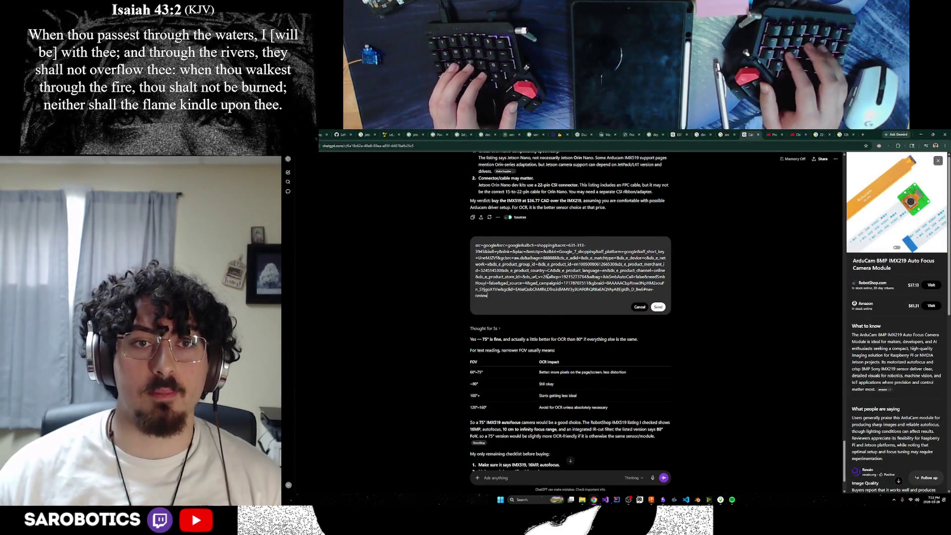
pyautogui.hotkey('shift', 'Return')
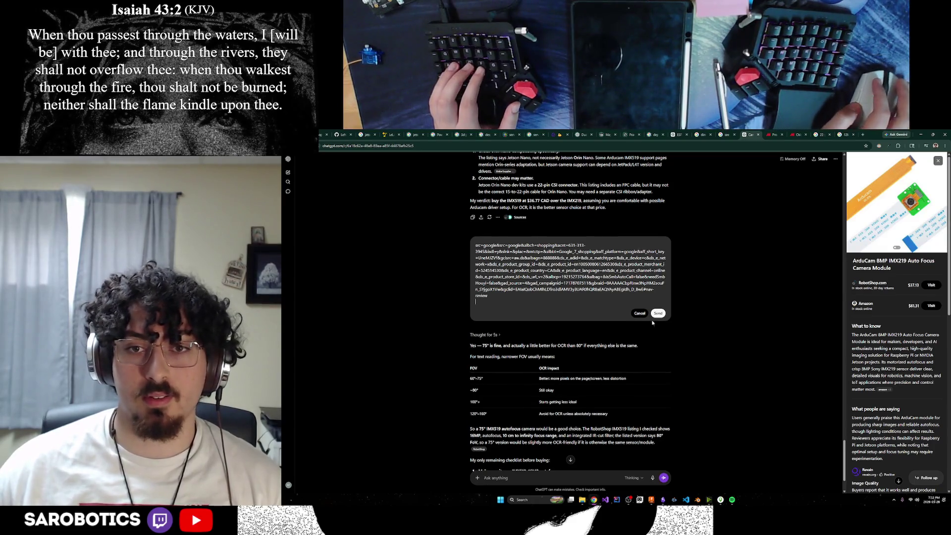
pyautogui.click(657, 313)
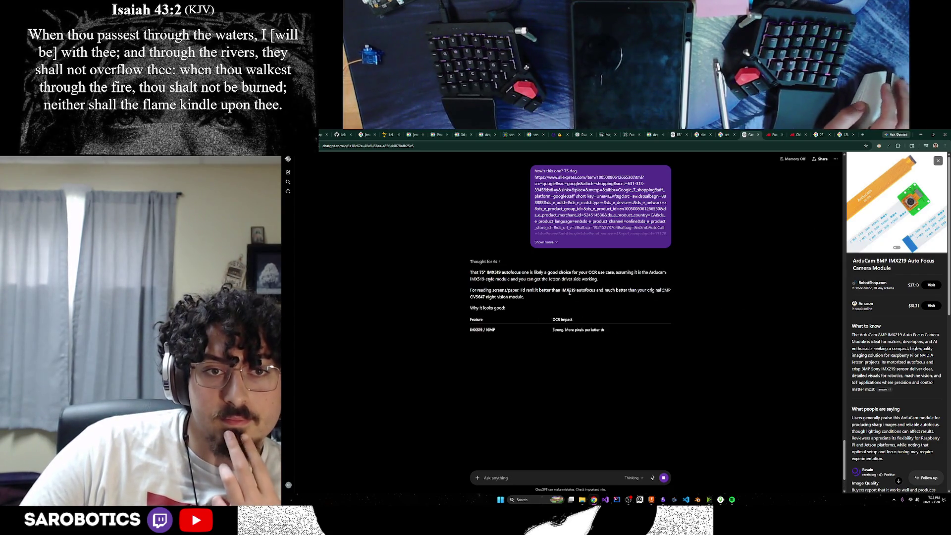
# Step: Read ChatGPT's verdict favouring the 75° IMX519, then switch back to the AliExpress listing
pyautogui.moveTo(508, 290); pyautogui.dragTo(542, 292)
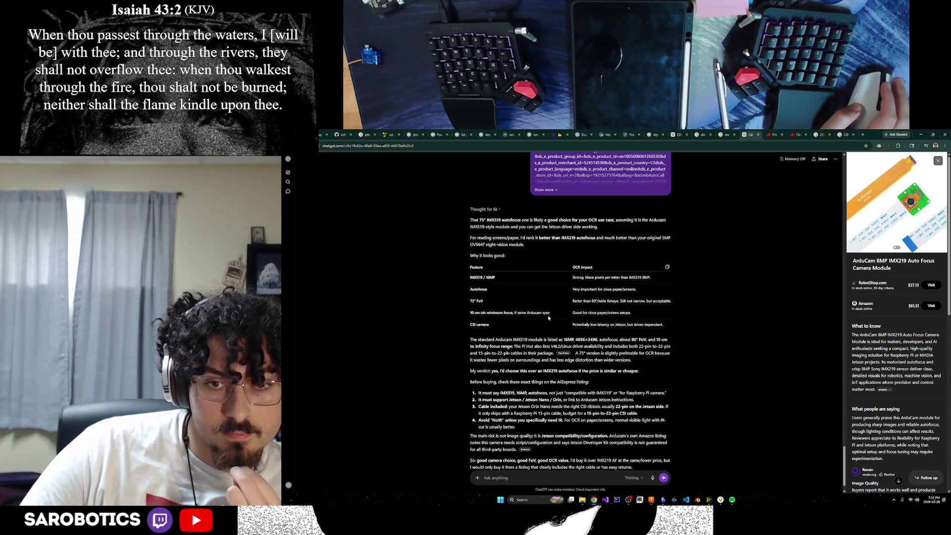
pyautogui.hotkey('alt', 'Tab')
pyautogui.scroll(5, 611, 307)
pyautogui.scroll(5, 611, 306)
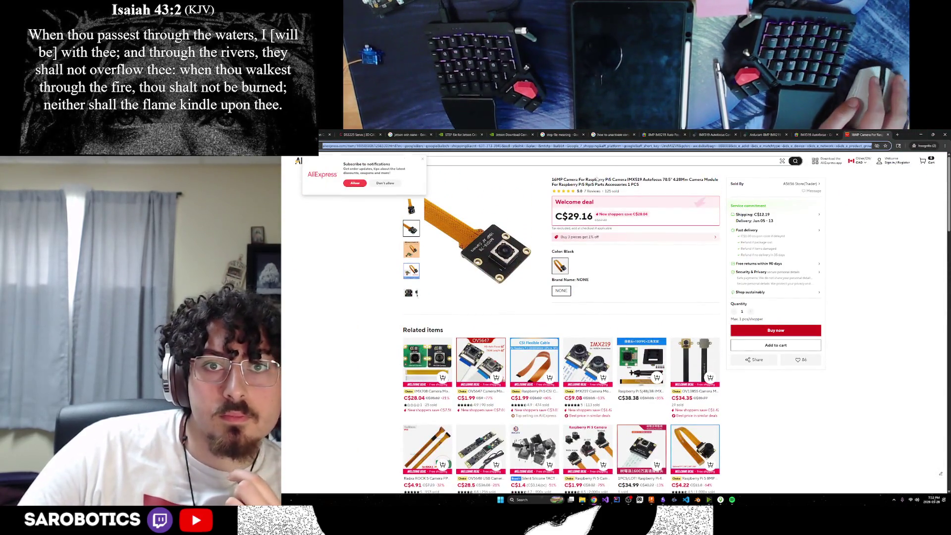
# Step: Compare the AliExpress IMX519 title against the Google Shopping results and RobotShop page
pyautogui.moveTo(604, 178); pyautogui.dragTo(669, 180)
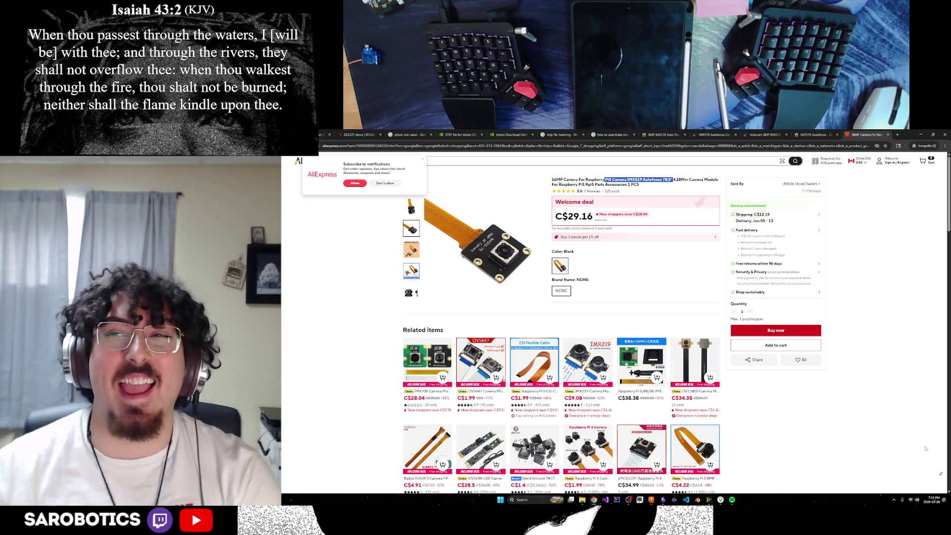
pyautogui.click(812, 134)
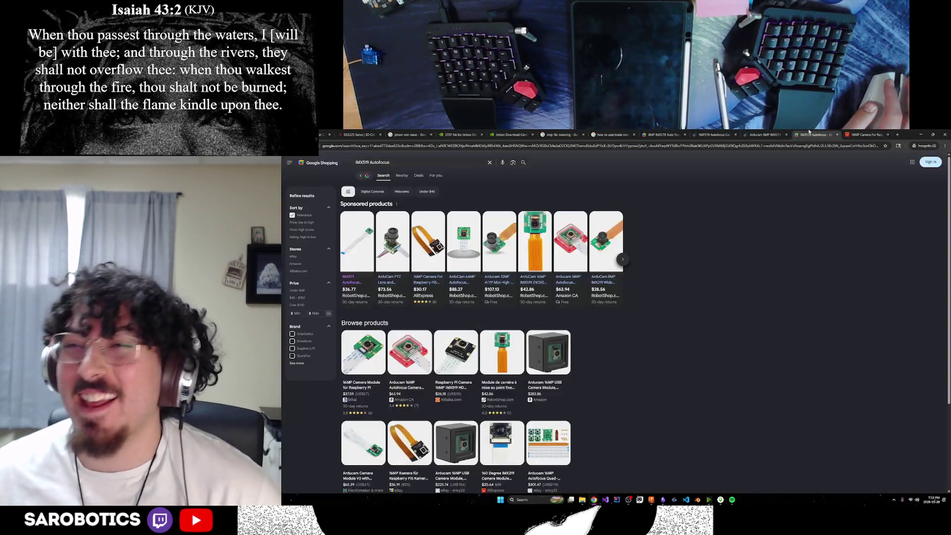
pyautogui.click(713, 134)
pyautogui.scroll(-5, 800, 197)
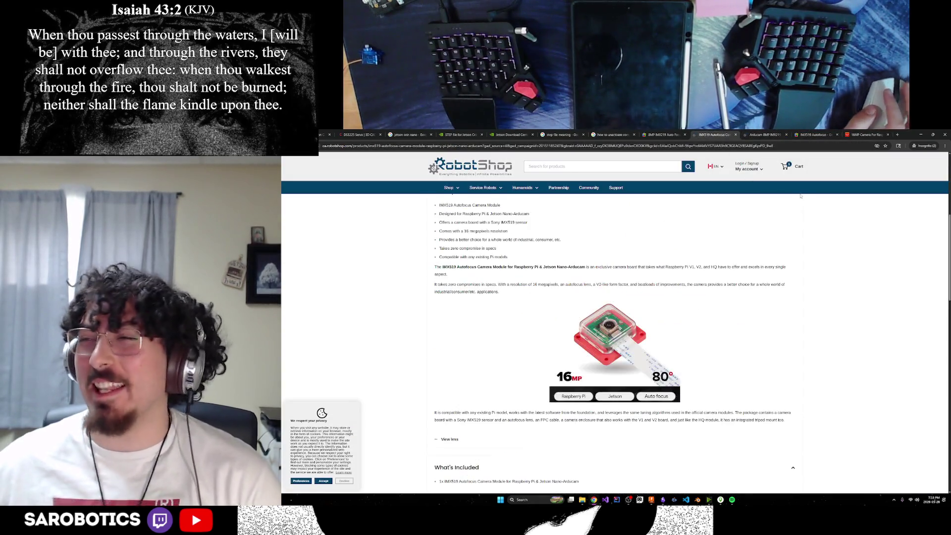
pyautogui.click(811, 135)
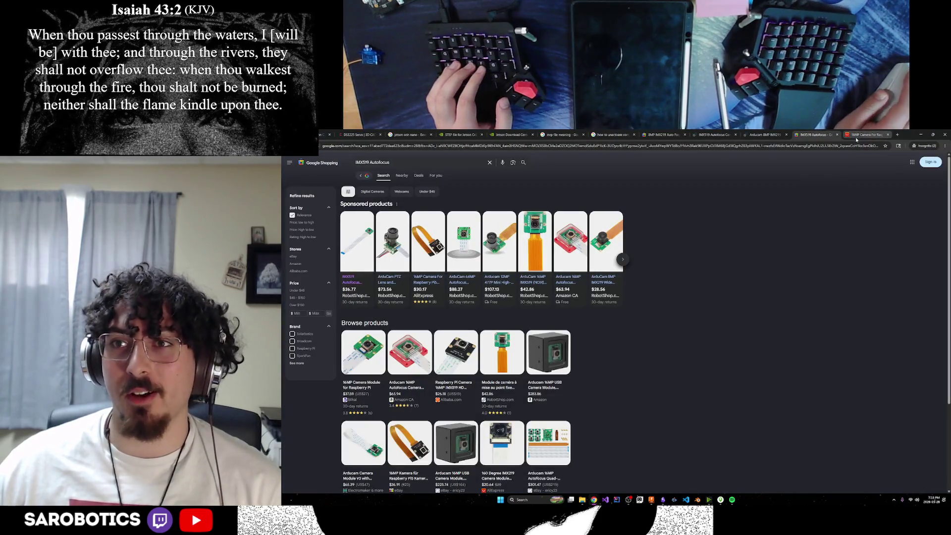
pyautogui.click(862, 134)
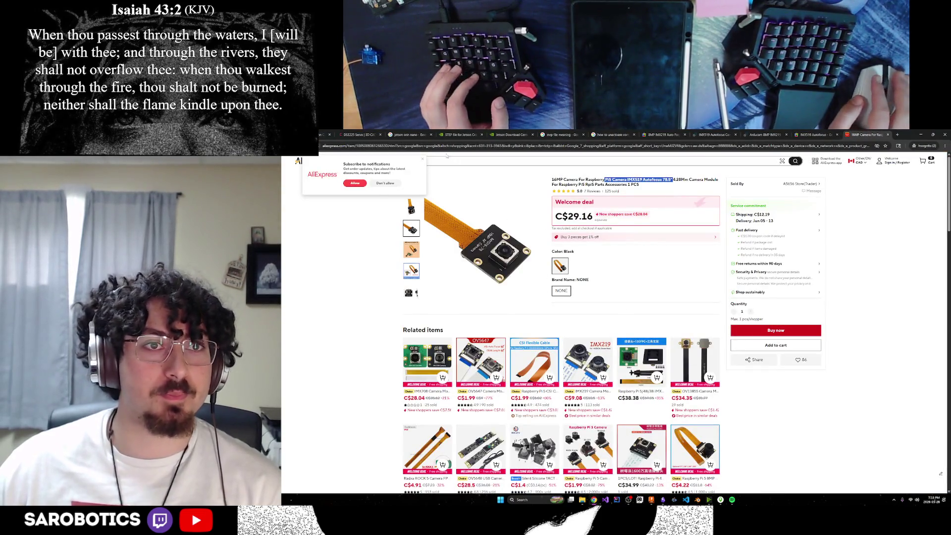
pyautogui.hotkey('ctrl', 'l')
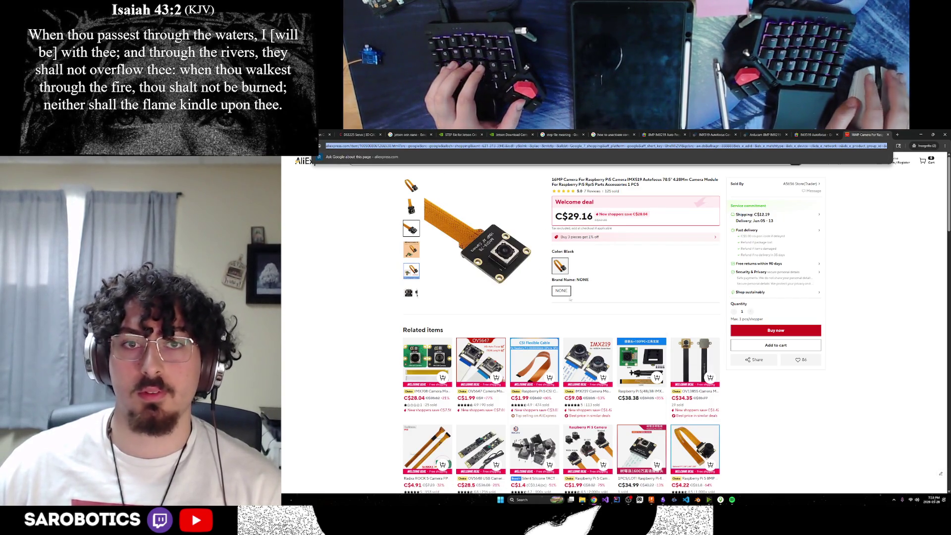
pyautogui.moveTo(628, 180); pyautogui.dragTo(653, 179)
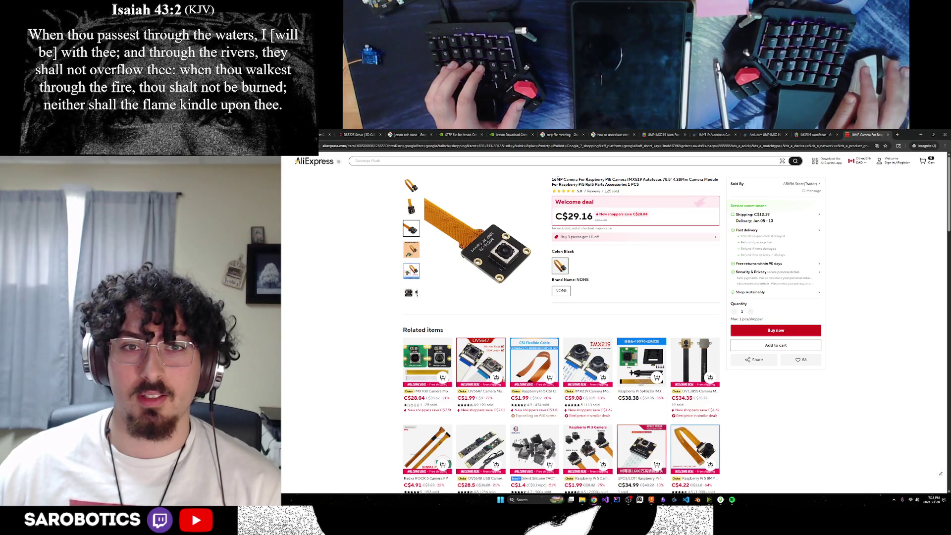
# Step: View another product photo and the 5.0-star reviews, then switch to the RobotShop IMX519 page
pyautogui.click(667, 260)
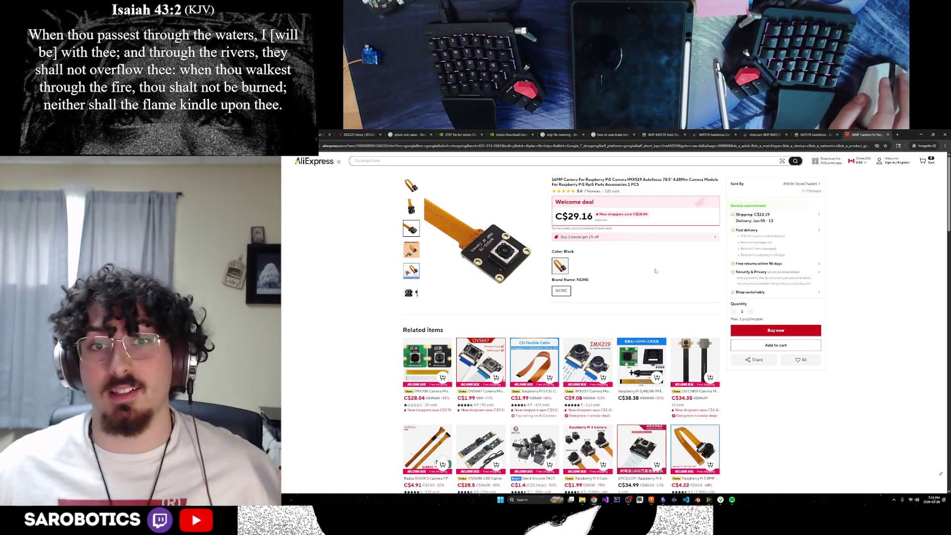
pyautogui.scroll(-5, 587, 252)
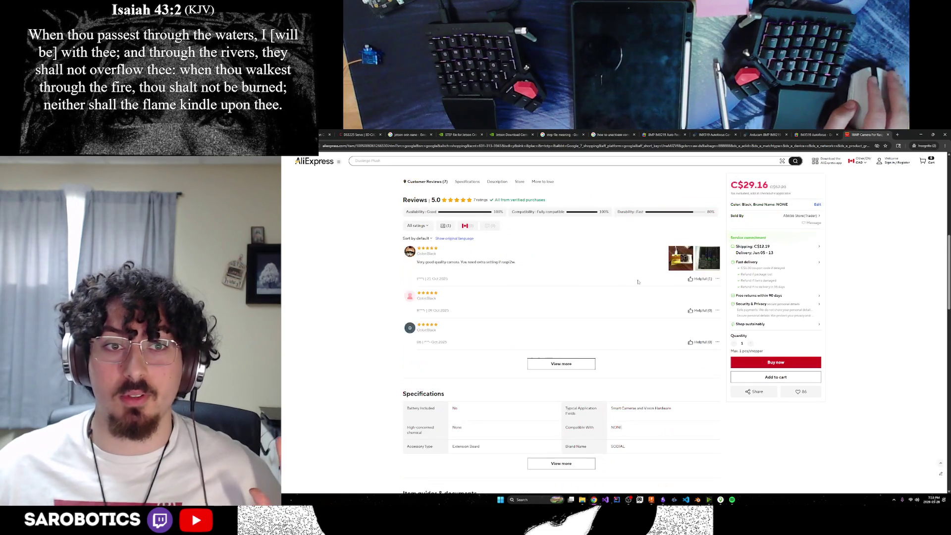
pyautogui.scroll(-2, 583, 264)
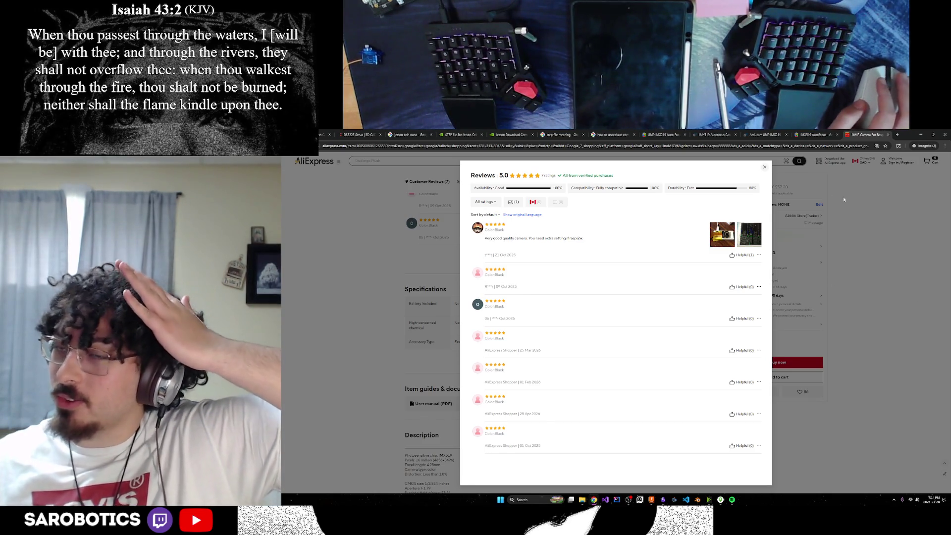
pyautogui.click(765, 165)
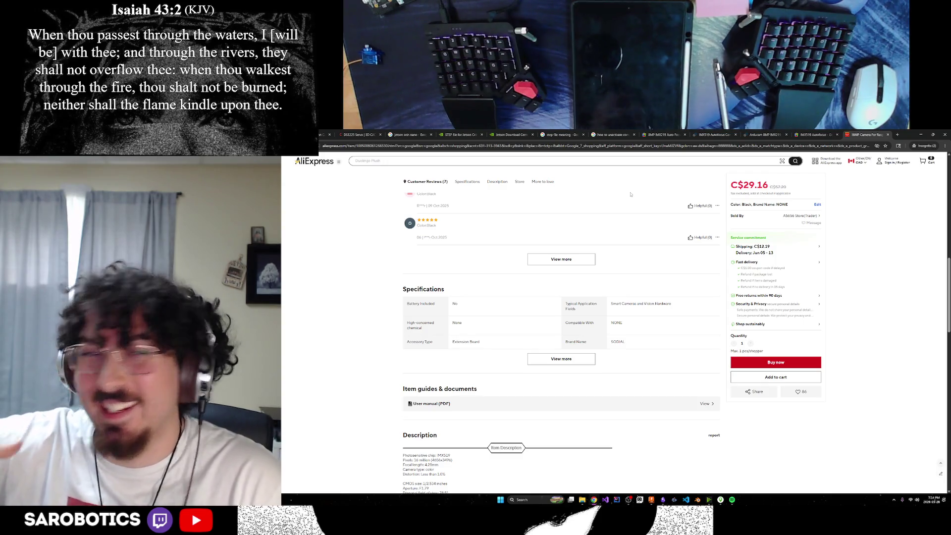
pyautogui.click(654, 134)
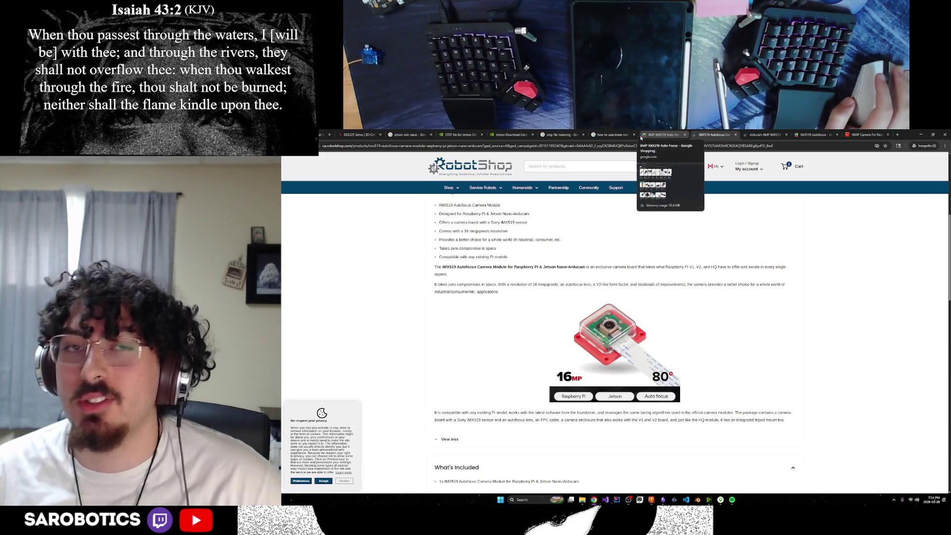
# Step: Flip between the RobotShop IMX519 autofocus and Arducam 8MP IMX219 pages and select the Arducam title
pyautogui.click(613, 135)
pyautogui.click(783, 134)
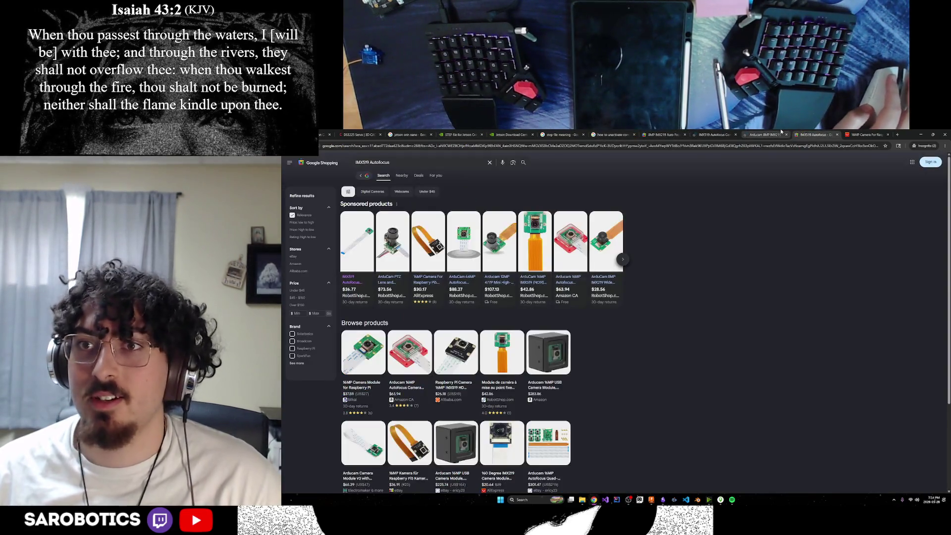
pyautogui.hotkey('ctrl', 'shift', 'Tab')
pyautogui.hotkey('ctrl', 'shift', 'Tab')
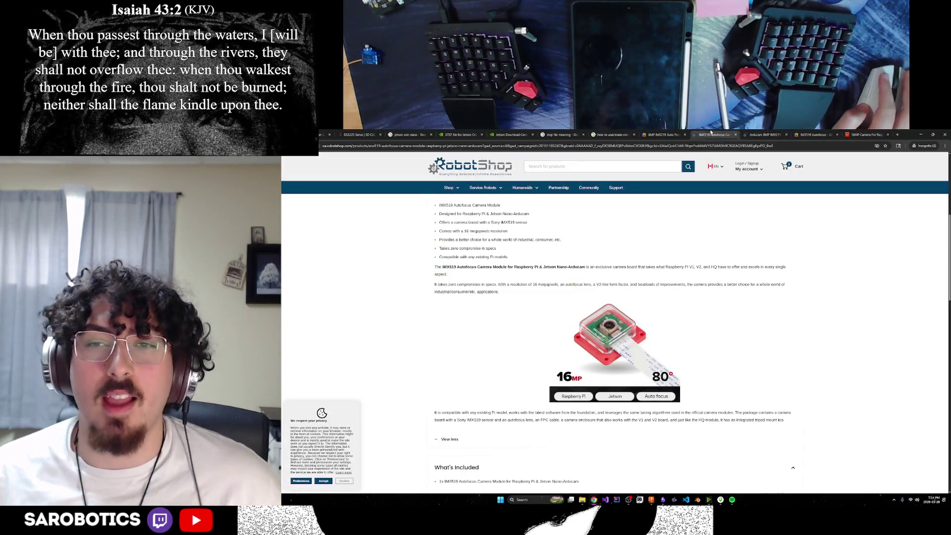
pyautogui.hotkey('ctrl', 'Tab')
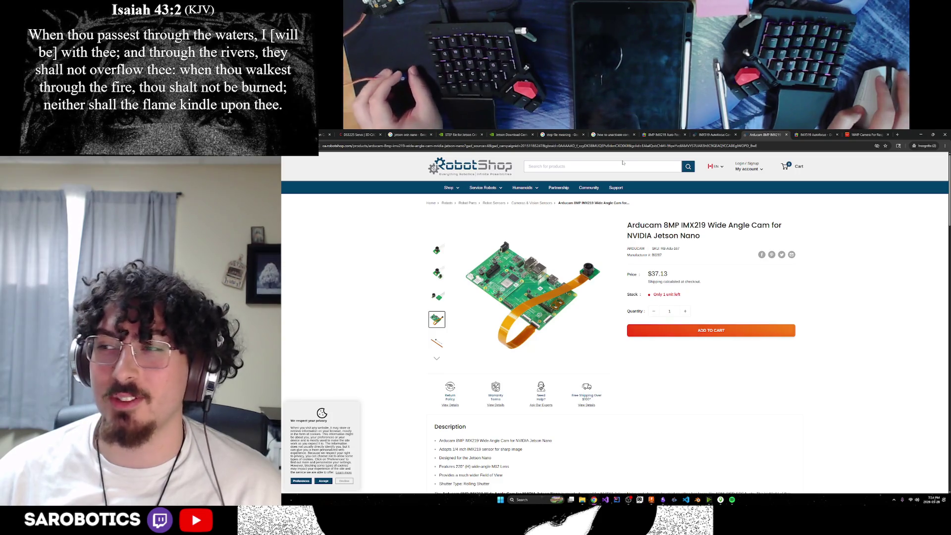
pyautogui.hotkey('ctrl', 'shift', 'Tab')
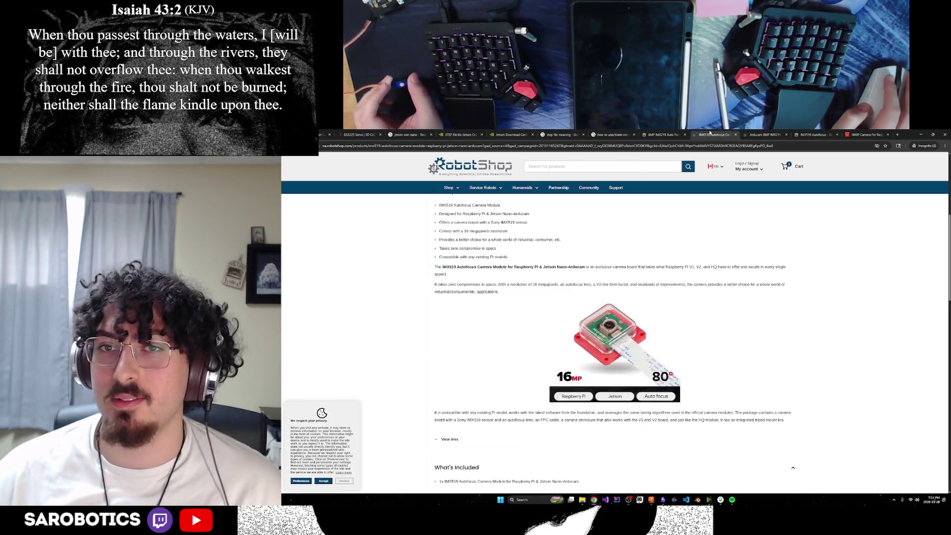
pyautogui.hotkey('ctrl', 'shift', 'Tab')
pyautogui.hotkey('ctrl', 'shift', 'Tab')
pyautogui.click(557, 135)
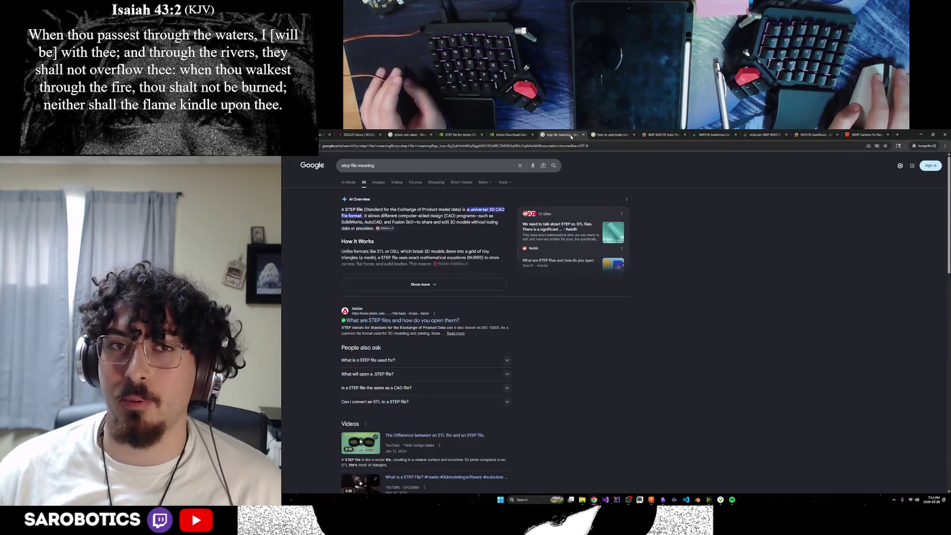
pyautogui.click(718, 134)
pyautogui.hotkey('ctrl', 'Tab')
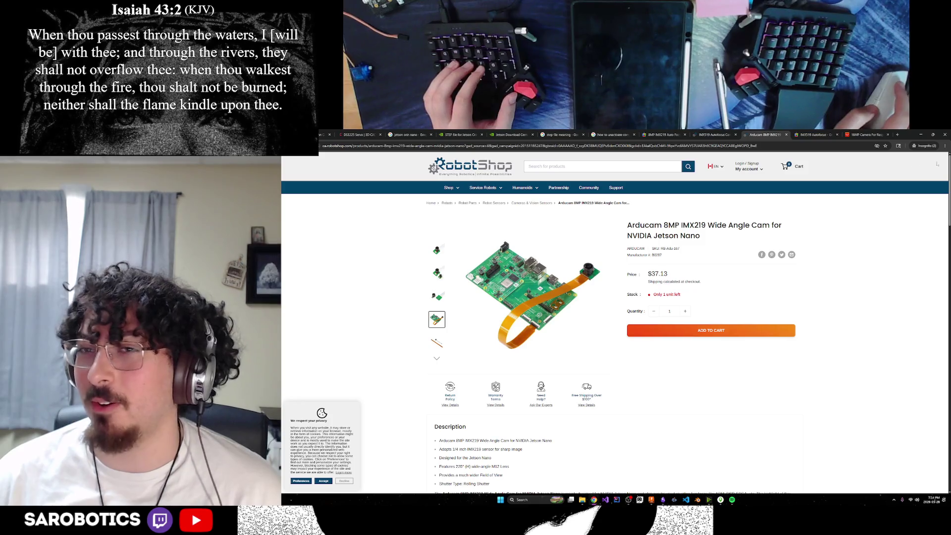
pyautogui.hotkey('ctrl', 'Tab')
pyautogui.hotkey('ctrl', 'Tab')
pyautogui.hotkey('ctrl', 'shift', 'Tab')
pyautogui.hotkey('ctrl', 'shift', 'Tab')
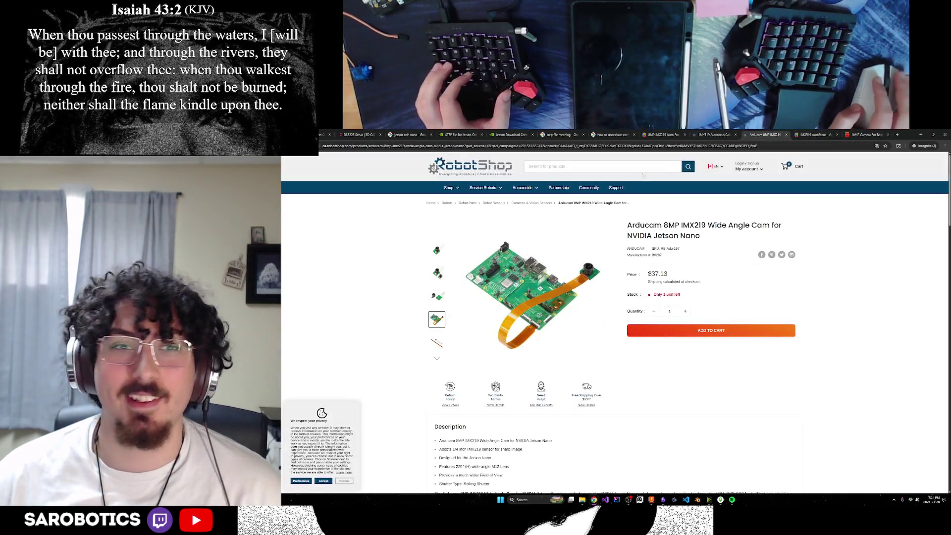
pyautogui.tripleClick(715, 238)
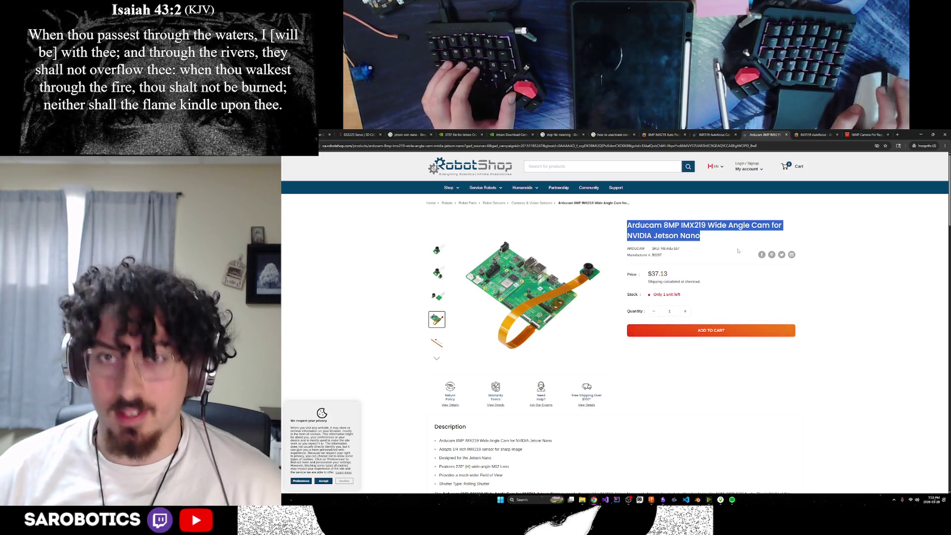
# Step: Cycle through the search and shopping tabs, then bring the ChatGPT conversation window forward
pyautogui.click(509, 135)
pyautogui.click(561, 135)
pyautogui.click(668, 135)
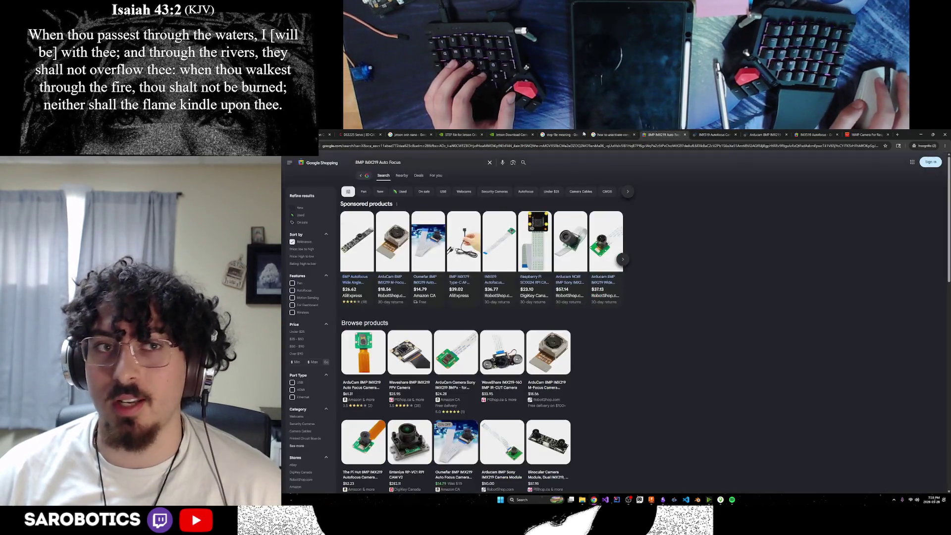
pyautogui.click(360, 135)
pyautogui.click(409, 135)
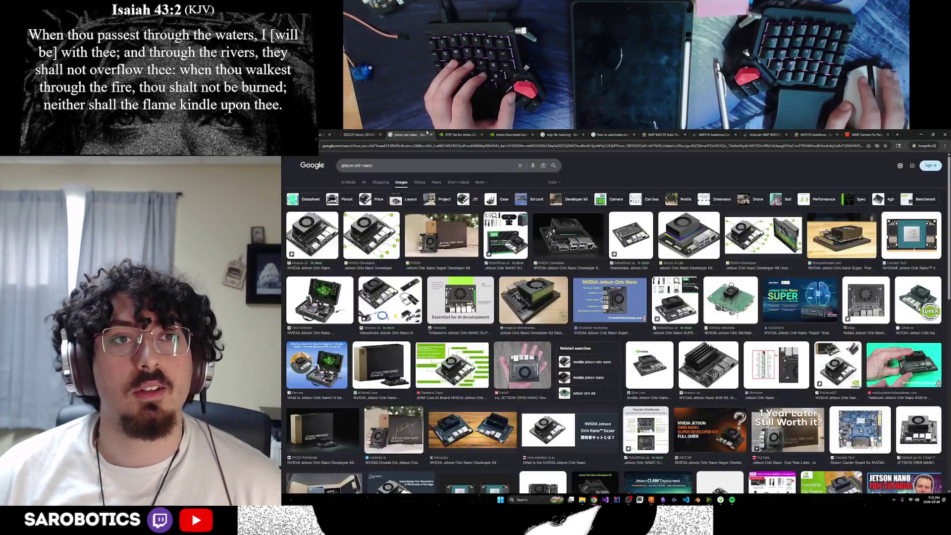
pyautogui.click(461, 135)
pyautogui.click(613, 135)
pyautogui.click(714, 134)
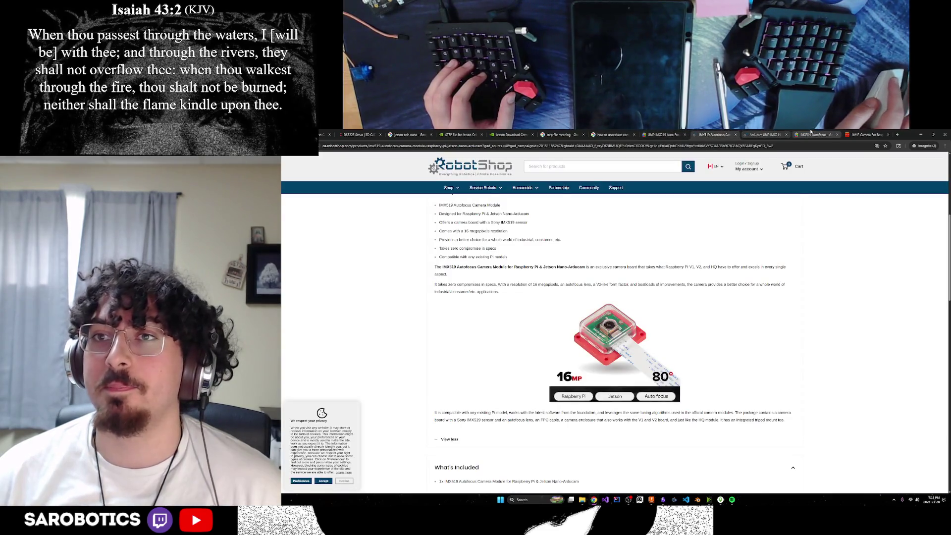
pyautogui.click(813, 134)
pyautogui.scroll(-2, 588, 300)
pyautogui.scroll(-1, 590, 299)
pyautogui.scroll(3, 600, 296)
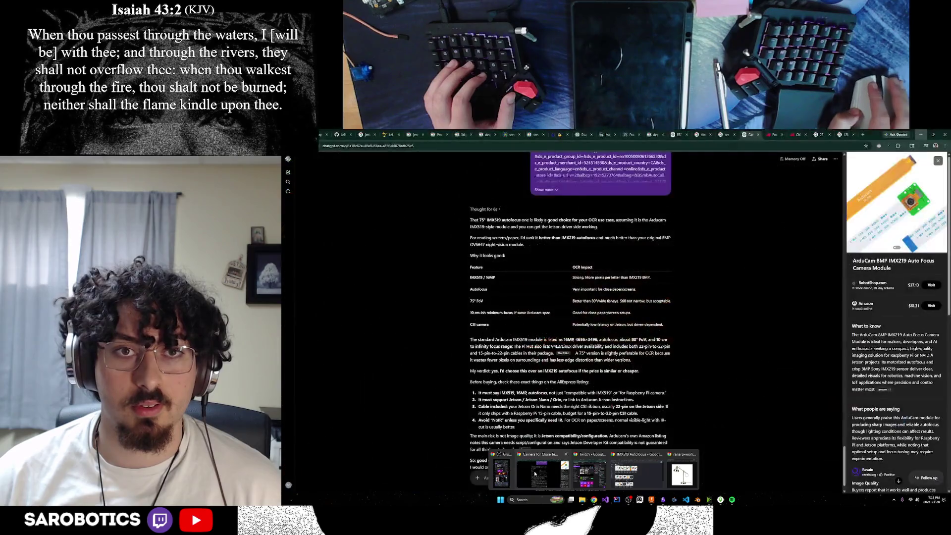
pyautogui.click(535, 472)
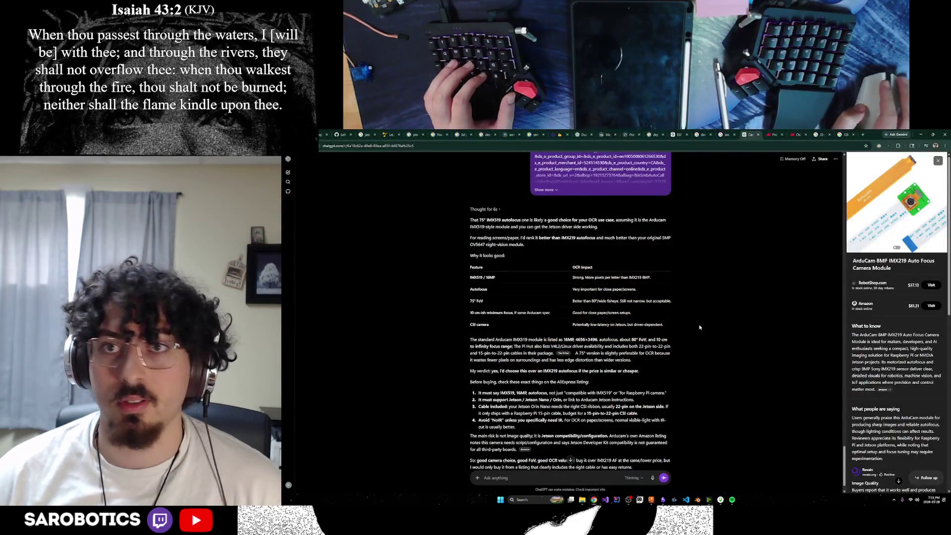
# Step: Revisit the AliExpress camera listing, the Jetson Download Center and the IMX519 shopping results
pyautogui.click(918, 135)
pyautogui.hotkey('alt', 'Tab')
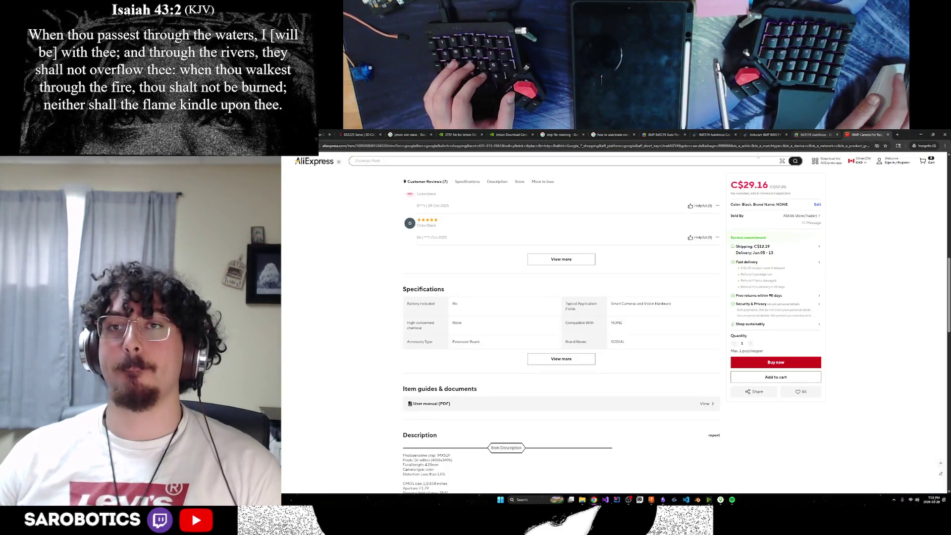
pyautogui.scroll(5, 611, 262)
pyautogui.scroll(5, 611, 264)
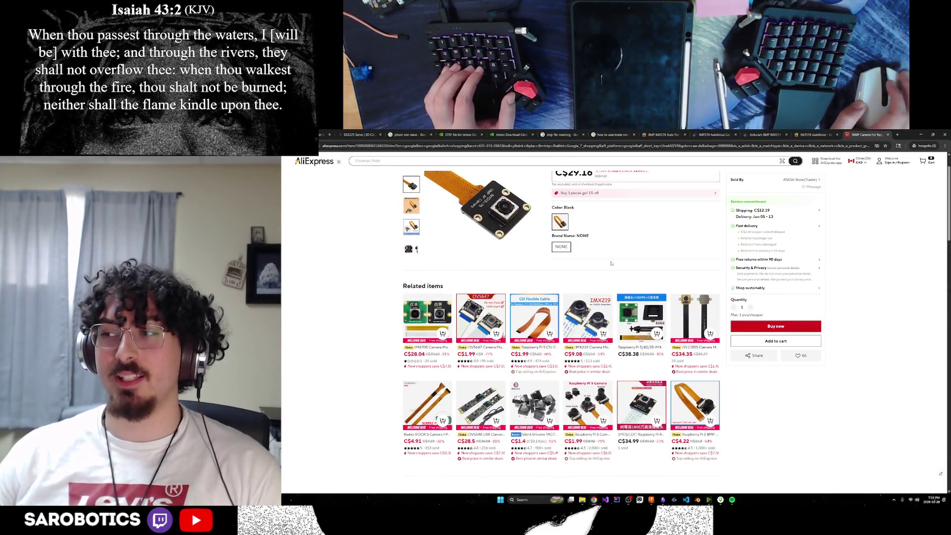
pyautogui.scroll(1, 612, 263)
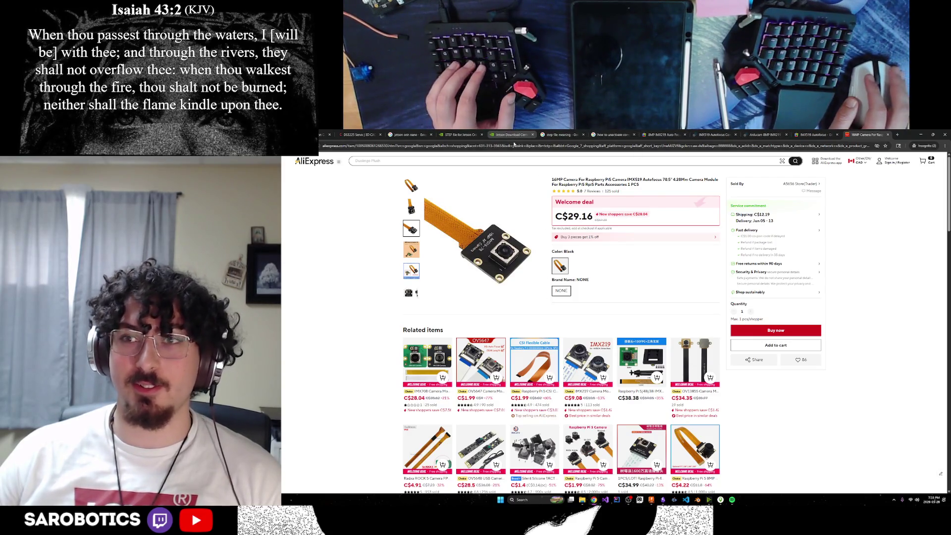
pyautogui.click(457, 135)
pyautogui.click(513, 134)
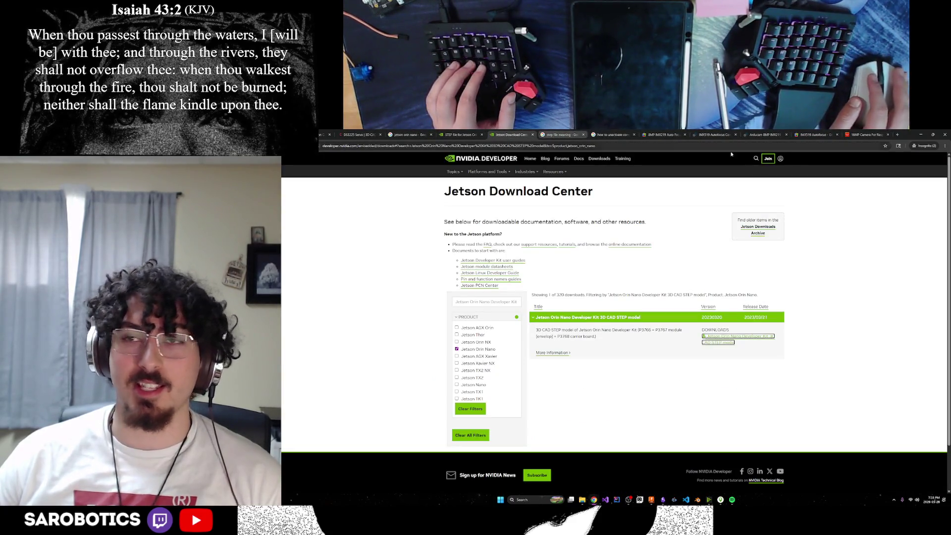
pyautogui.click(822, 134)
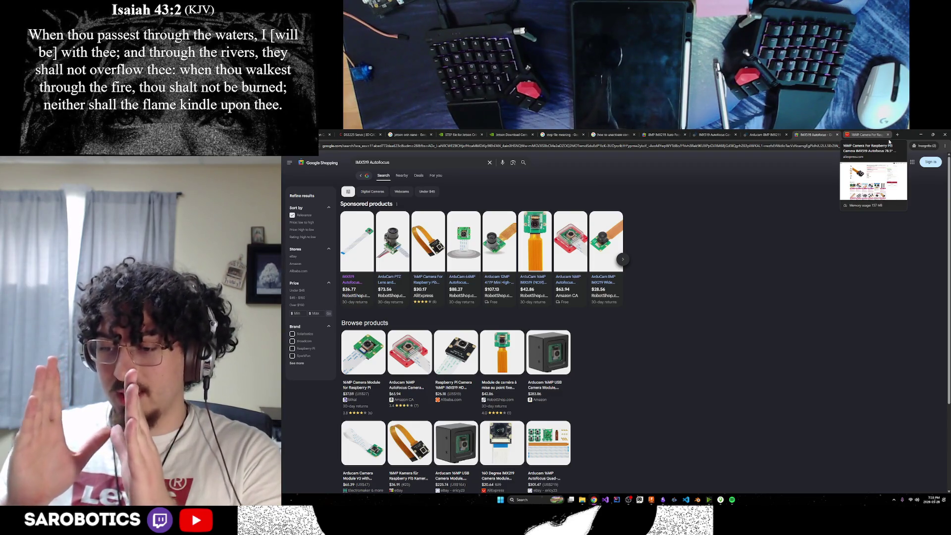
pyautogui.hotkey('ctrl', 'shift', 'Tab')
pyautogui.hotkey('ctrl', 'shift', 'Tab')
pyautogui.hotkey('ctrl', 'shift', 'Tab')
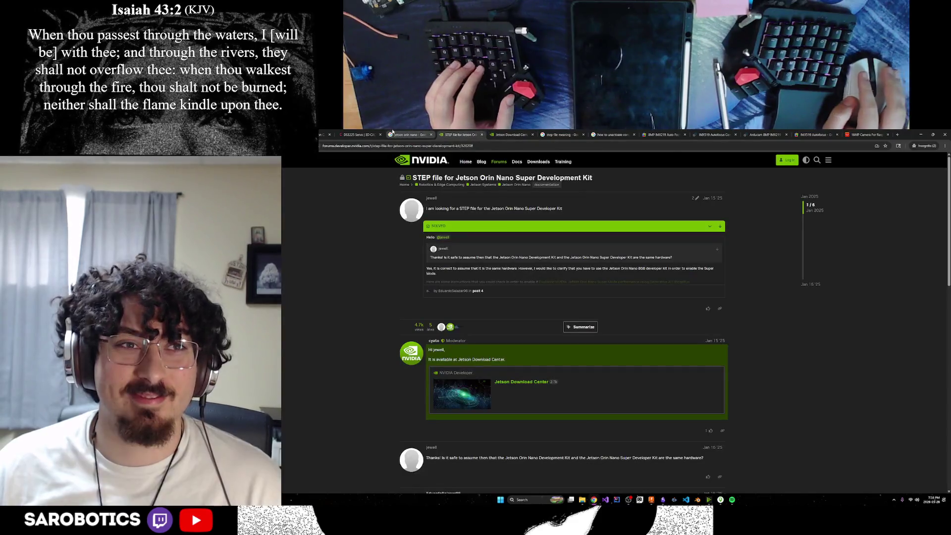
pyautogui.hotkey('ctrl', 'shift', 'Tab')
pyautogui.hotkey('ctrl', 'shift', 'Tab')
# Step: Return to the RobotShop IMX519 Autofocus Camera Module page and select its product title
pyautogui.click(764, 135)
pyautogui.click(814, 135)
pyautogui.click(723, 135)
pyautogui.hotkey('ctrl', 'Tab')
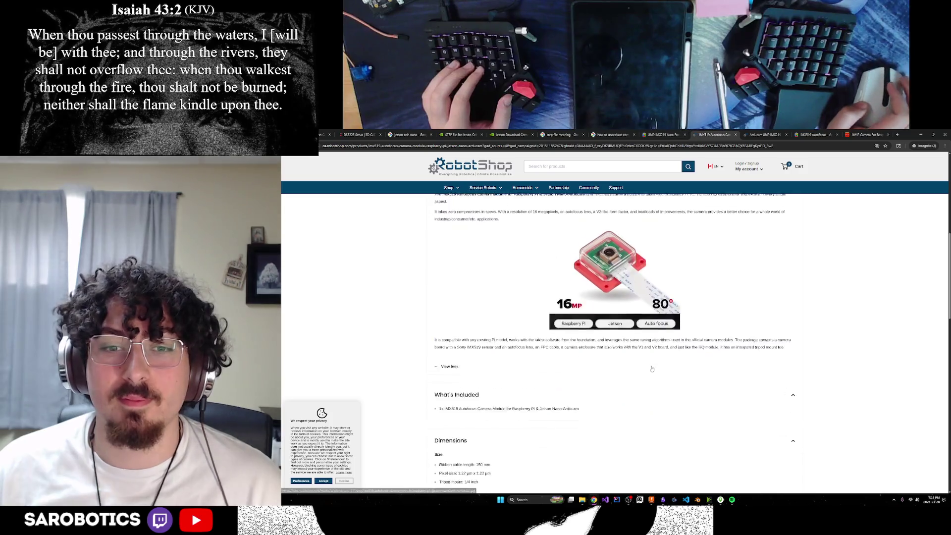
pyautogui.moveTo(768, 236)
pyautogui.mouseDown()
pyautogui.moveTo(743, 225)
pyautogui.moveTo(628, 223)
pyautogui.mouseUp()
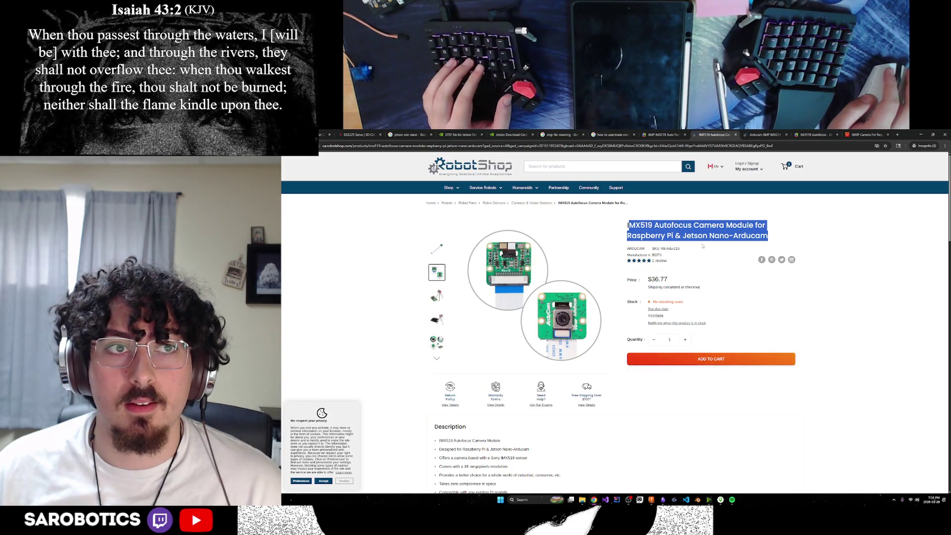
# Step: Leave the browser for ChatGPT, then the Lelamp lamp head tech list note in Obsidian
pyautogui.click(594, 499)
pyautogui.click(540, 475)
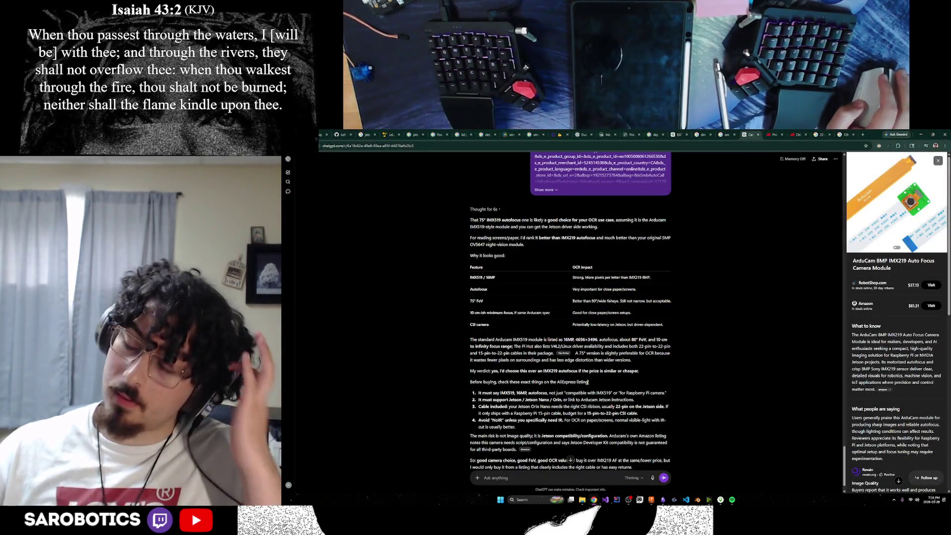
pyautogui.moveTo(617, 500)
pyautogui.click(652, 476)
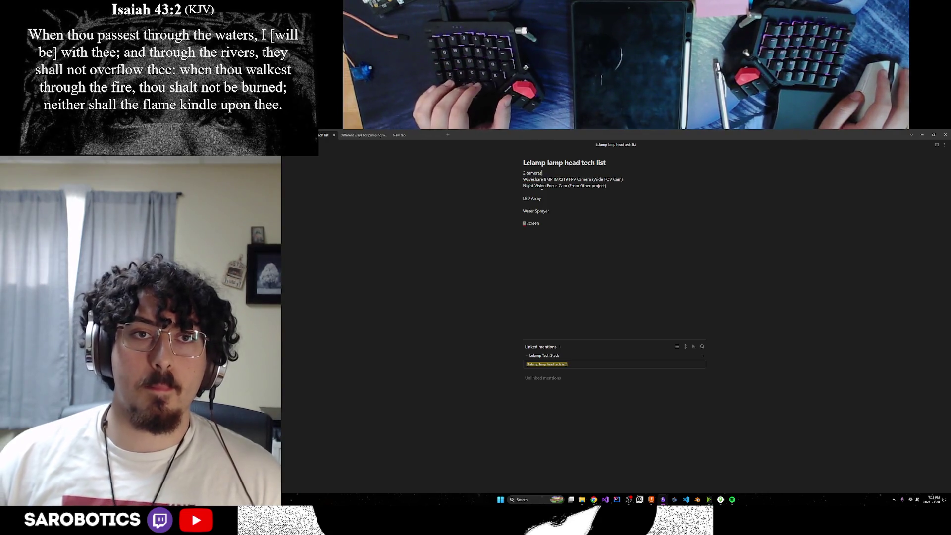
# Step: Mark the Waveshare line done, note the night-vision cam becomes wide, and add a 'focus:' camera line
pyautogui.press('Return')
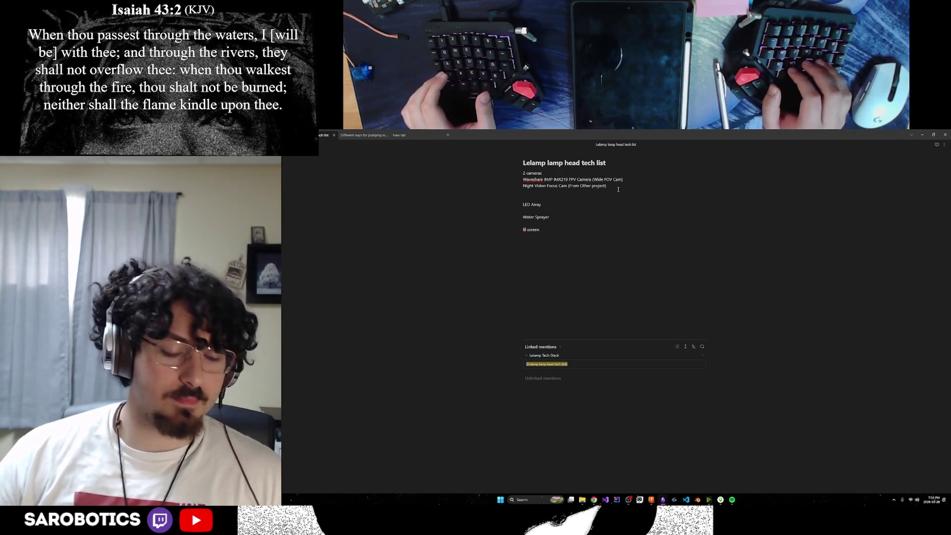
pyautogui.click(641, 175)
pyautogui.hotkey('ctrl', 'Return')
pyautogui.hotkey('ctrl', 'Return')
pyautogui.click(630, 185)
pyautogui.write('- >')
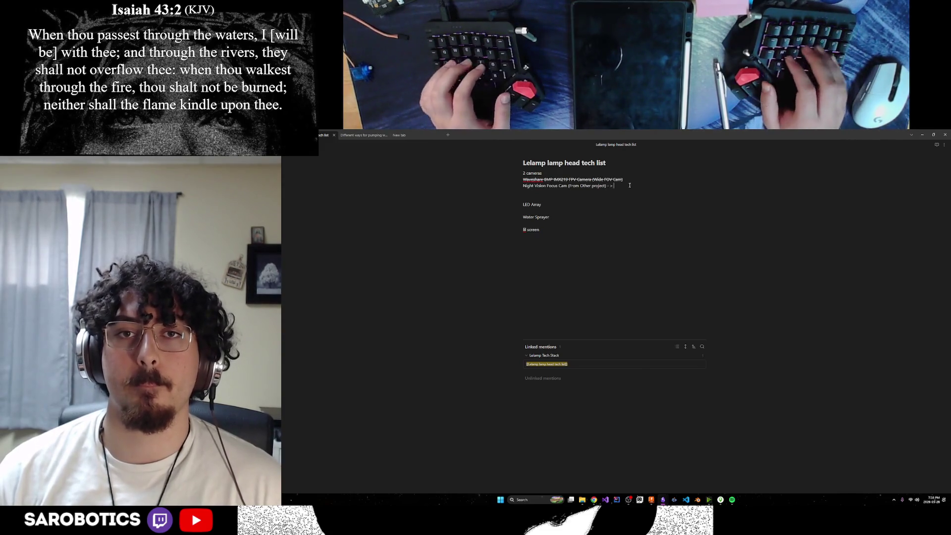
pyautogui.write('this ba')
pyautogui.write('ecomes wi')
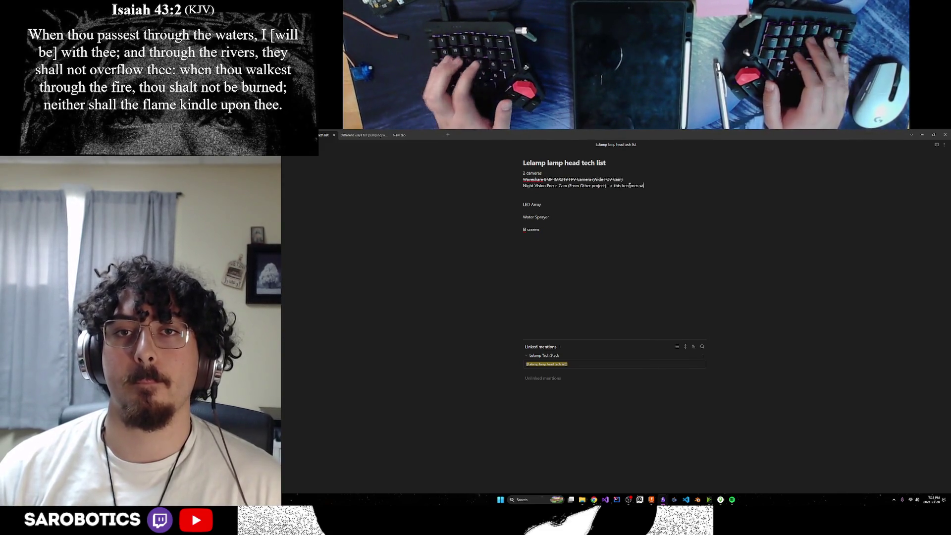
pyautogui.write('?')
pyautogui.press('Return')
pyautogui.write('cus')
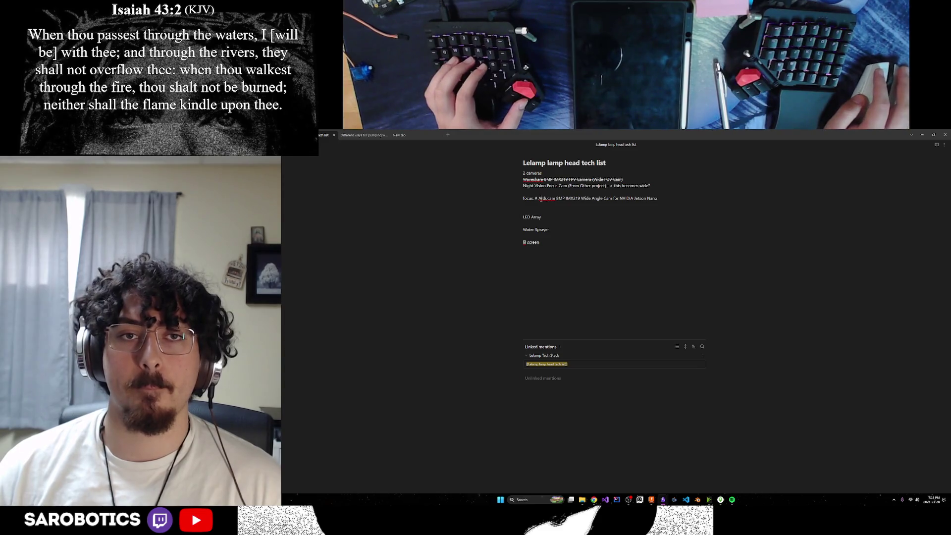
pyautogui.click(662, 198)
pyautogui.press('Return')
pyautogui.write('see here')
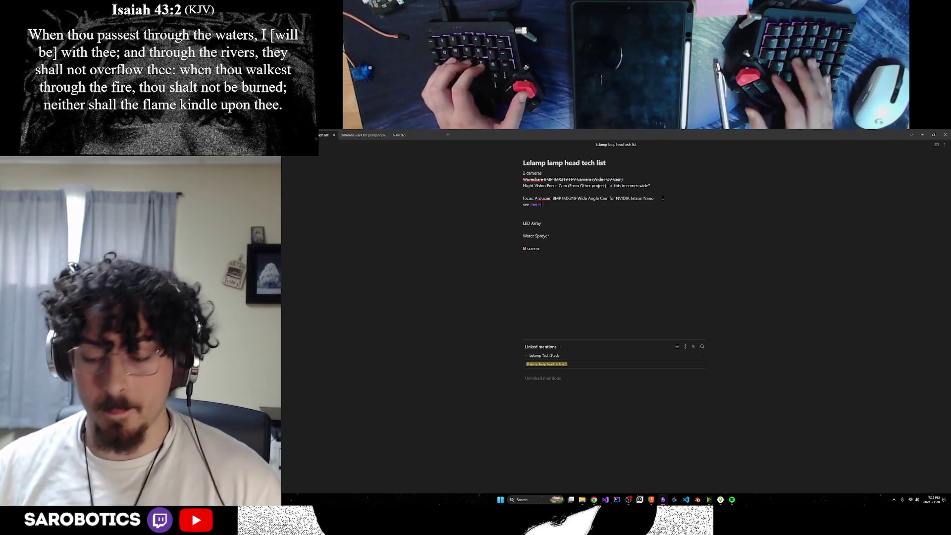
# Step: Copy the AliExpress 16MP camera listing URL from Chrome and paste it as a link under the focus camera
pyautogui.hotkey('alt', 'Tab')
pyautogui.hotkey('alt', 'Tab')
pyautogui.hotkey('alt', 'Tab')
pyautogui.press('Tab')
pyautogui.press('alt')
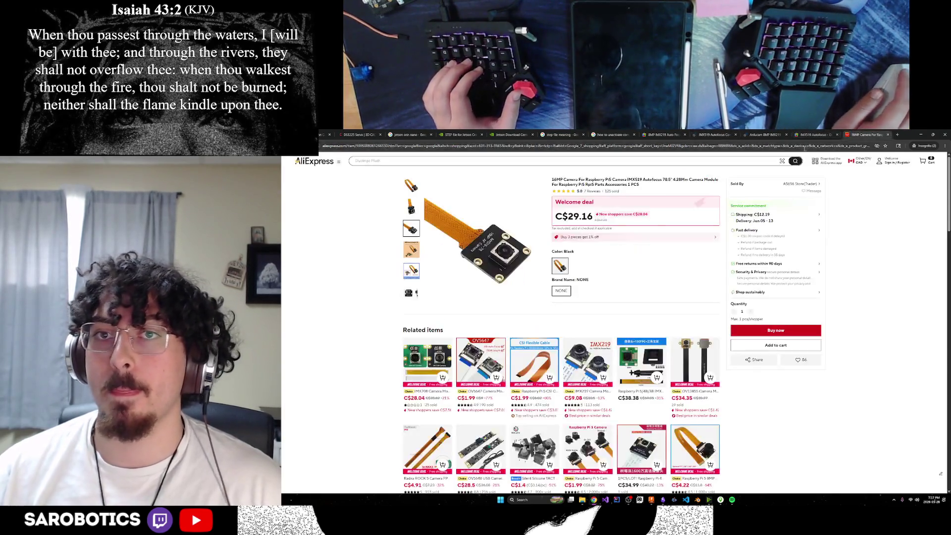
pyautogui.click(866, 135)
pyautogui.click(803, 147)
pyautogui.press('Escape')
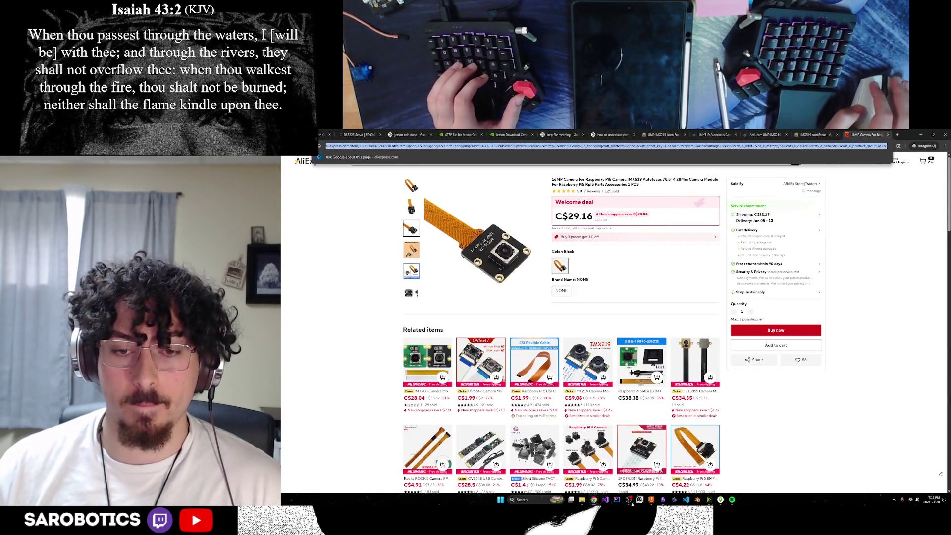
pyautogui.hotkey('alt', 'Tab')
pyautogui.press('alt')
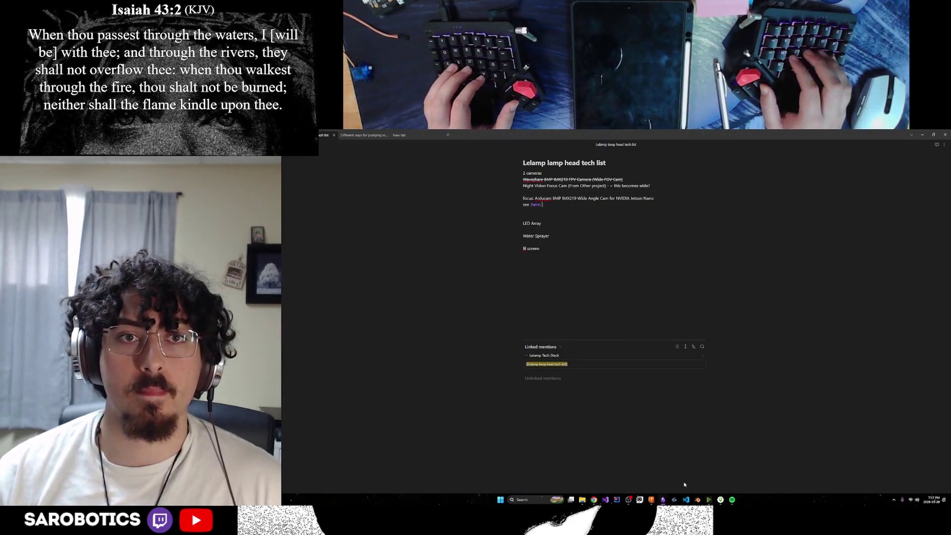
pyautogui.hotkey('ctrl', 'v')
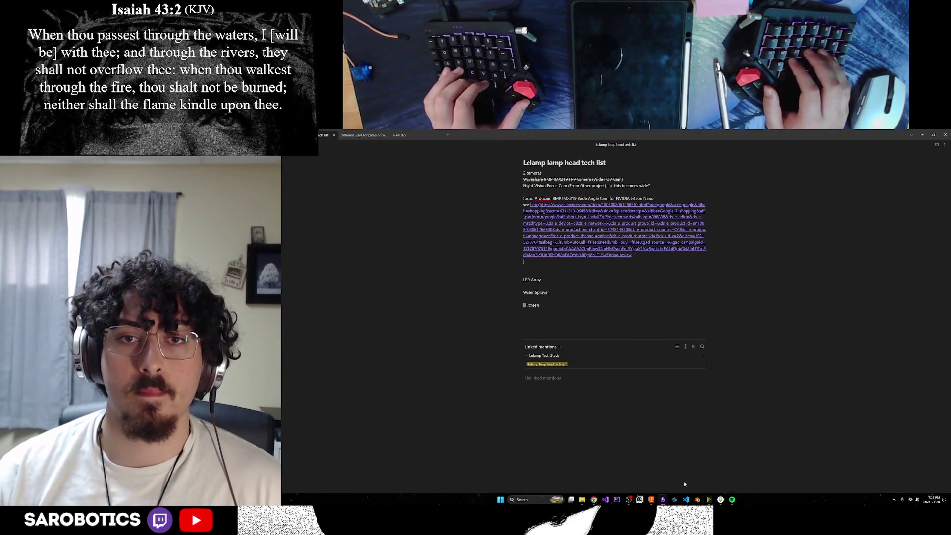
pyautogui.press('Return')
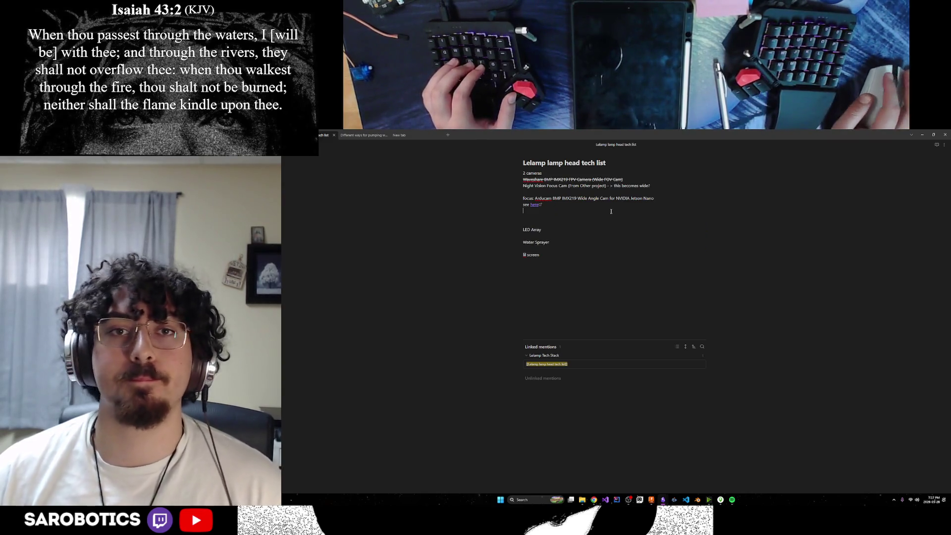
pyautogui.moveTo(593, 500)
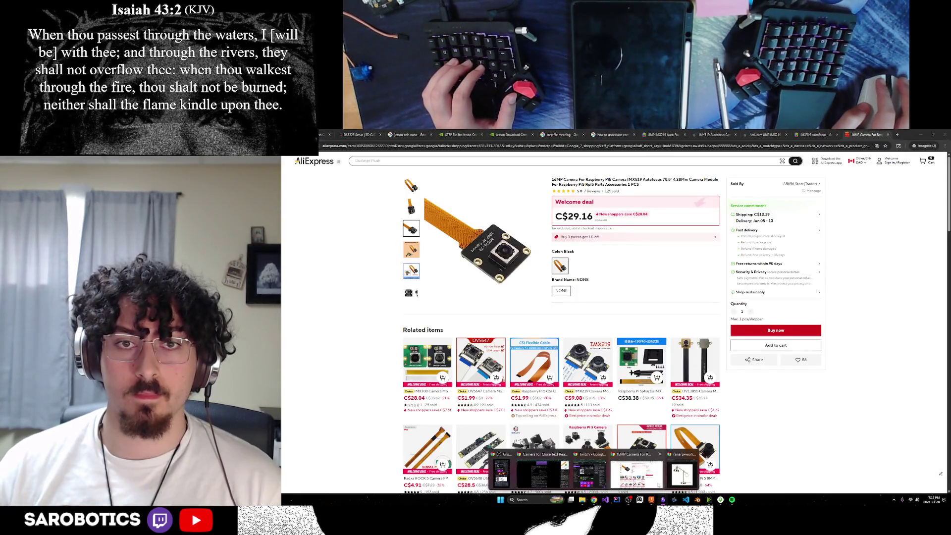
# Step: Bring the ChatGPT camera conversation forward showing its earlier Arducam IMX477 pick
pyautogui.click(637, 473)
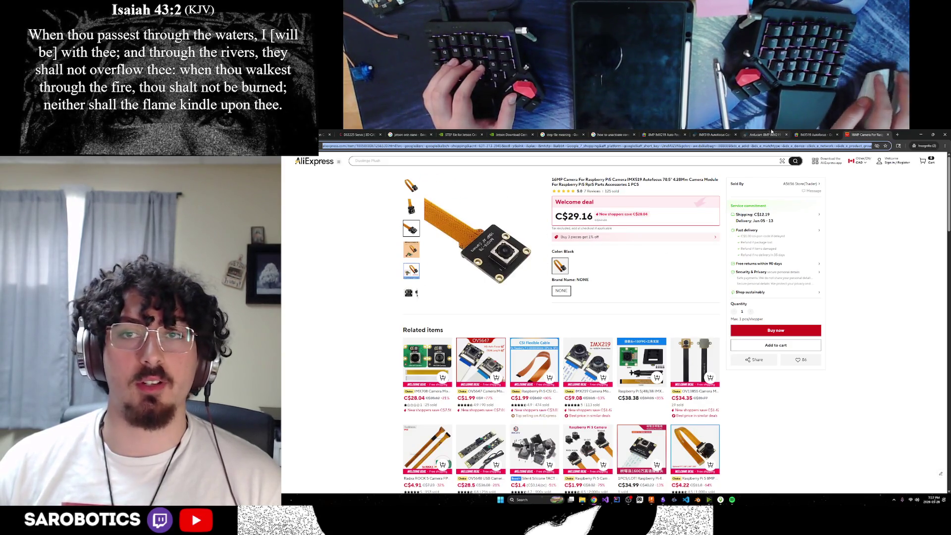
pyautogui.moveTo(596, 500)
pyautogui.click(594, 468)
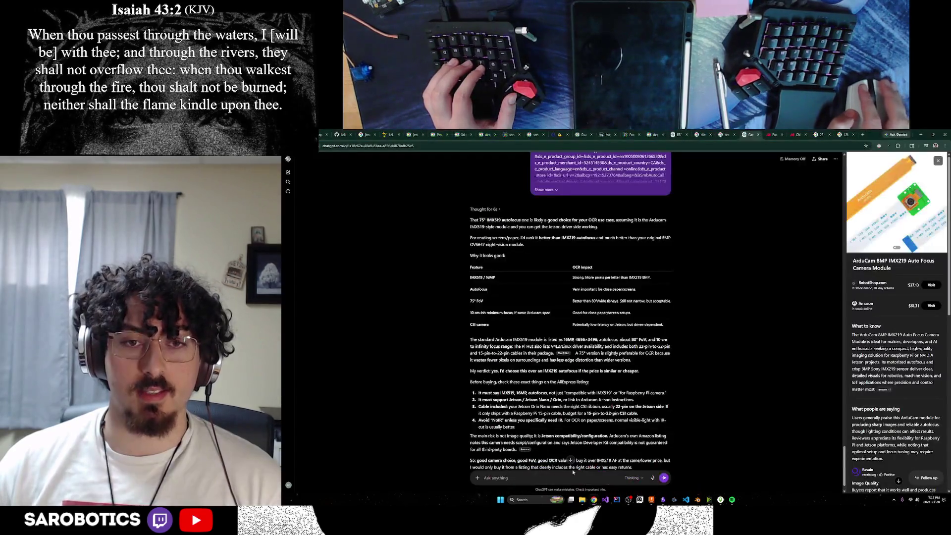
pyautogui.scroll(-2, 732, 362)
pyautogui.scroll(5, 731, 362)
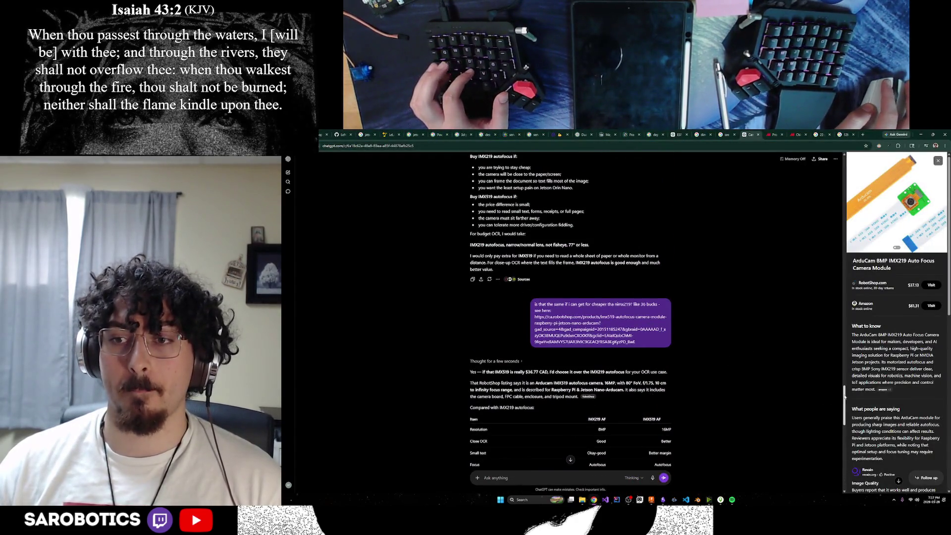
pyautogui.scroll(-3, 571, 319)
pyautogui.scroll(-3, 571, 319)
pyautogui.scroll(2, 570, 319)
pyautogui.scroll(-4, 570, 320)
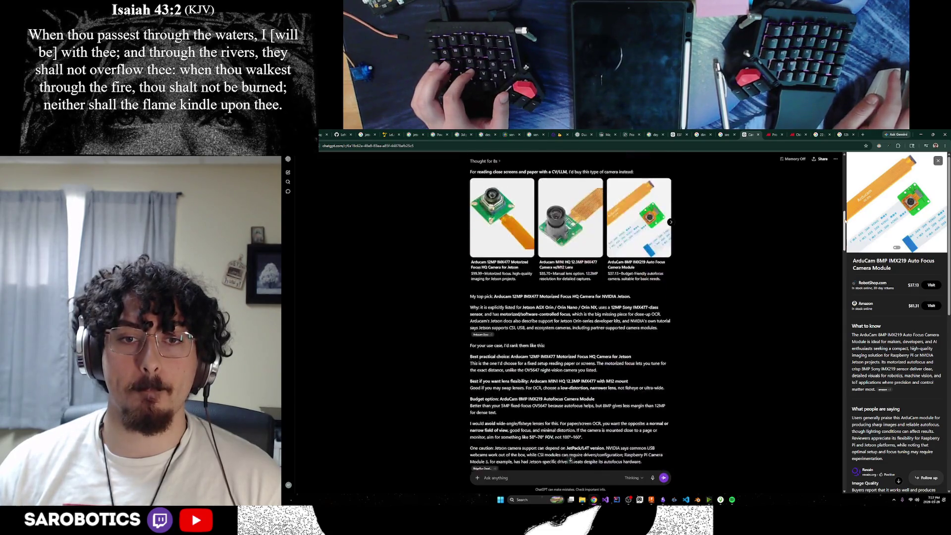
pyautogui.scroll(5, 570, 459)
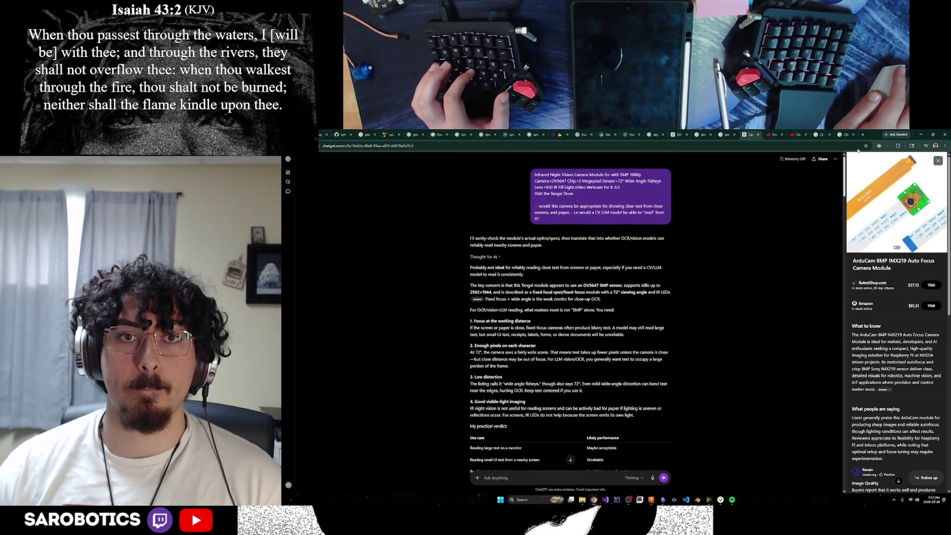
# Step: Paste the OV5647 infrared camera description into a new prompt and send the wide-view room-scanning question
pyautogui.moveTo(645, 188); pyautogui.dragTo(529, 177)
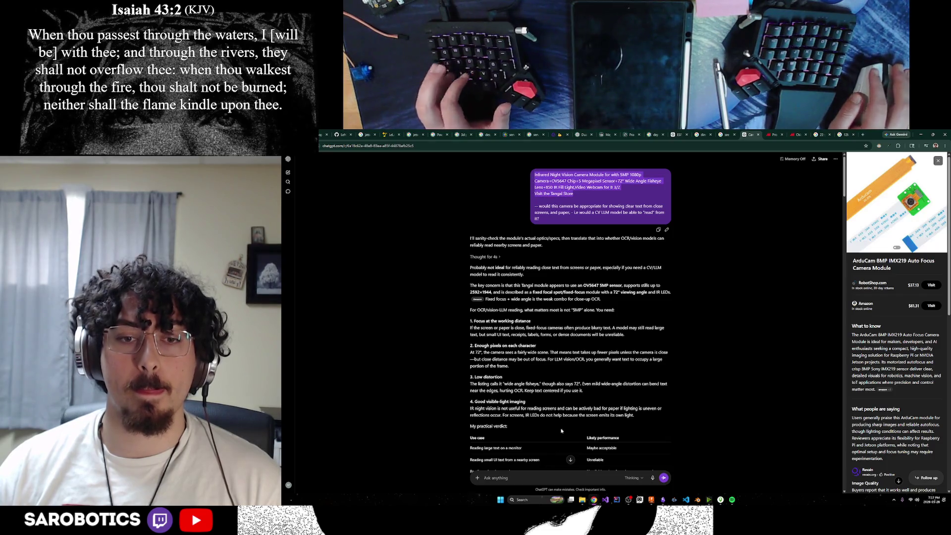
pyautogui.click(549, 478)
pyautogui.hotkey('ctrl', 'v')
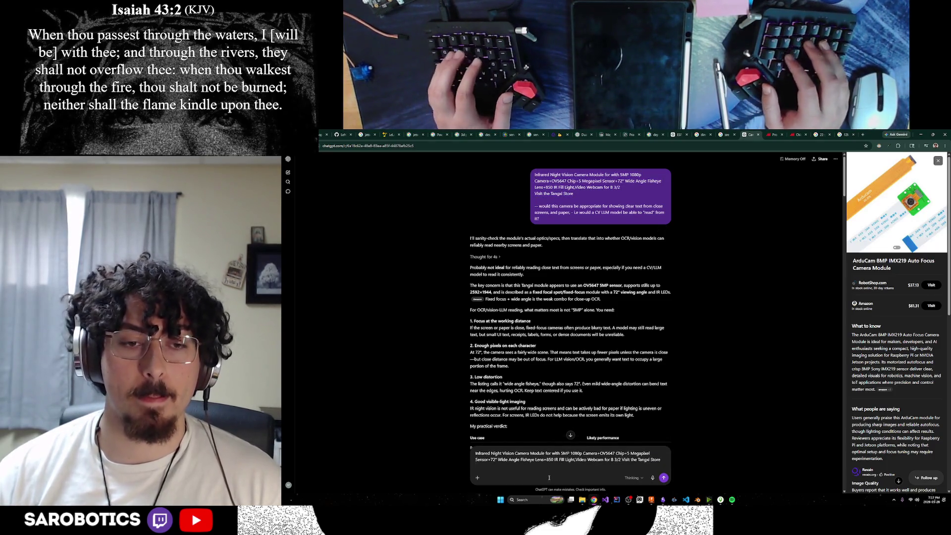
pyautogui.hotkey('shift', 'Return')
pyautogui.write('ould this camera b')
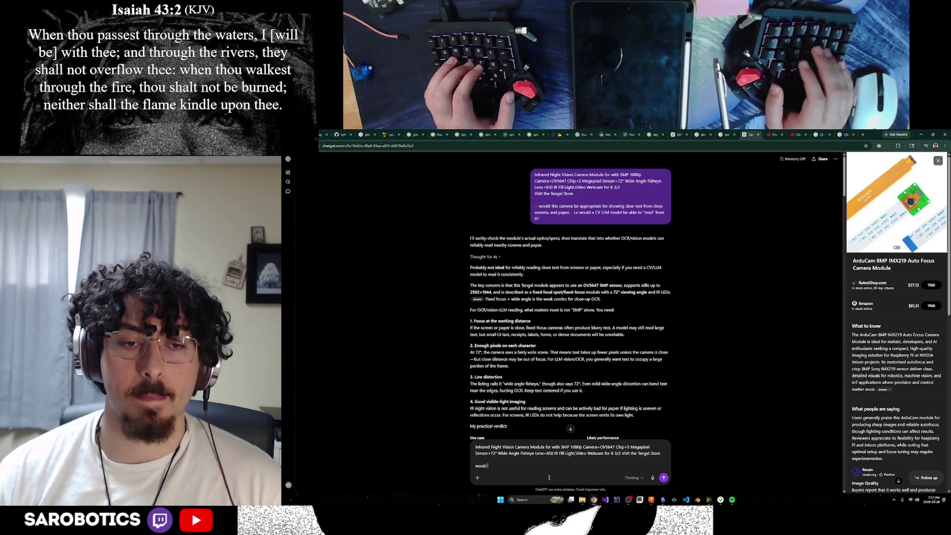
pyautogui.write('e appropriate ')
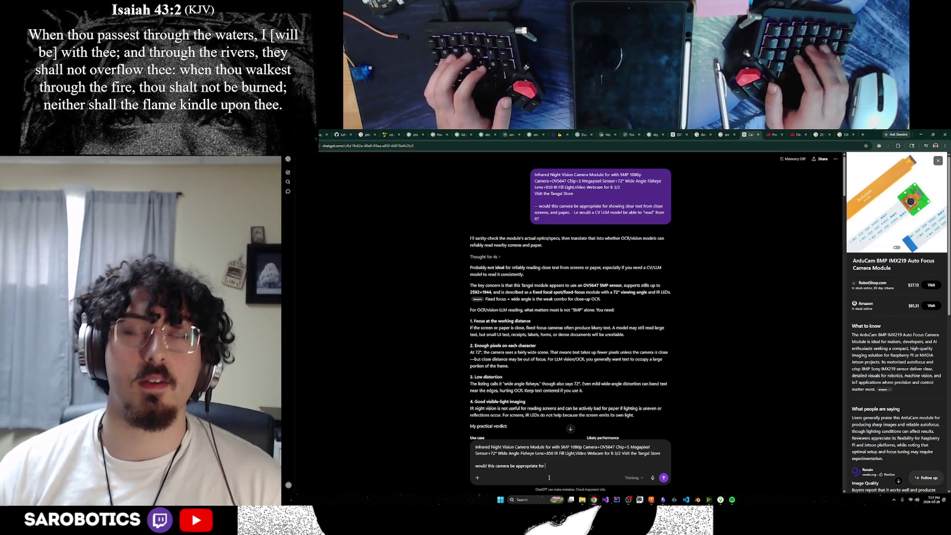
pyautogui.write('for scanning a room in a wide')
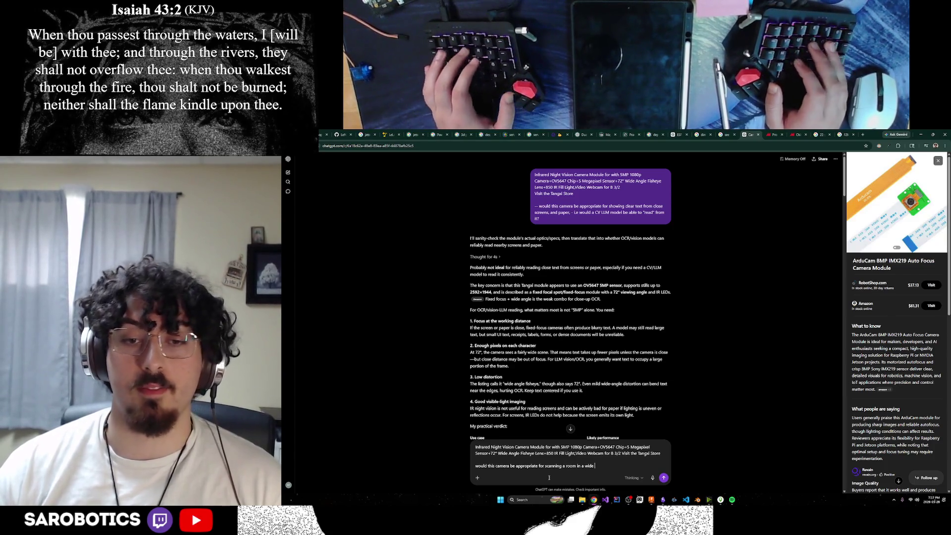
pyautogui.write(' view? I')
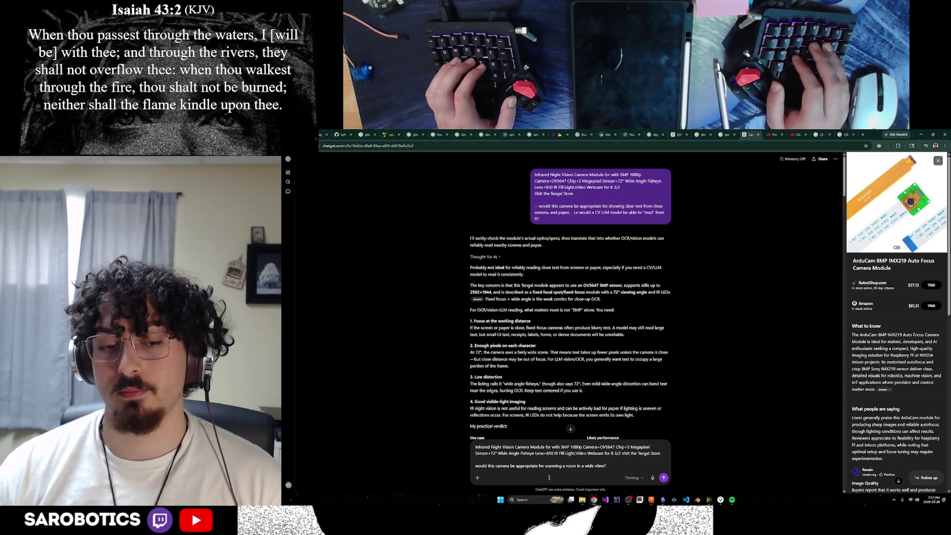
pyautogui.write("'d like it")
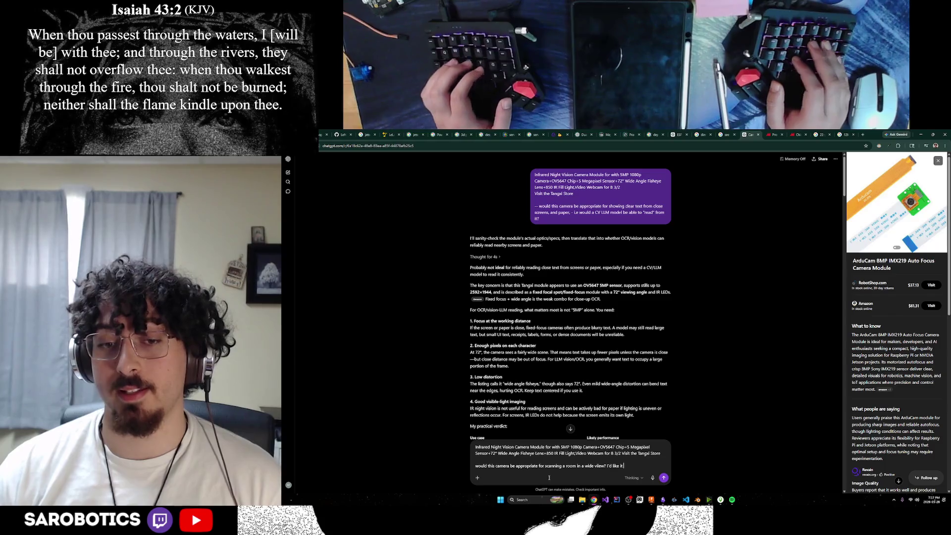
pyautogui.write(' to be able to see its')
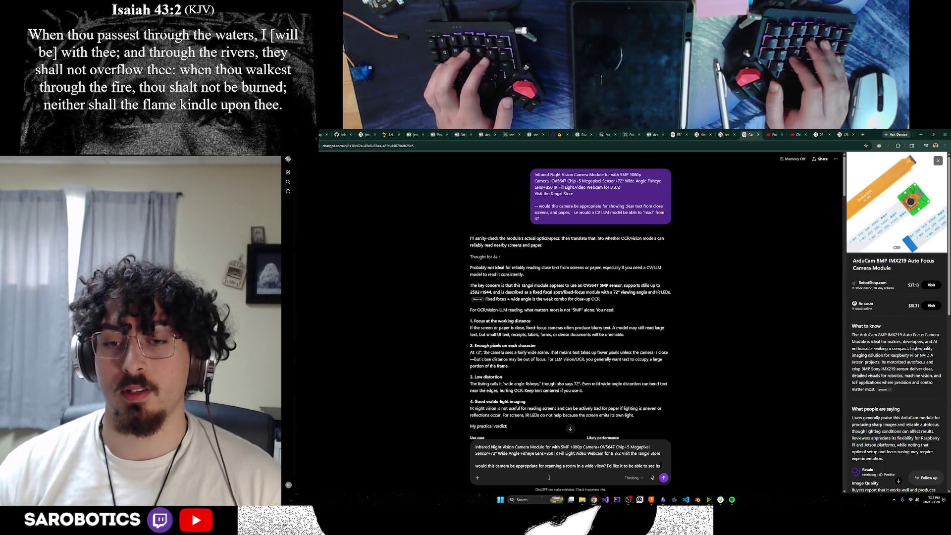
pyautogui.write(' sides')
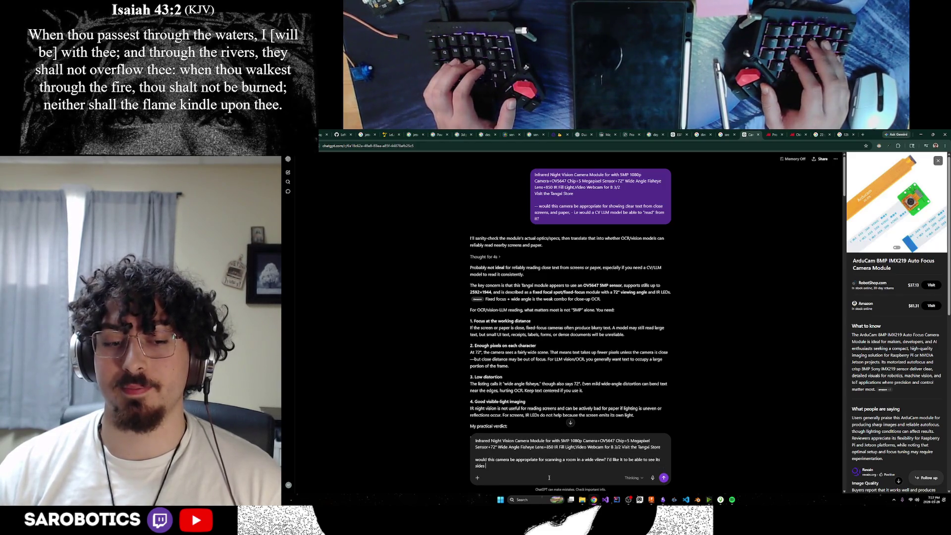
pyautogui.write(' pretty clear')
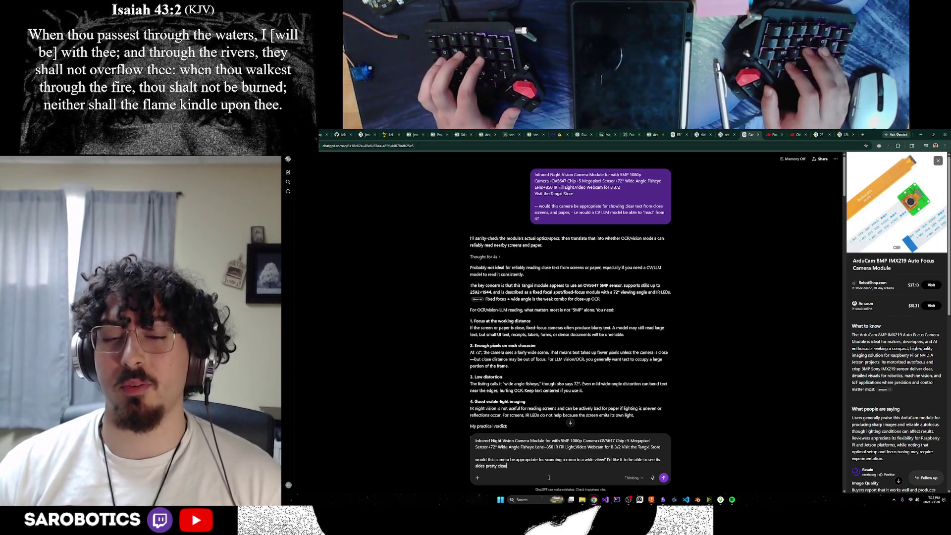
pyautogui.write('ly')
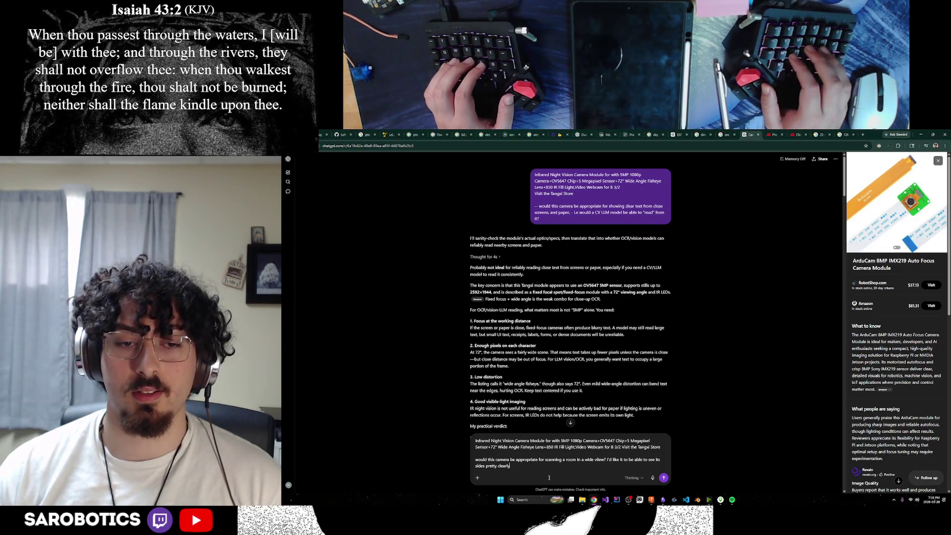
pyautogui.press('Return')
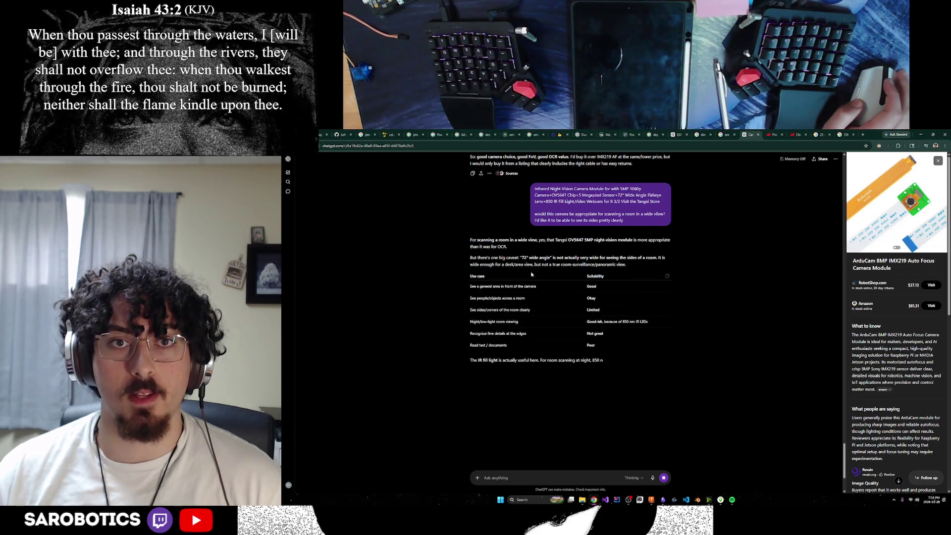
pyautogui.moveTo(478, 257); pyautogui.dragTo(628, 265)
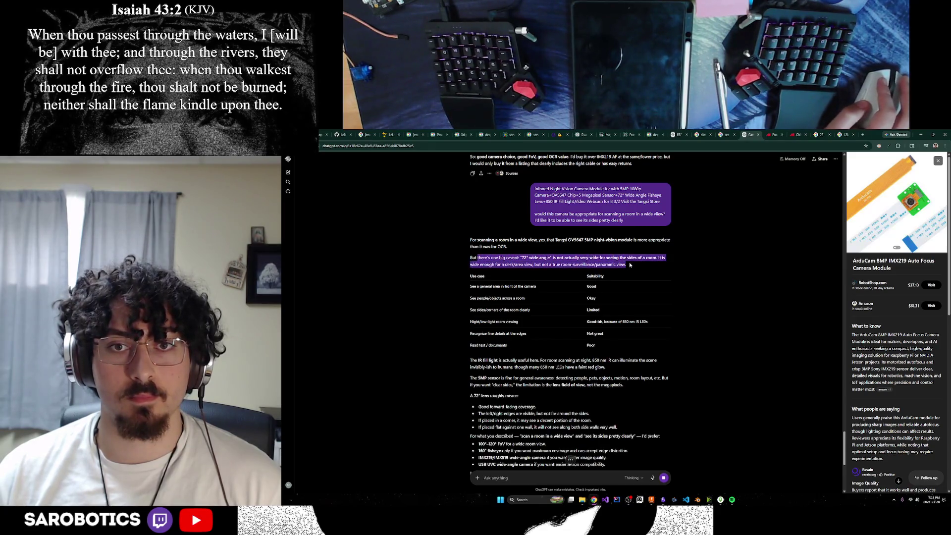
pyautogui.click(573, 278)
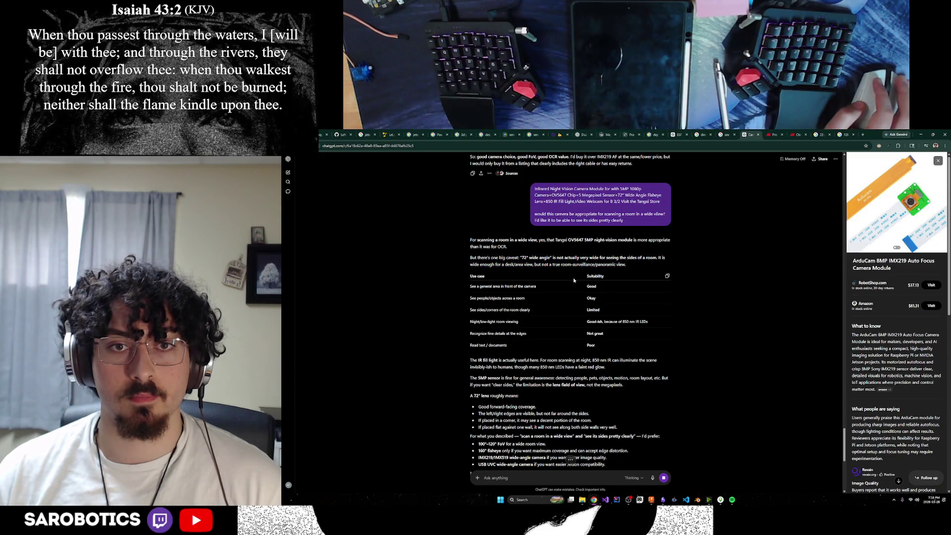
pyautogui.moveTo(485, 286); pyautogui.dragTo(529, 298)
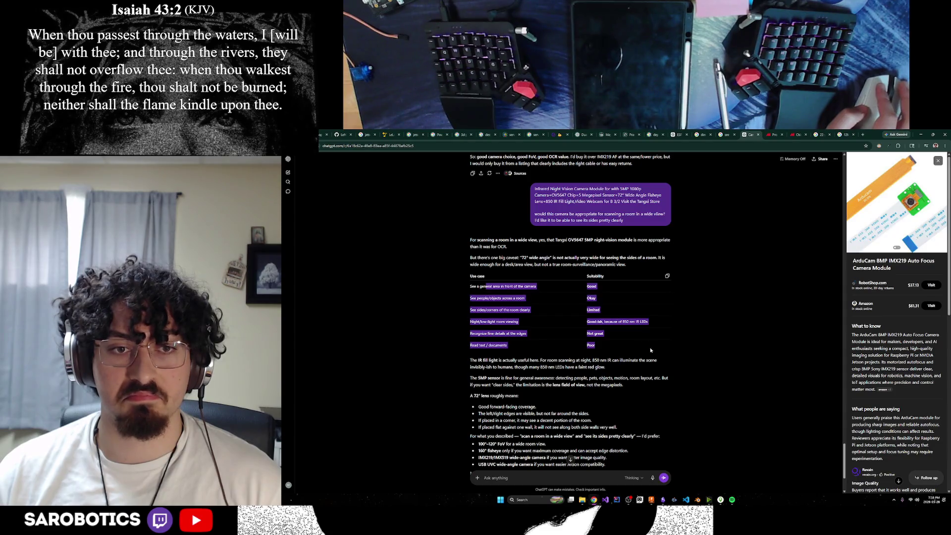
pyautogui.moveTo(649, 349); pyautogui.dragTo(659, 369)
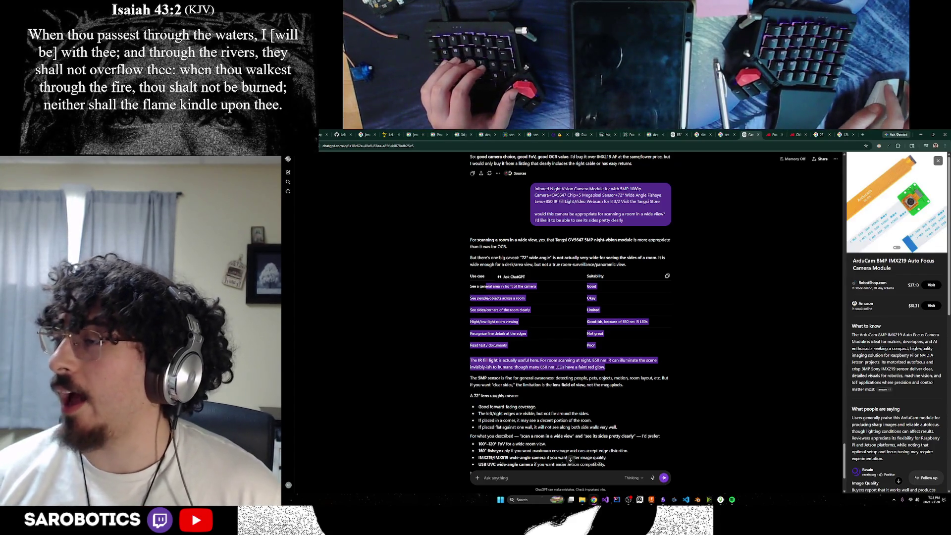
pyautogui.hotkey('alt', 'Tab')
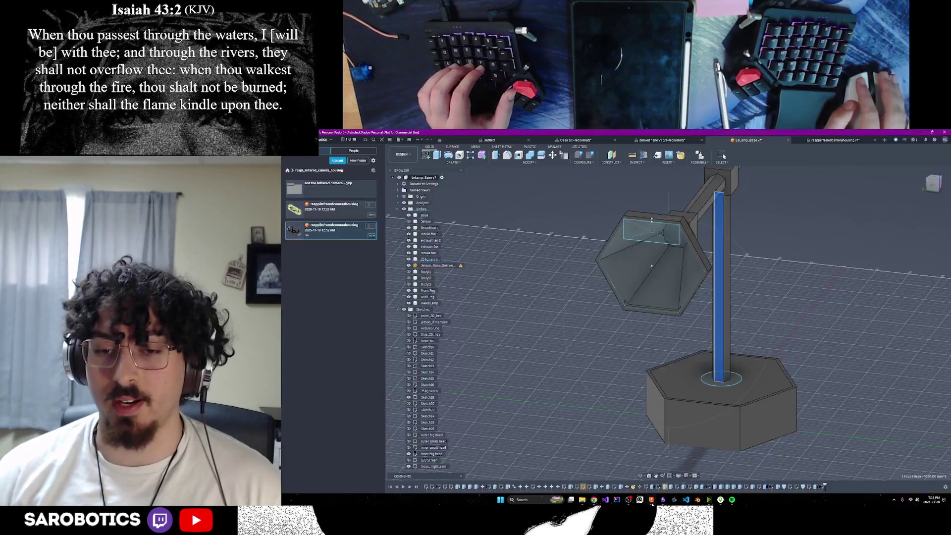
# Step: Step through the NVIDIA nano and raspi camera housing designs back to LeLamp_Base
pyautogui.keyDown('shift'); pyautogui.moveTo(669, 312); pyautogui.dragTo(669, 341, button='middle'); pyautogui.keyUp('shift')
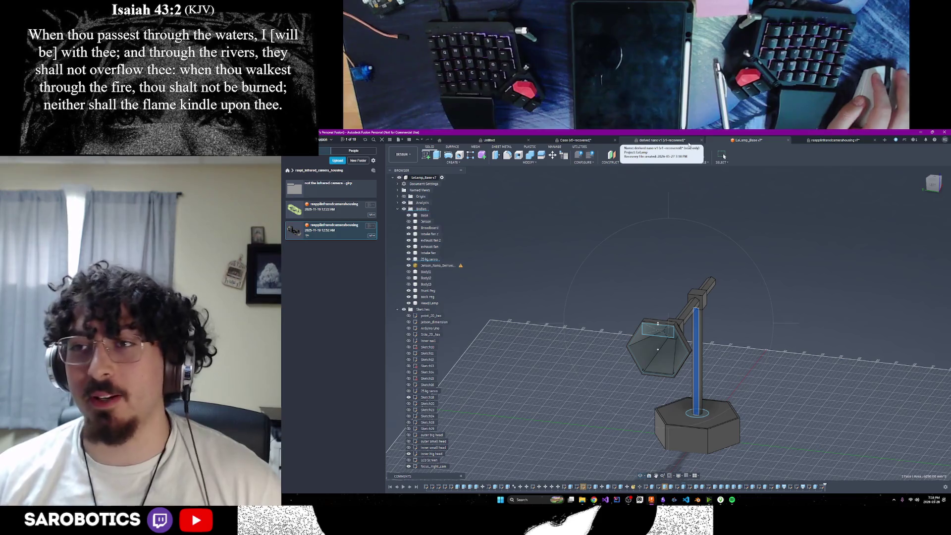
pyautogui.click(687, 141)
pyautogui.click(744, 141)
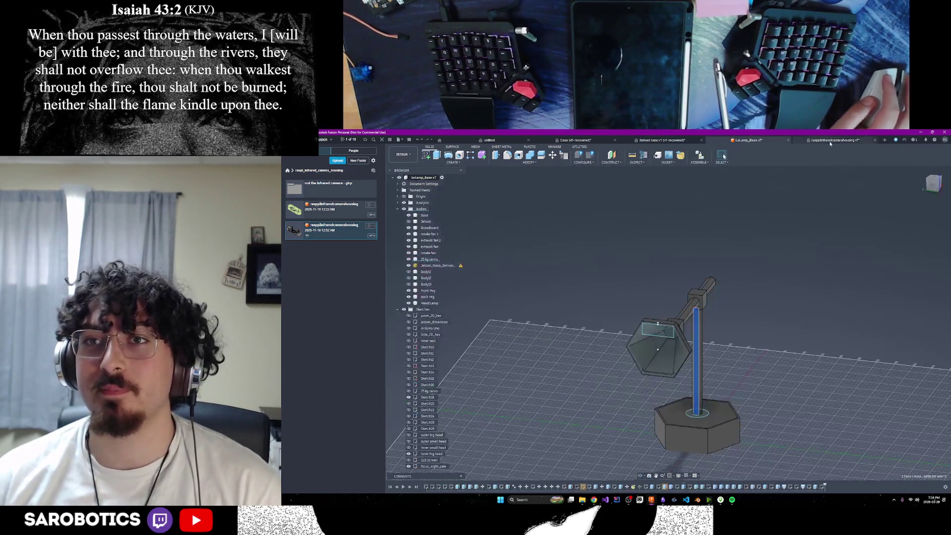
pyautogui.click(832, 140)
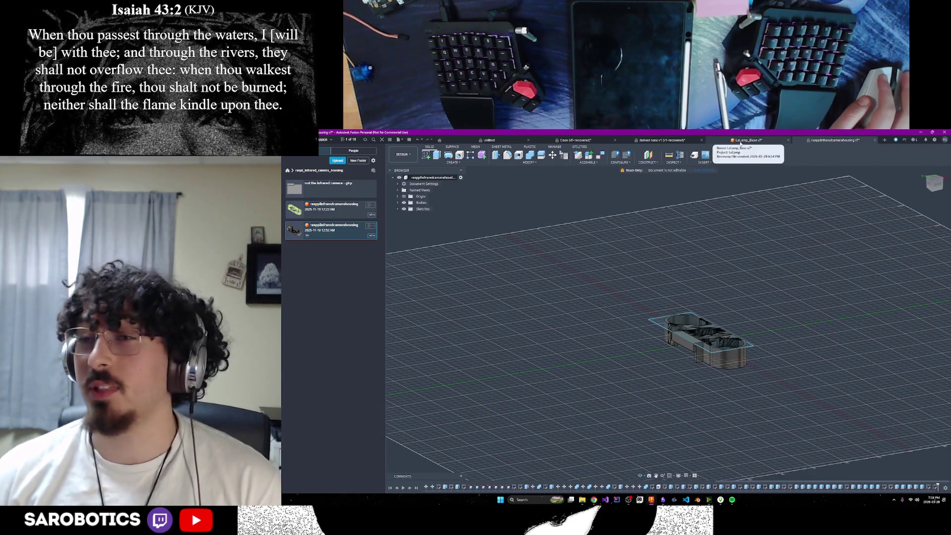
pyautogui.click(741, 140)
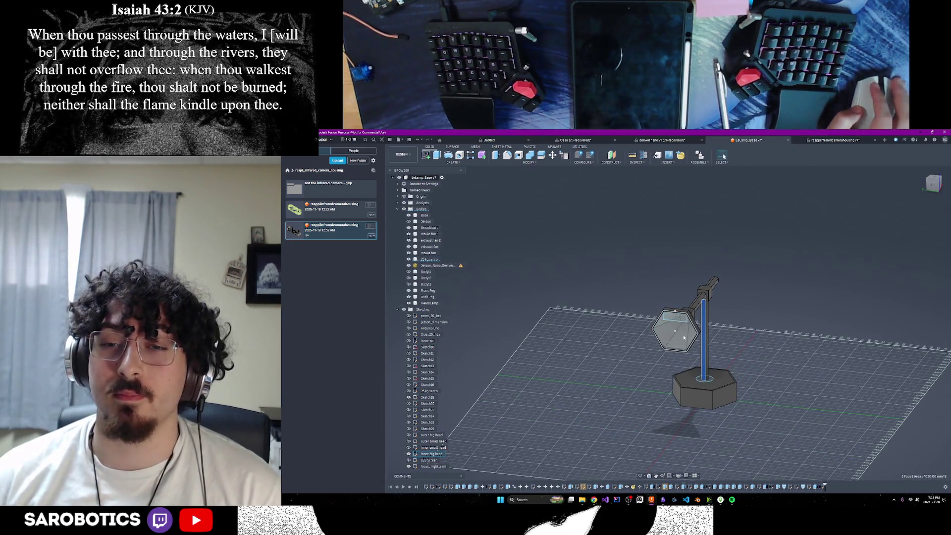
# Step: Orbit the lamp to inspect its hexagonal head, arm and stand from front and side views
pyautogui.moveTo(706, 334)
pyautogui.keyDown('shift'); pyautogui.mouseDown(button='middle')
pyautogui.moveTo(706, 297)
pyautogui.moveTo(650, 282)
pyautogui.moveTo(644, 302)
pyautogui.moveTo(661, 267)
pyautogui.moveTo(666, 317)
pyautogui.moveTo(656, 313)
pyautogui.mouseUp(button='middle'); pyautogui.keyUp('shift')
pyautogui.scroll(3, 657, 263)
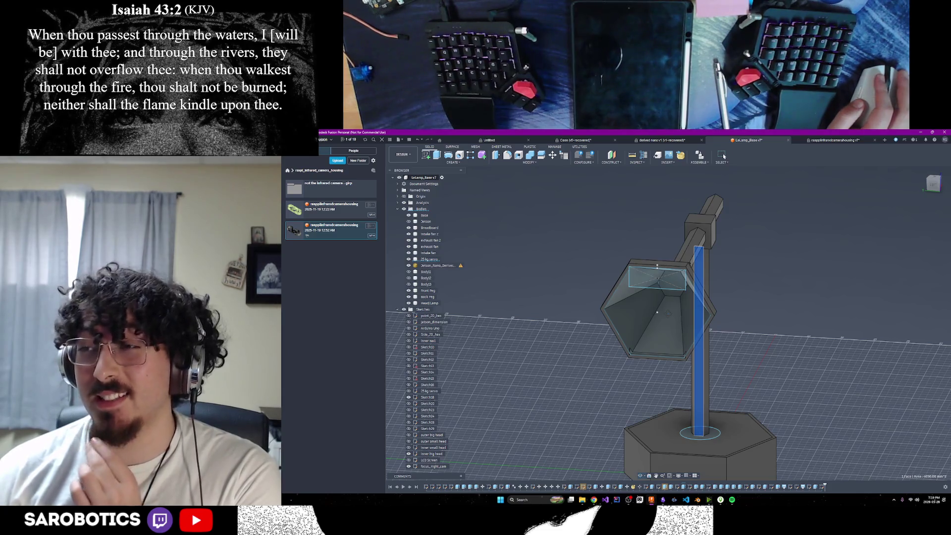
pyautogui.keyDown('shift'); pyautogui.moveTo(657, 312); pyautogui.dragTo(657, 311, button='middle'); pyautogui.keyUp('shift')
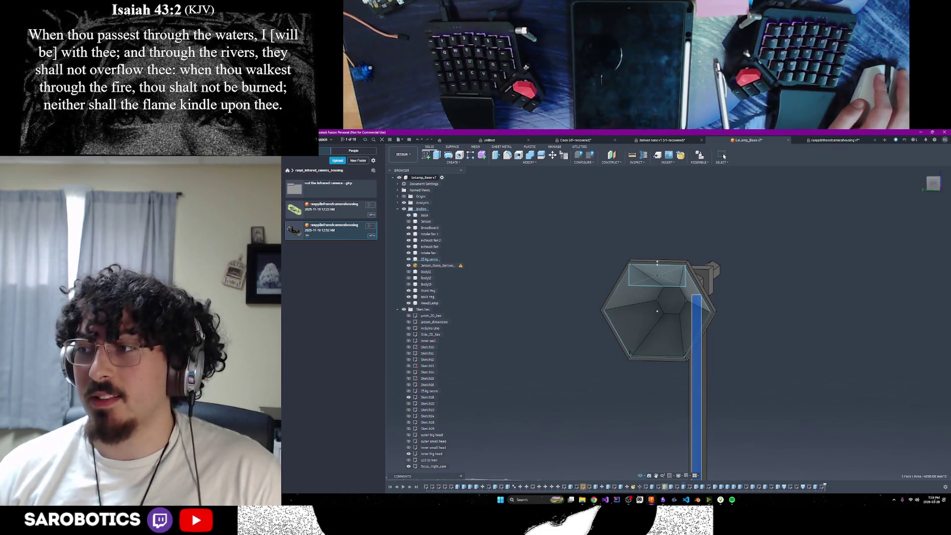
pyautogui.moveTo(663, 318)
pyautogui.keyDown('shift'); pyautogui.mouseDown(button='middle')
pyautogui.moveTo(651, 350)
pyautogui.moveTo(664, 309)
pyautogui.moveTo(656, 277)
pyautogui.moveTo(675, 287)
pyautogui.moveTo(659, 287)
pyautogui.mouseUp(button='middle'); pyautogui.keyUp('shift')
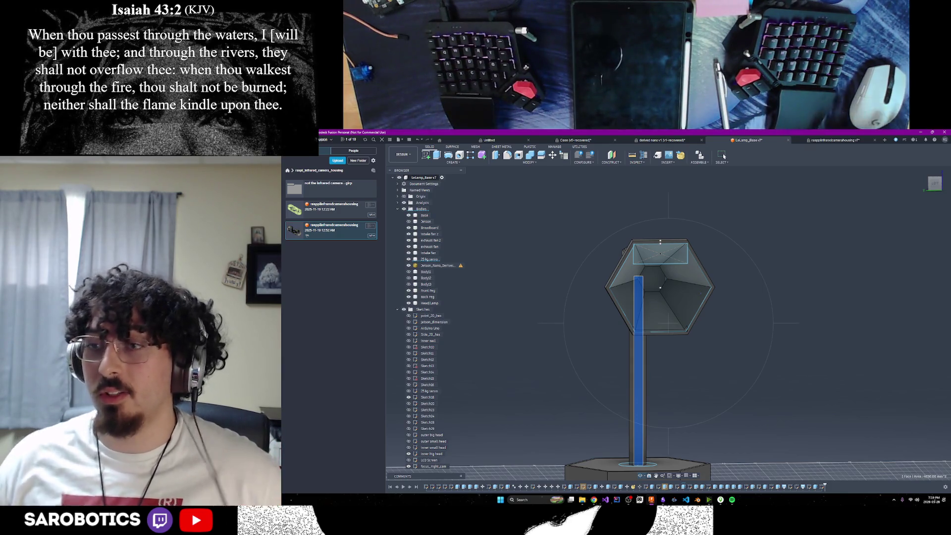
pyautogui.moveTo(706, 297)
pyautogui.keyDown('shift'); pyautogui.mouseDown(button='middle')
pyautogui.moveTo(699, 315)
pyautogui.moveTo(667, 312)
pyautogui.moveTo(657, 327)
pyautogui.moveTo(631, 328)
pyautogui.mouseUp(button='middle'); pyautogui.keyUp('shift')
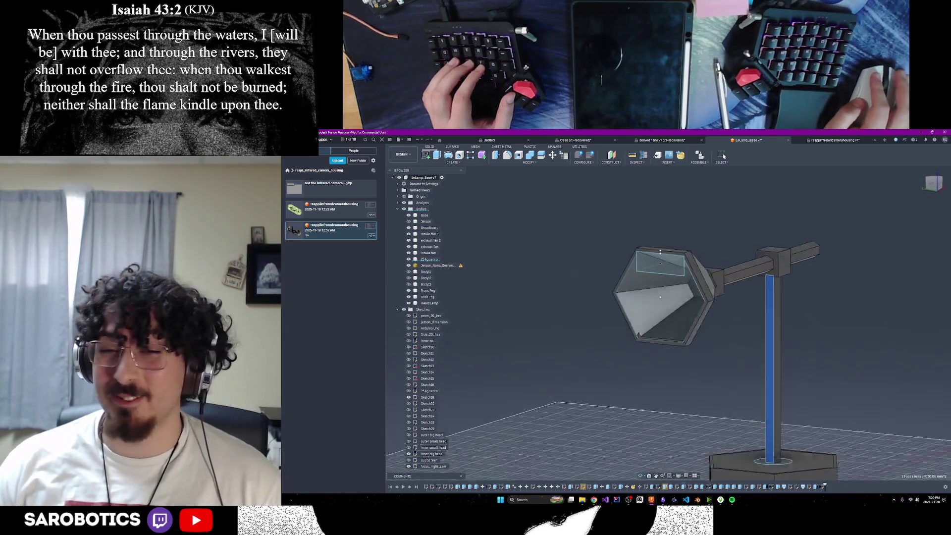
pyautogui.scroll(2, 659, 298)
pyautogui.scroll(2, 668, 291)
pyautogui.scroll(2, 676, 287)
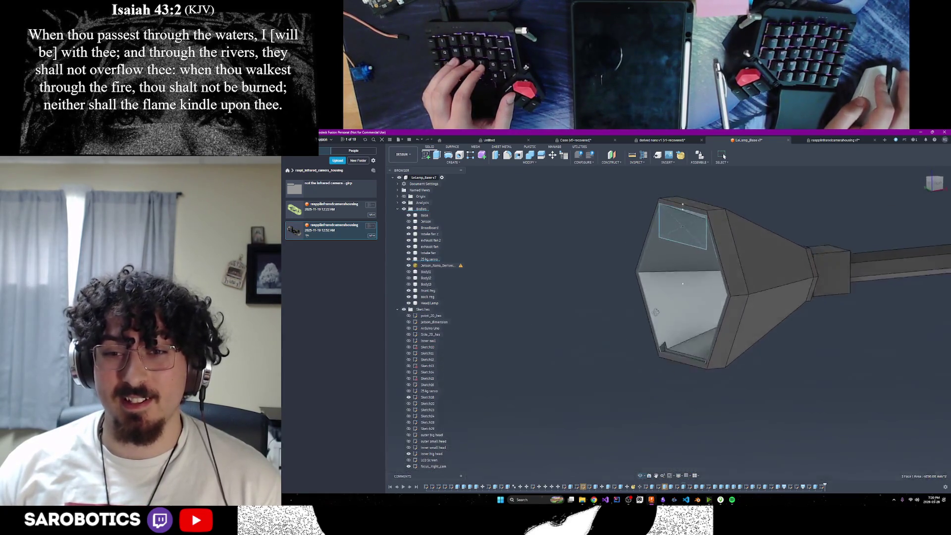
pyautogui.scroll(-3, 656, 311)
# Step: View the hexagonal lamp head top-down, select it, then switch to the AliExpress camera listing
pyautogui.moveTo(656, 311)
pyautogui.keyDown('shift'); pyautogui.mouseDown(button='middle')
pyautogui.moveTo(676, 326)
pyautogui.moveTo(656, 315)
pyautogui.mouseUp(button='middle'); pyautogui.keyUp('shift')
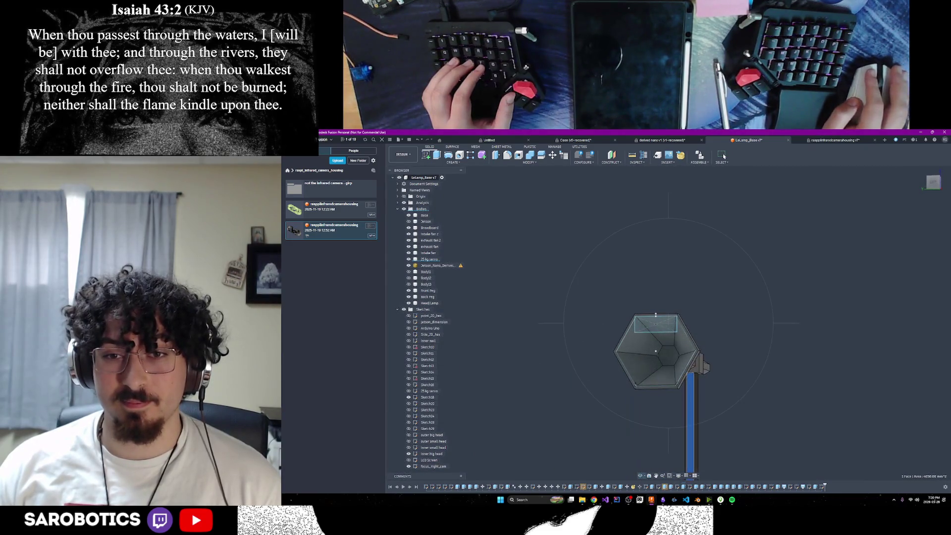
pyautogui.scroll(2, 655, 315)
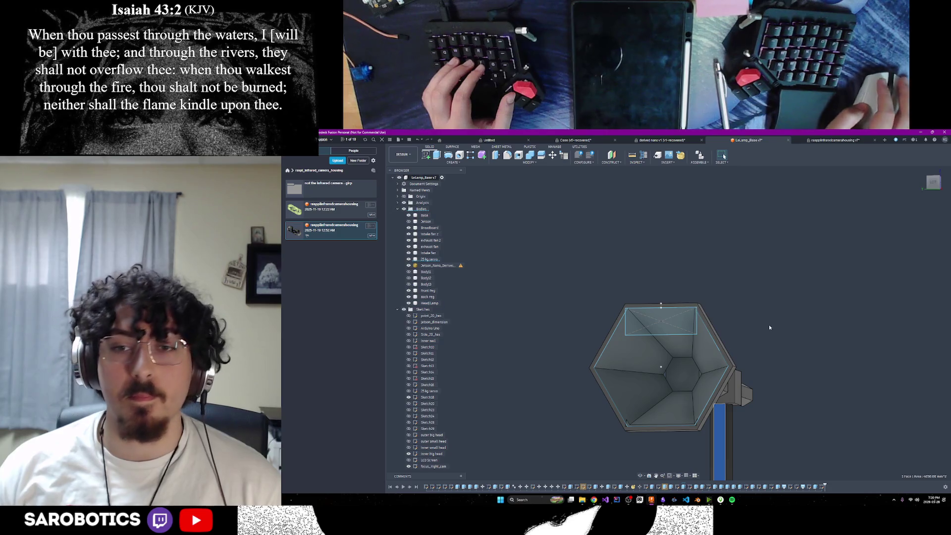
pyautogui.scroll(2, 743, 324)
pyautogui.scroll(-1, 743, 324)
pyautogui.moveTo(646, 380); pyautogui.dragTo(642, 330, button='middle')
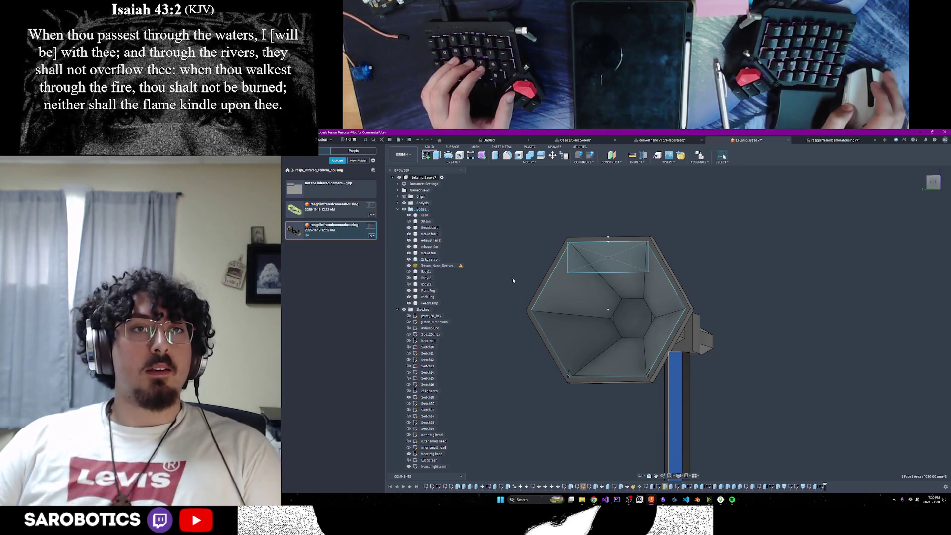
pyautogui.click(651, 312)
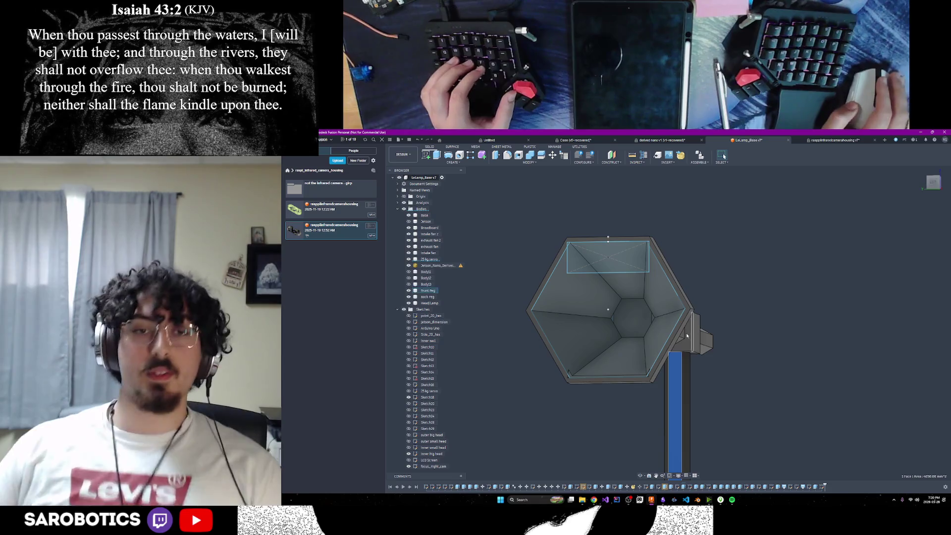
pyautogui.scroll(2, 672, 338)
pyautogui.click(637, 488)
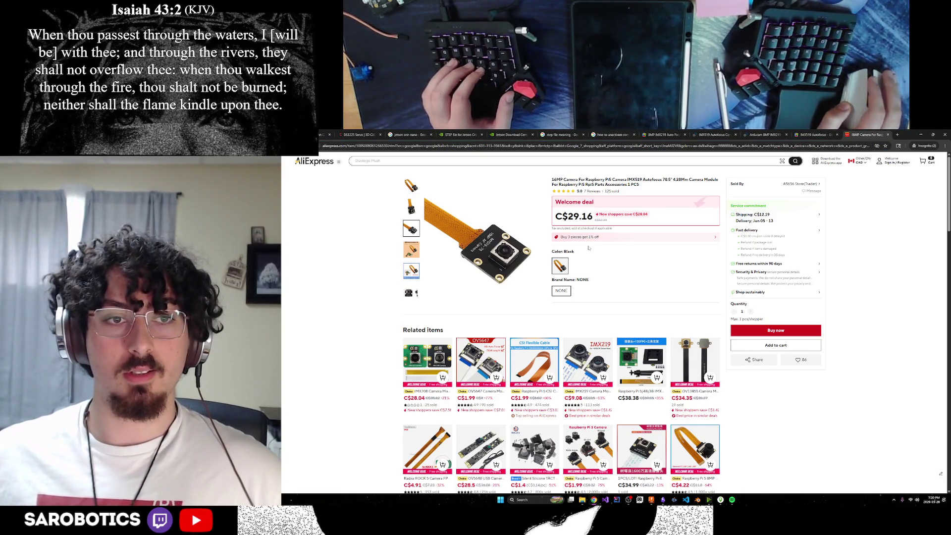
pyautogui.scroll(-3, 519, 317)
pyautogui.scroll(-4, 518, 317)
pyautogui.scroll(7, 518, 317)
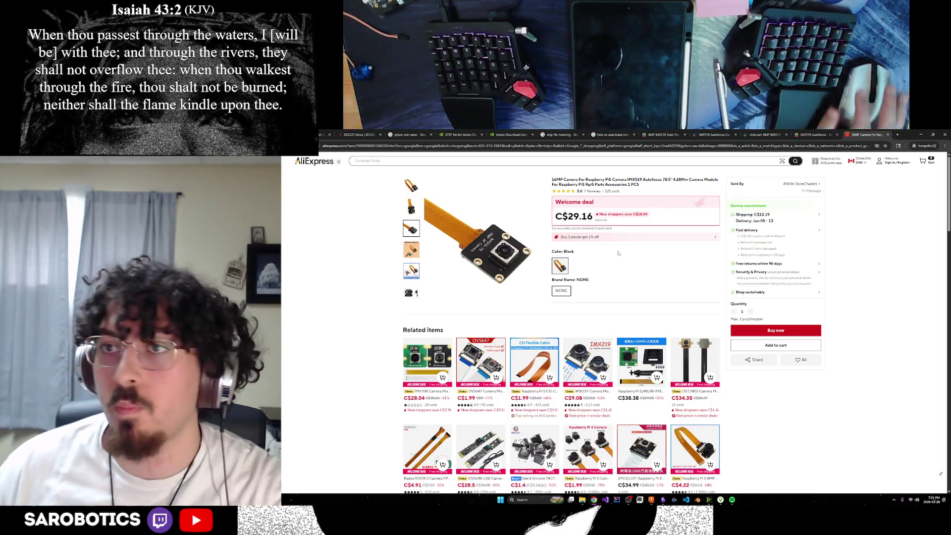
# Step: Open a new incognito tab beside the AliExpress 16MP IMX519 camera listing
pyautogui.click(897, 135)
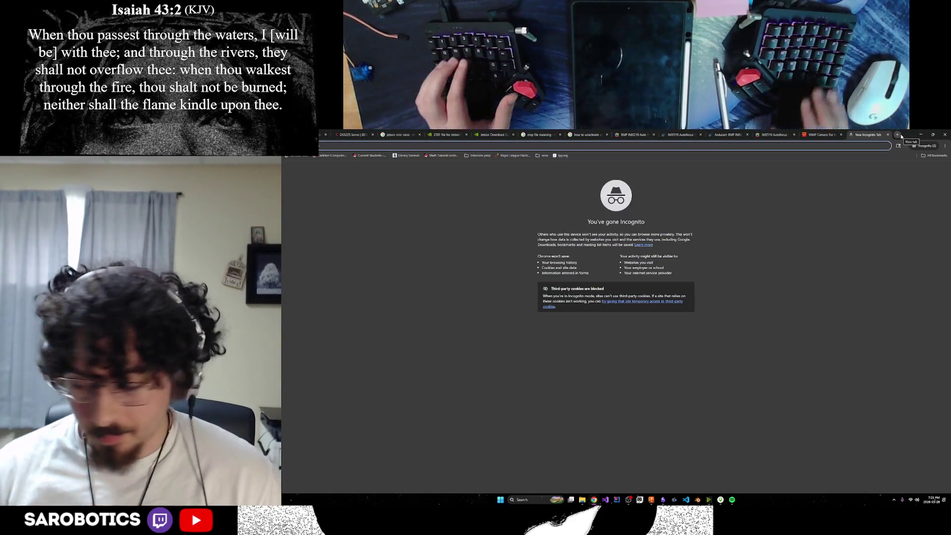
pyautogui.write('eastern u')
pyautogui.write('othrto')
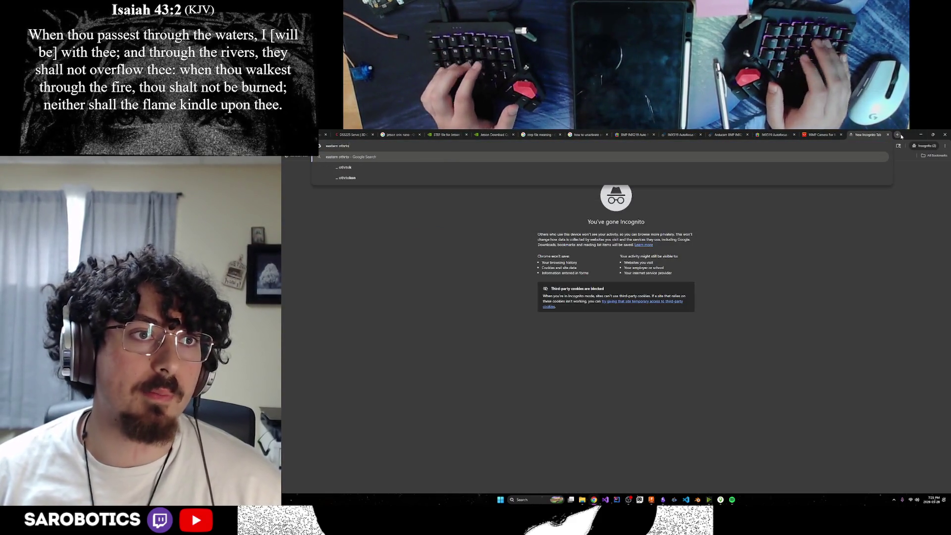
# Step: Run the 'eastern orthodox vs' Google search and start editing the query
pyautogui.press('BackSpace')
pyautogui.press('BackSpace')
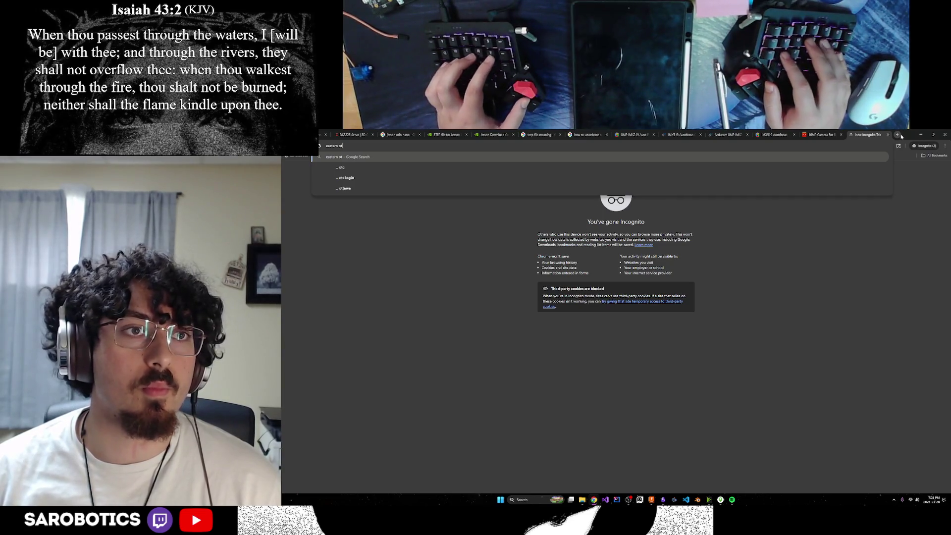
pyautogui.write('orthodox vs')
pyautogui.press('Return')
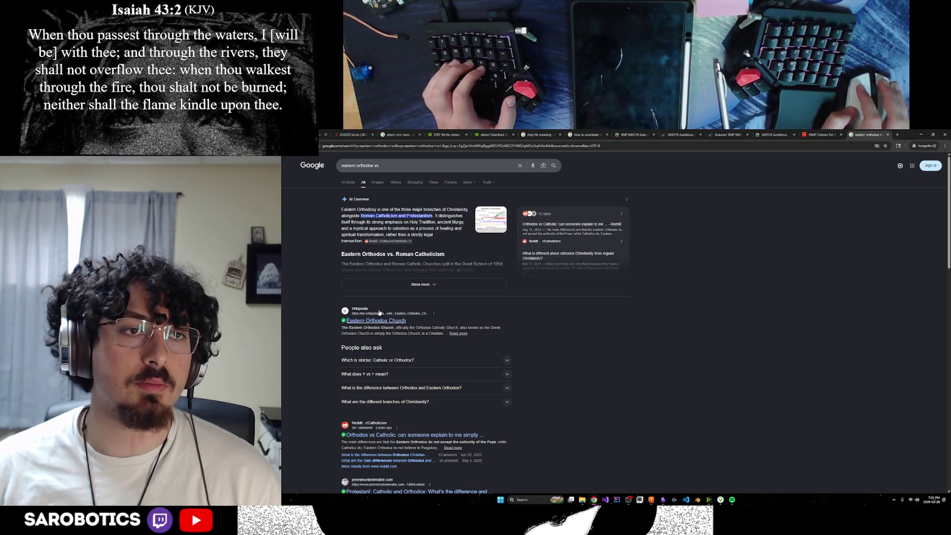
pyautogui.click(413, 165)
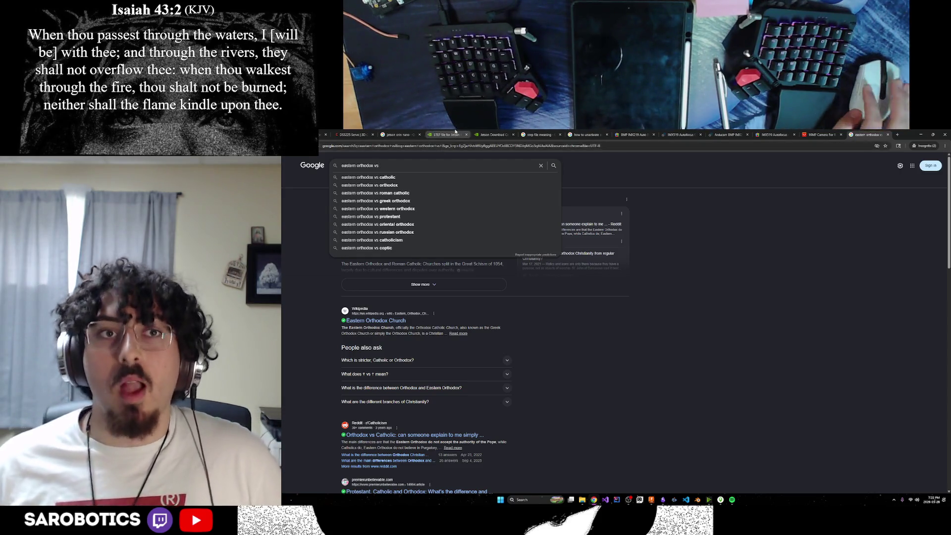
# Step: Flip through the open tabs back to the Amazon OV5647 infrared night-vision camera listing
pyautogui.click(444, 135)
pyautogui.click(365, 135)
pyautogui.click(446, 134)
pyautogui.click(492, 135)
pyautogui.click(539, 135)
pyautogui.click(587, 134)
pyautogui.click(632, 134)
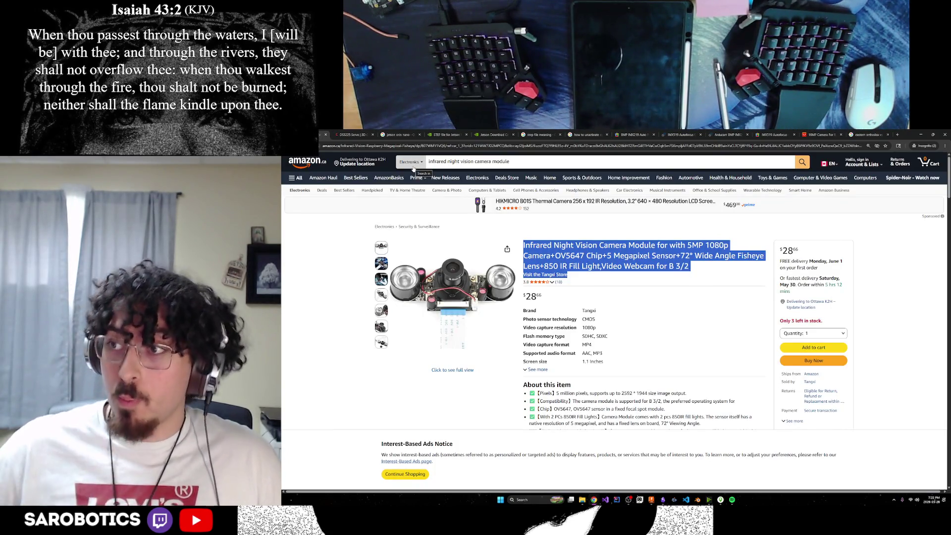
pyautogui.scroll(-2, 633, 286)
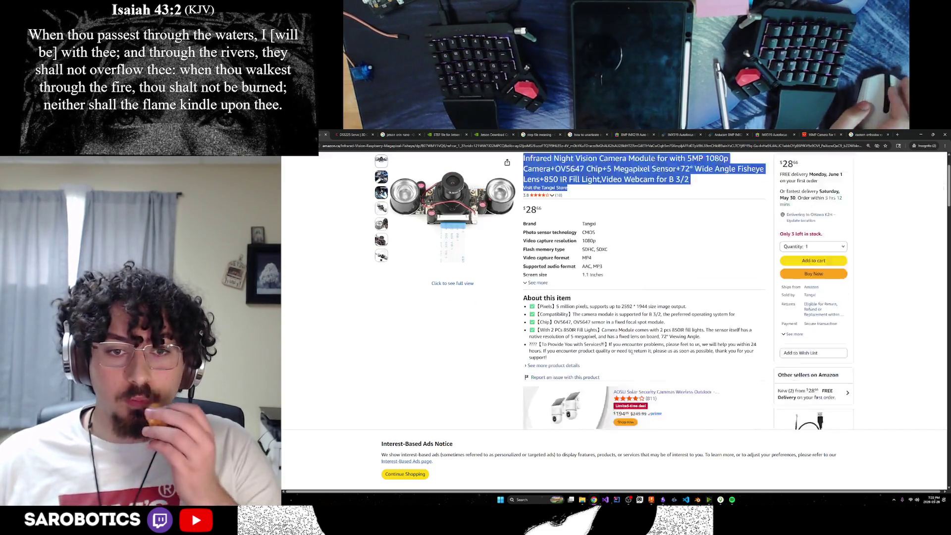
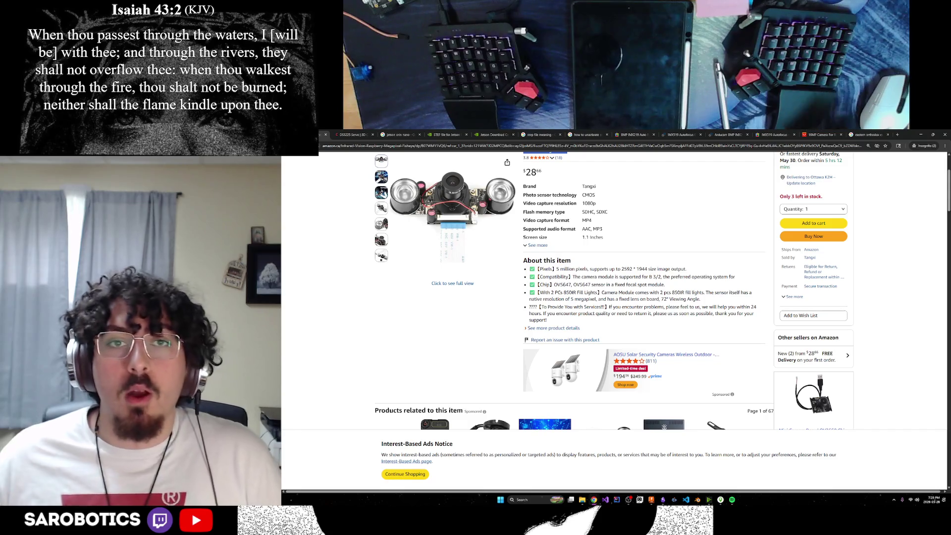
# Step: Page through the GrabCAD servo, Jetson STEP forum, Download Center and search tabs, ending on DS3225 Servo
pyautogui.click(349, 135)
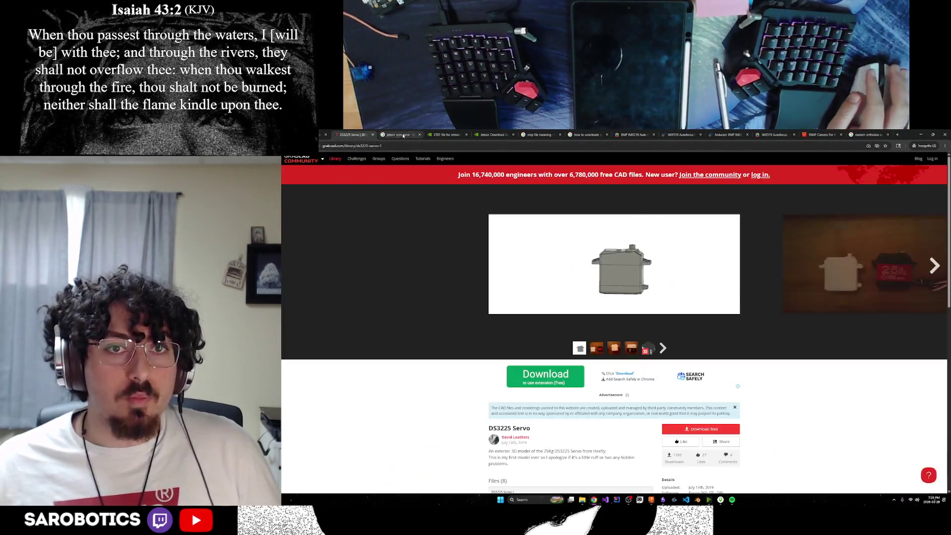
pyautogui.click(399, 135)
pyautogui.click(455, 135)
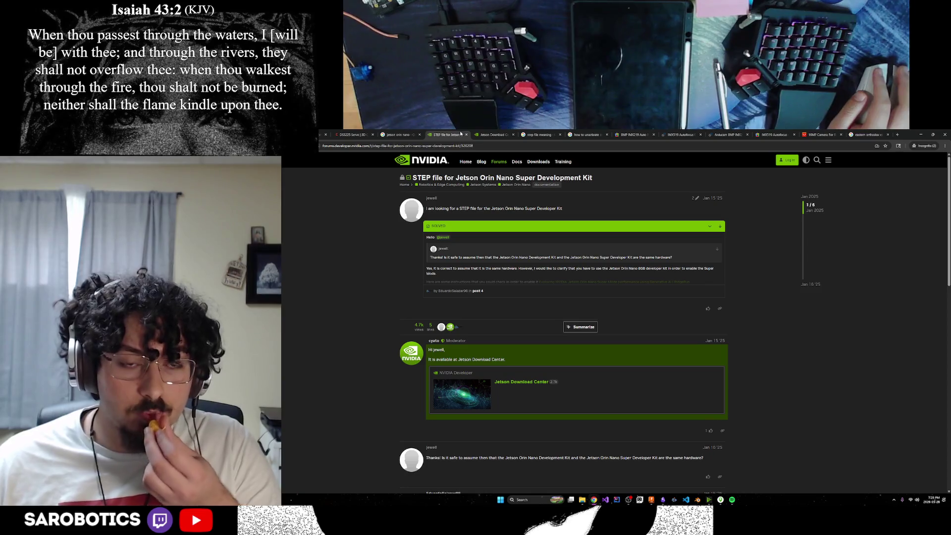
pyautogui.click(508, 134)
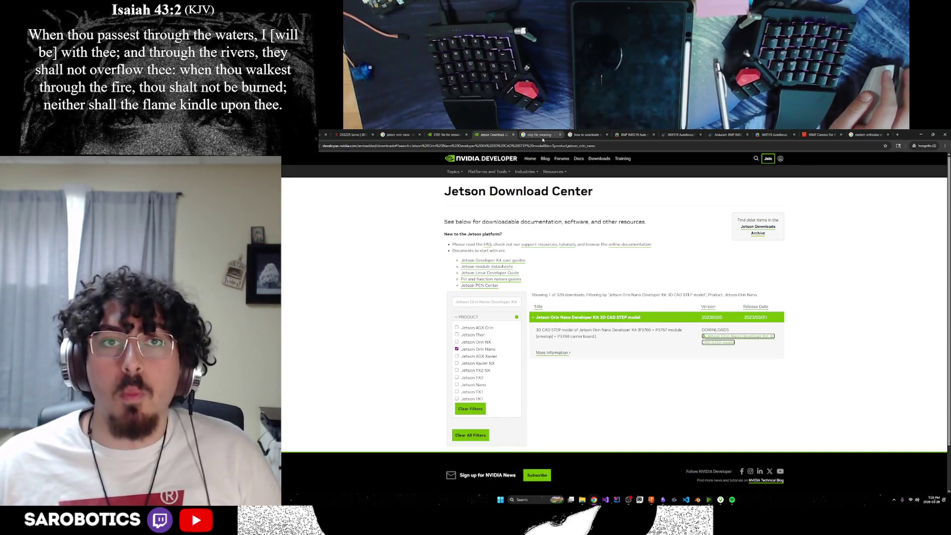
pyautogui.click(528, 136)
pyautogui.click(352, 135)
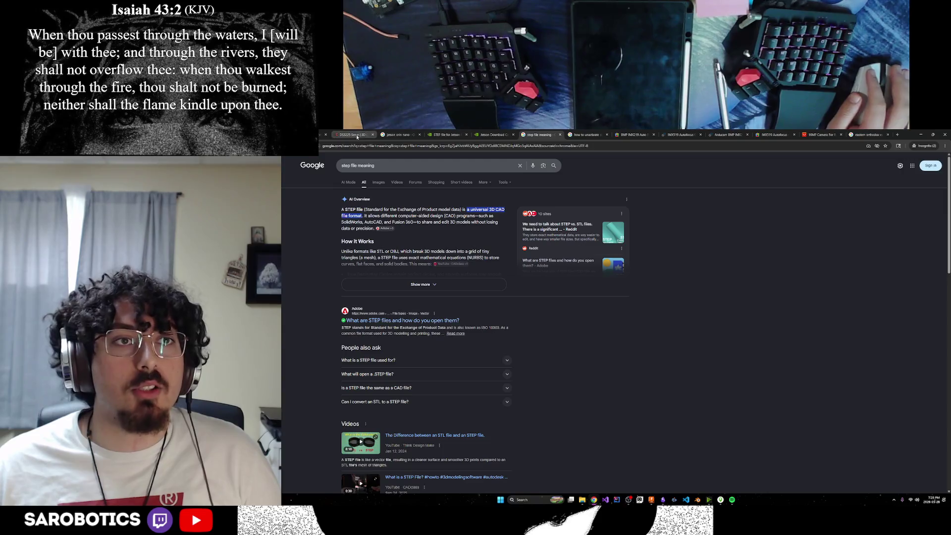
# Step: Minimize Chrome to reveal the Fusion lamp model
pyautogui.click(938, 132)
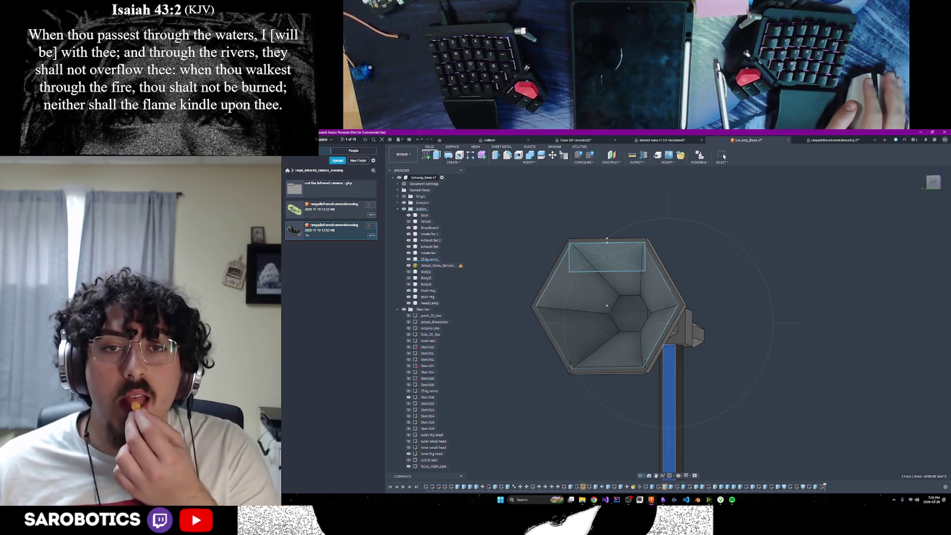
# Step: Orbit the hexagonal lamp head to front and side views showing the blue bracket
pyautogui.keyDown('shift'); pyautogui.moveTo(607, 305); pyautogui.dragTo(668, 301, button='middle'); pyautogui.keyUp('shift')
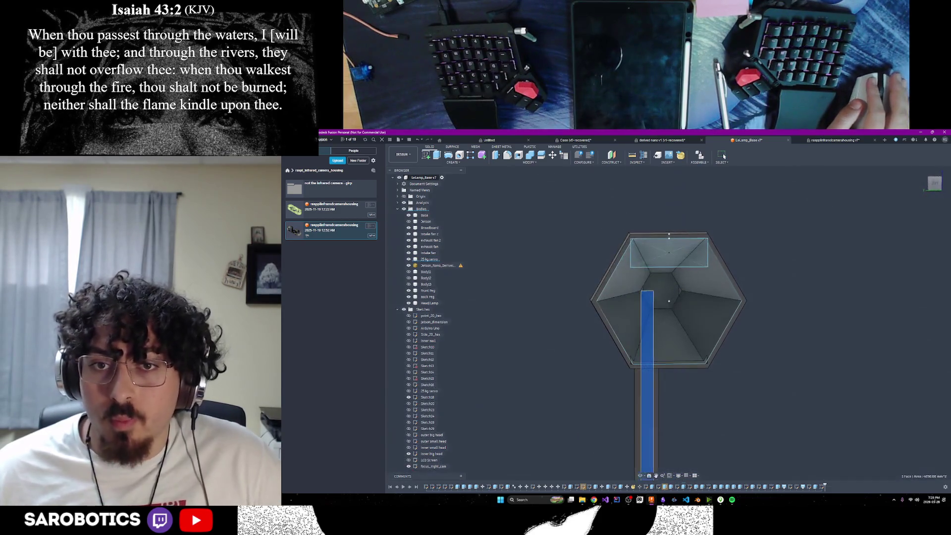
pyautogui.scroll(3, 669, 301)
pyautogui.keyDown('shift'); pyautogui.moveTo(669, 301); pyautogui.dragTo(679, 304, button='middle'); pyautogui.keyUp('shift')
pyautogui.scroll(3, 689, 305)
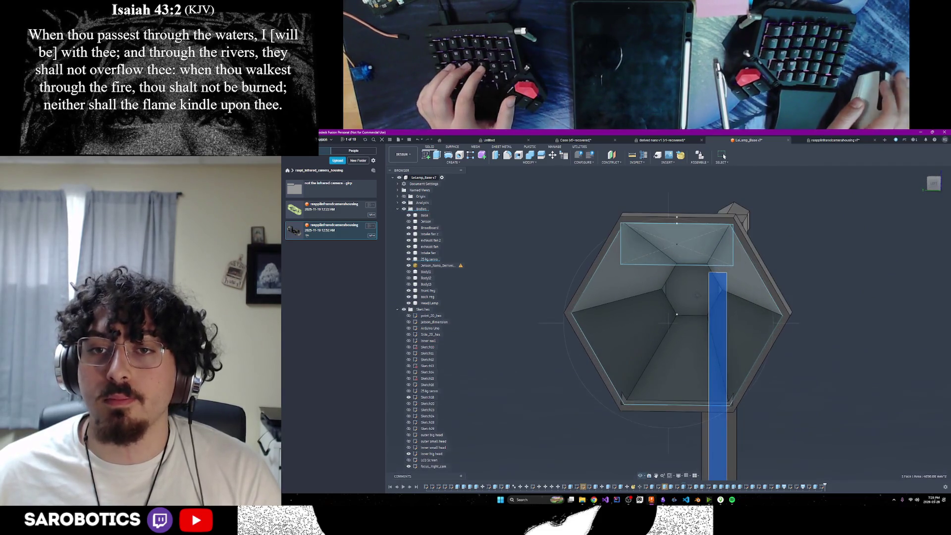
pyautogui.keyDown('shift'); pyautogui.moveTo(691, 312); pyautogui.dragTo(735, 312, button='middle'); pyautogui.keyUp('shift')
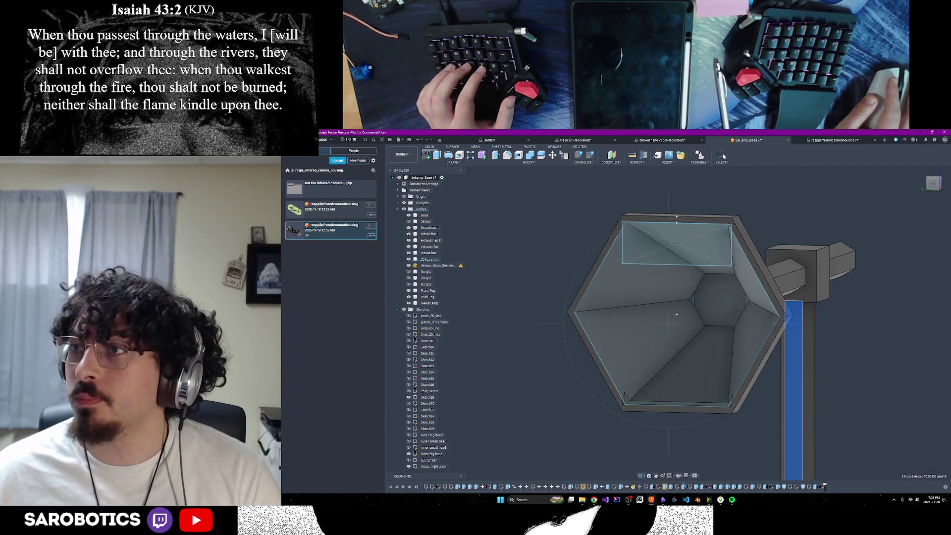
pyautogui.moveTo(676, 314)
pyautogui.keyDown('shift'); pyautogui.mouseDown(button='middle')
pyautogui.moveTo(730, 288)
pyautogui.moveTo(668, 324)
pyautogui.mouseUp(button='middle'); pyautogui.keyUp('shift')
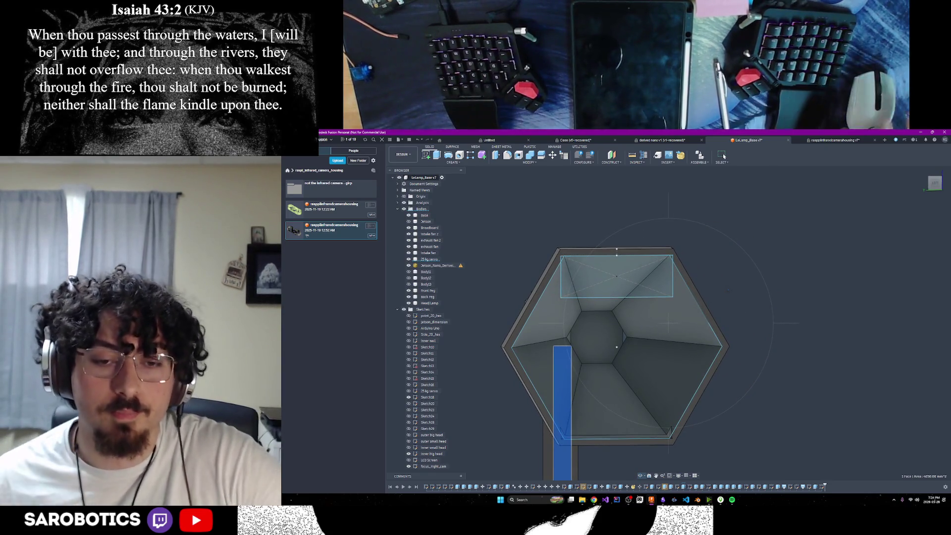
# Step: Bring the DS3225 Servo GrabCAD page back up from the taskbar
pyautogui.click(635, 471)
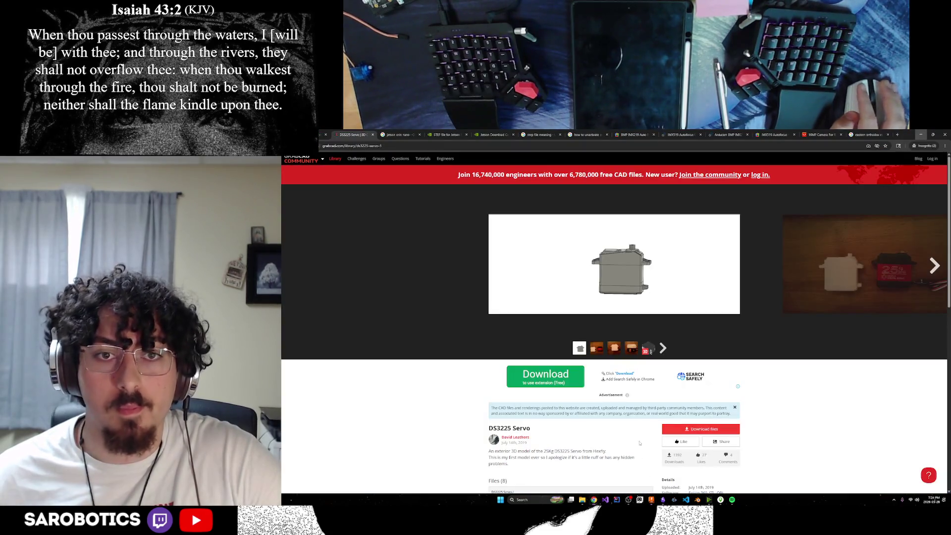
# Step: Show the IMX519 camera listing with its dimension drawing enlarged in the viewer
pyautogui.click(780, 135)
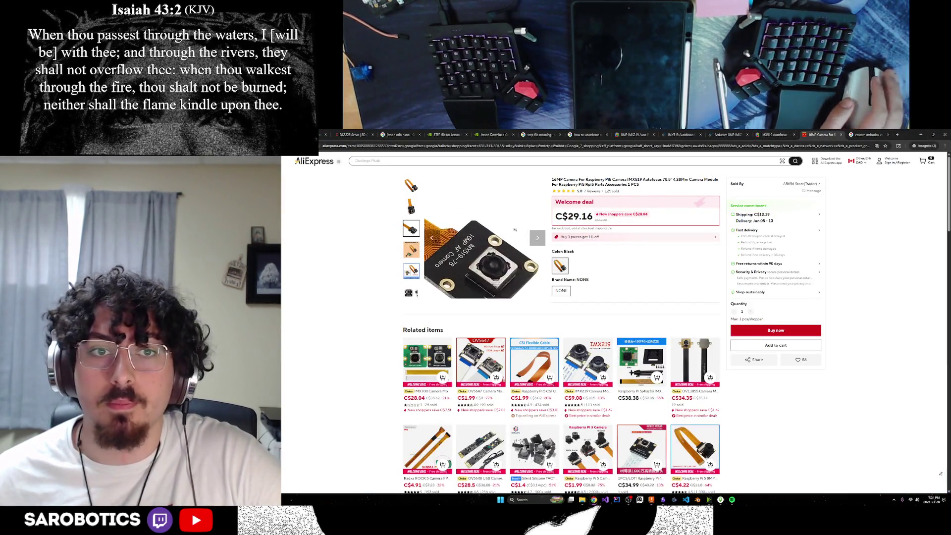
pyautogui.moveTo(411, 271)
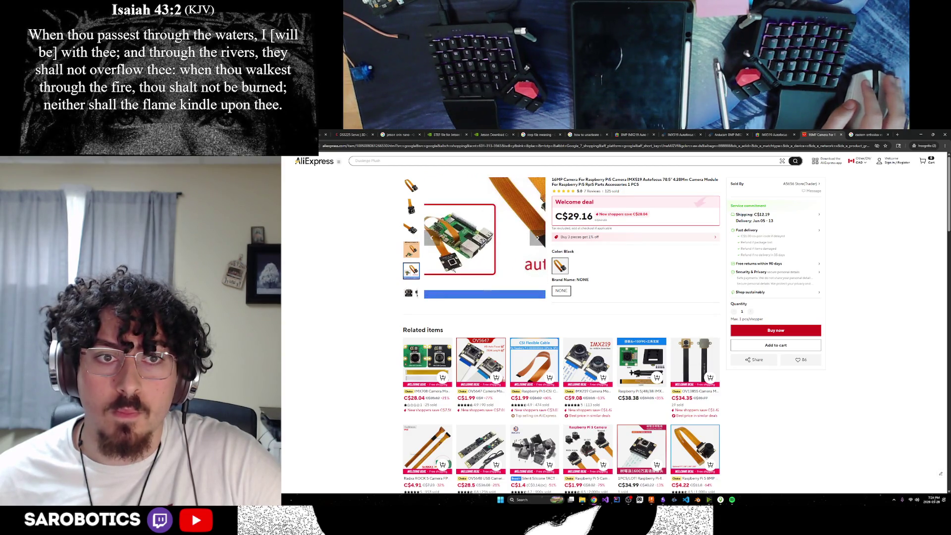
pyautogui.moveTo(410, 291)
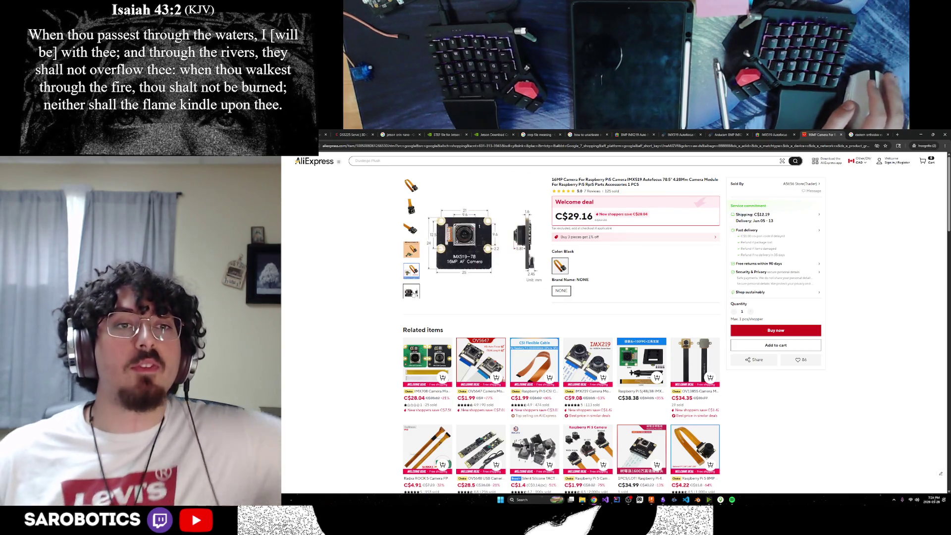
pyautogui.click(466, 263)
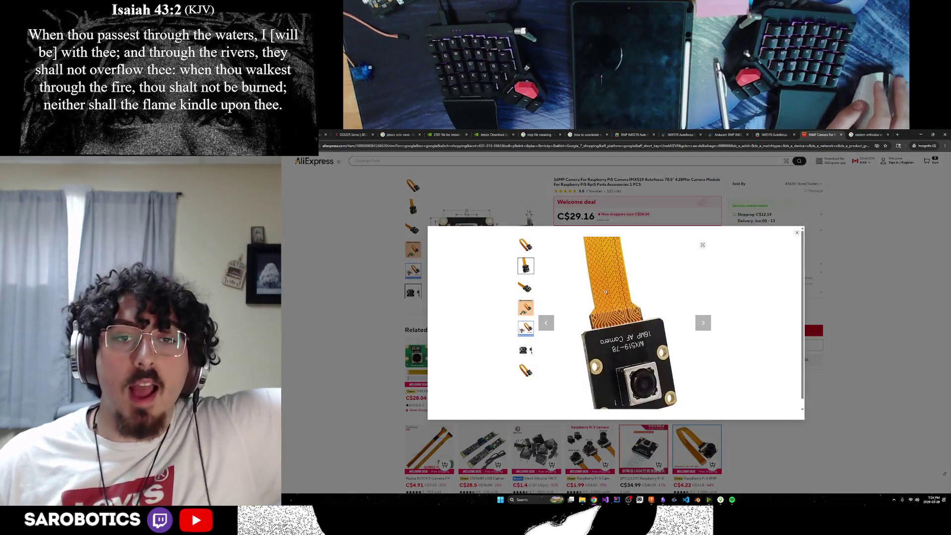
pyautogui.moveTo(525, 341)
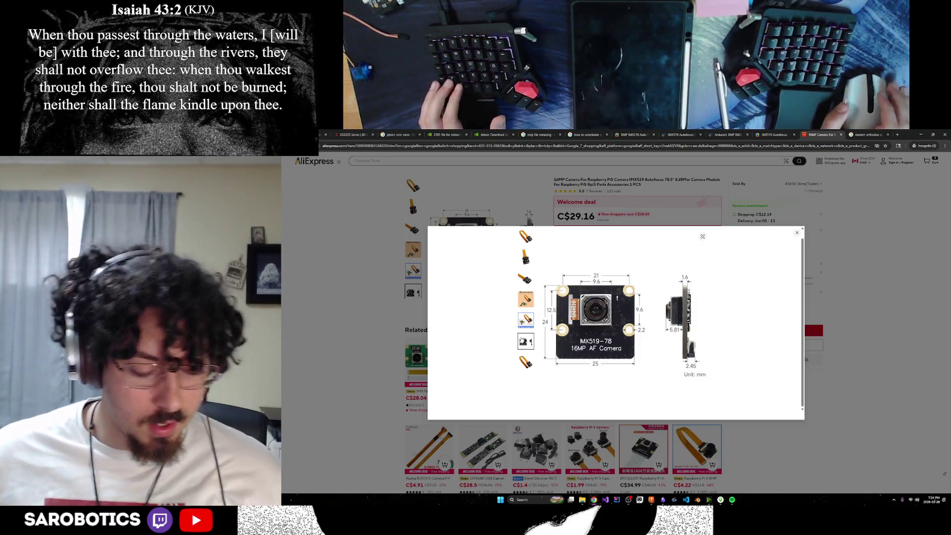
# Step: Dismiss the Voice Access welcome window that opened and confirm closing it
pyautogui.press('super')
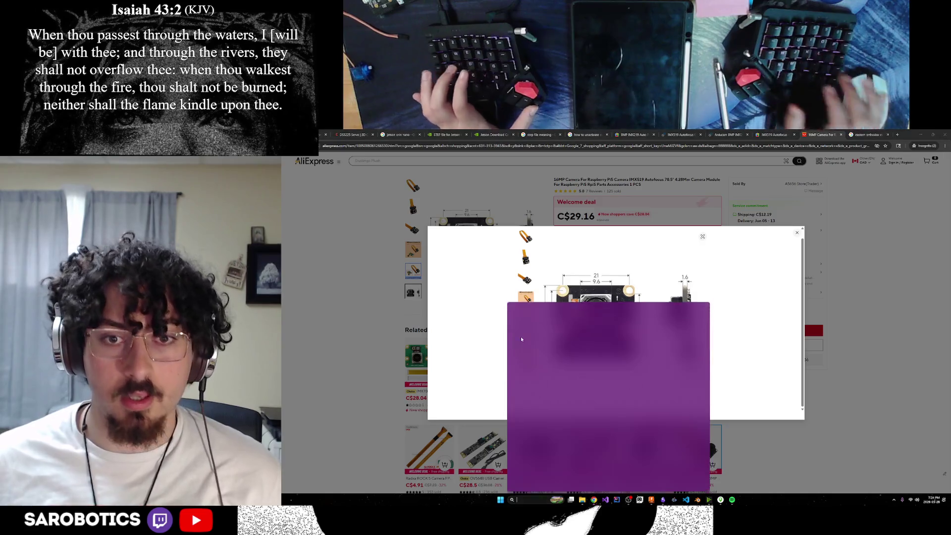
pyautogui.press('super')
pyautogui.press('super')
pyautogui.press('super')
pyautogui.press('super')
pyautogui.press('super')
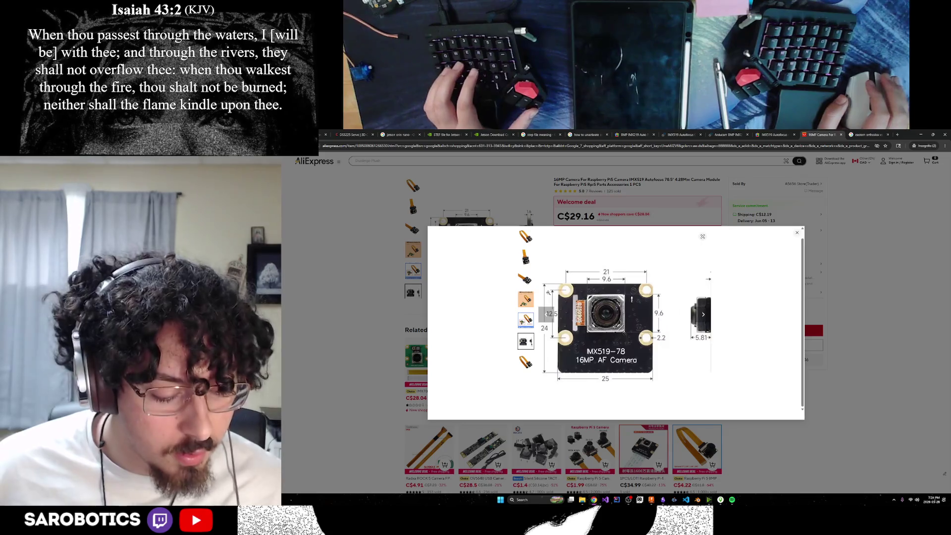
pyautogui.press('ctrl+super+s')
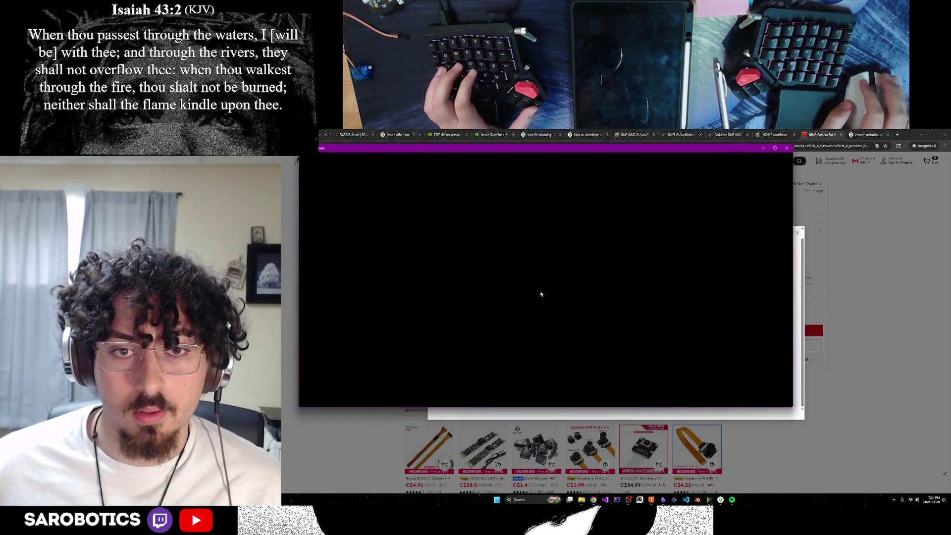
pyautogui.click(790, 146)
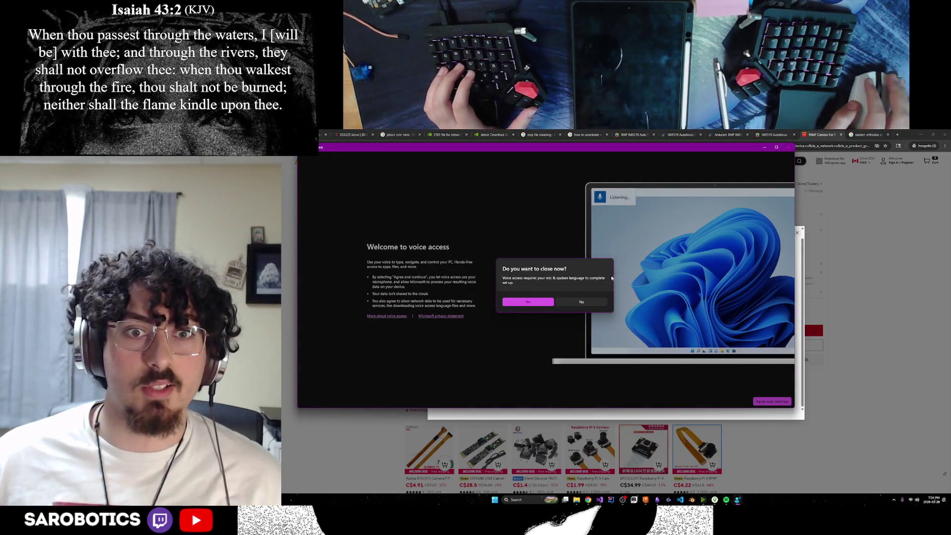
pyautogui.click(543, 303)
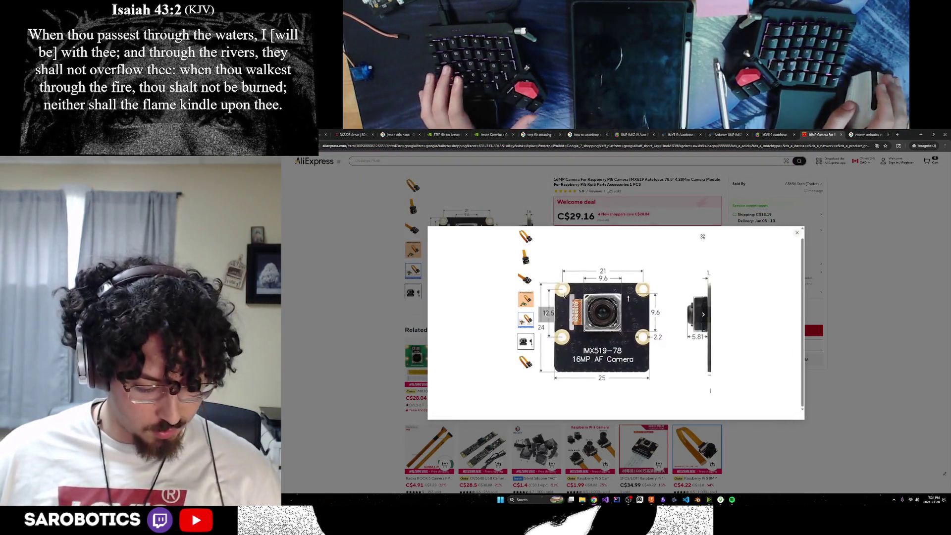
pyautogui.press('super')
pyautogui.press('super')
pyautogui.press('super')
pyautogui.press('super')
pyautogui.press('super')
pyautogui.press('super')
# Step: Start a new incognito tab for searching
pyautogui.click(897, 134)
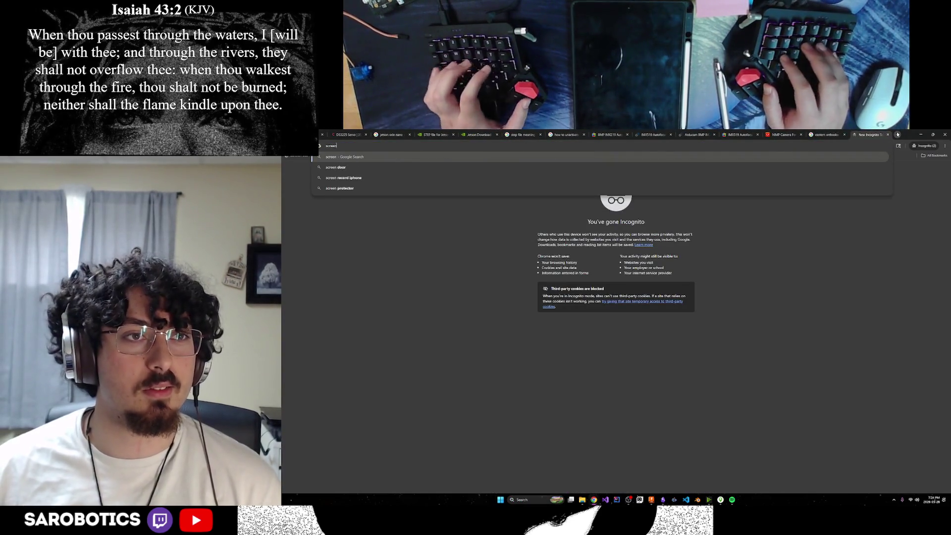
pyautogui.write('screenshot')
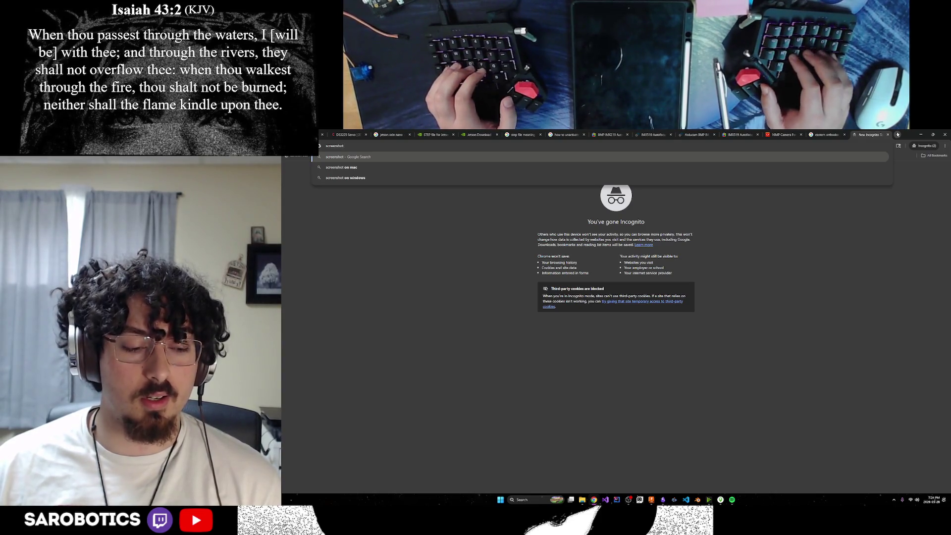
pyautogui.write(' shortcut wi')
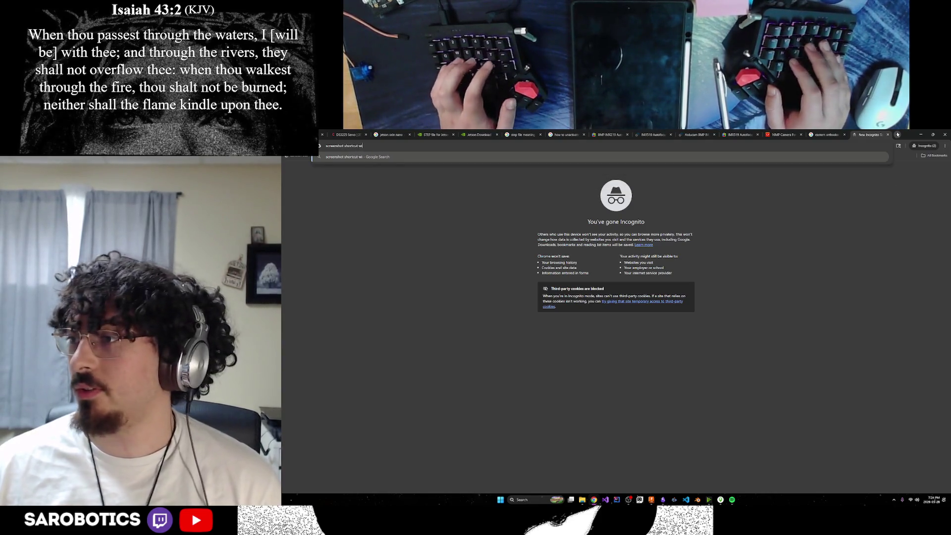
pyautogui.write('ndows')
# Step: Search 'screenshot shortcut windows', then return to the camera listing
pyautogui.press('Return')
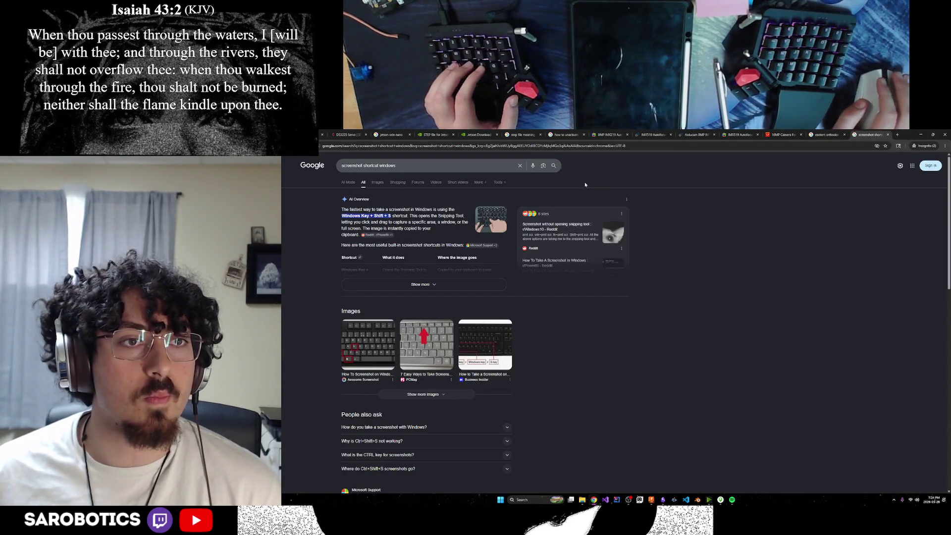
pyautogui.click(887, 134)
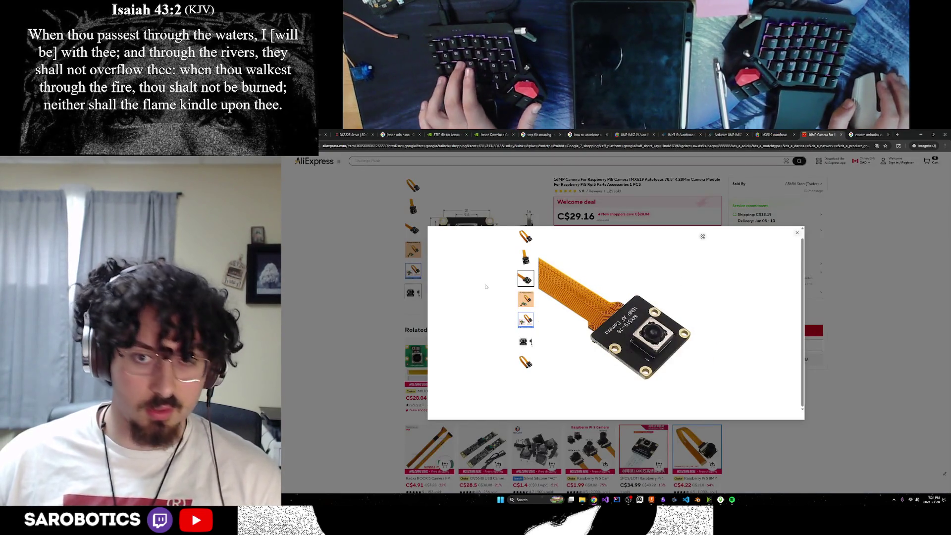
# Step: Capture the IMX519 dimension drawing area with Win+Shift+S
pyautogui.press('super+shift+s')
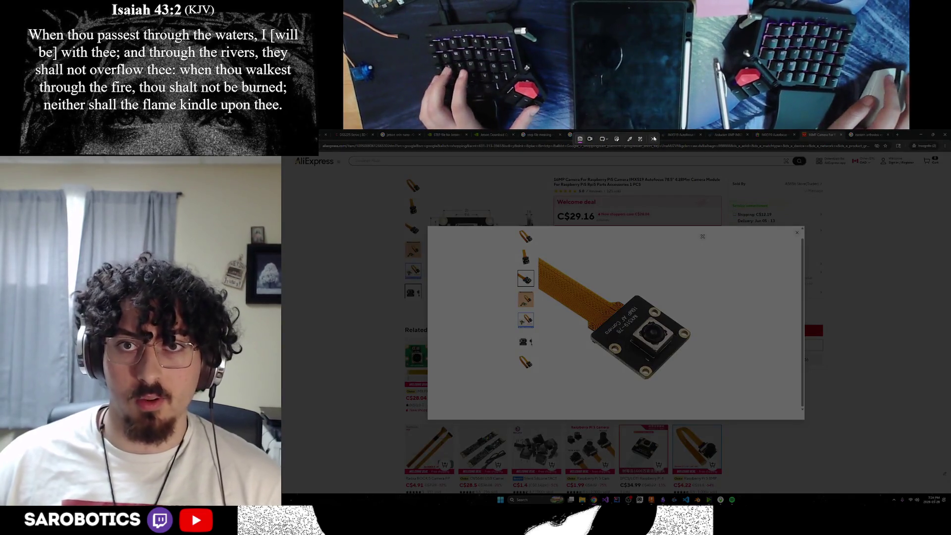
pyautogui.click(655, 139)
pyautogui.click(525, 341)
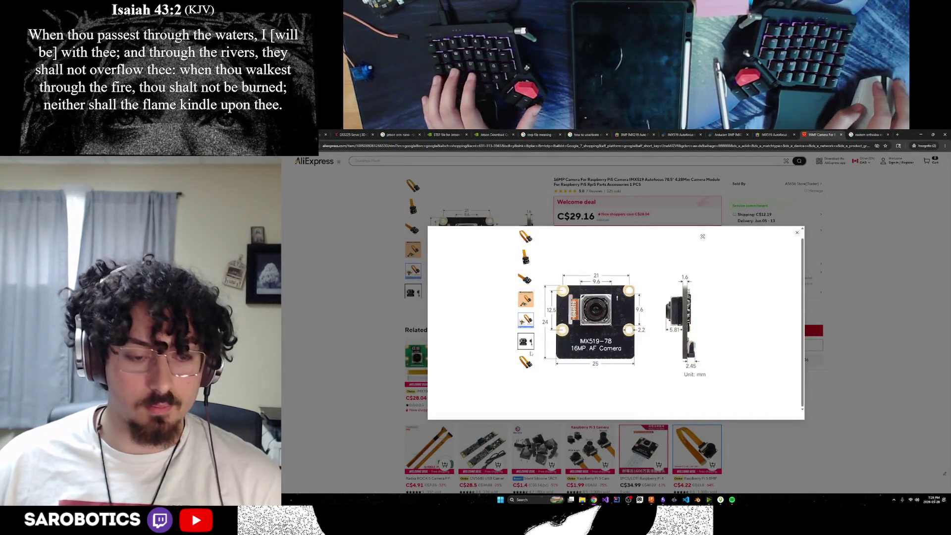
pyautogui.press('super+shift+s')
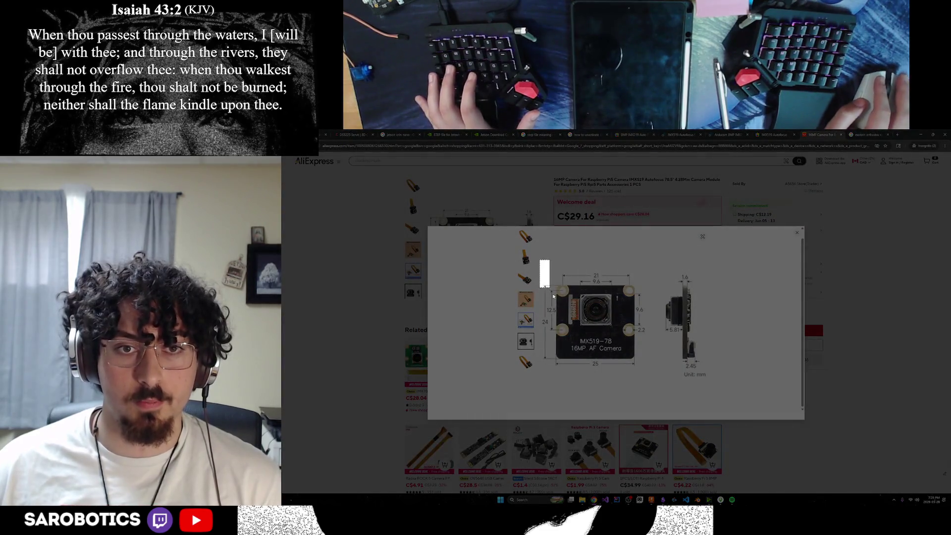
pyautogui.moveTo(540, 260); pyautogui.dragTo(710, 386)
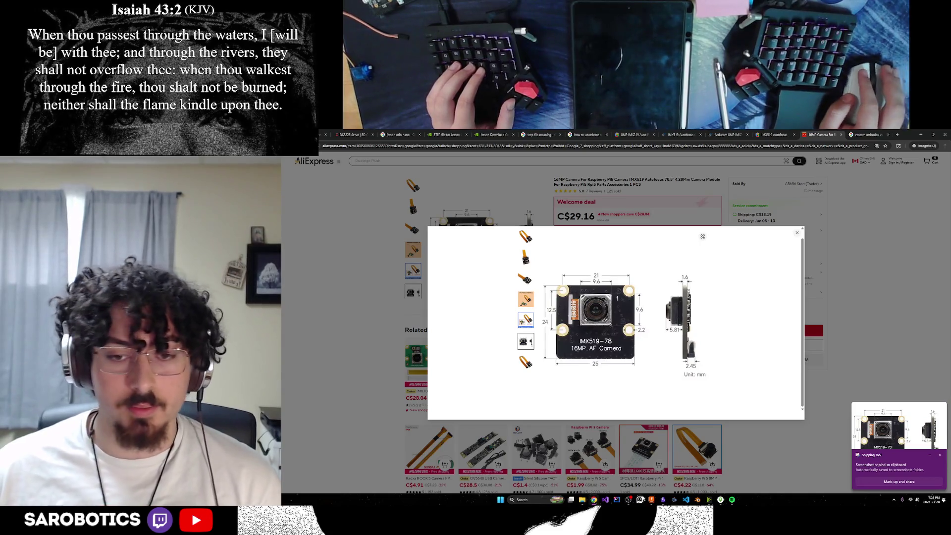
pyautogui.moveTo(662, 499)
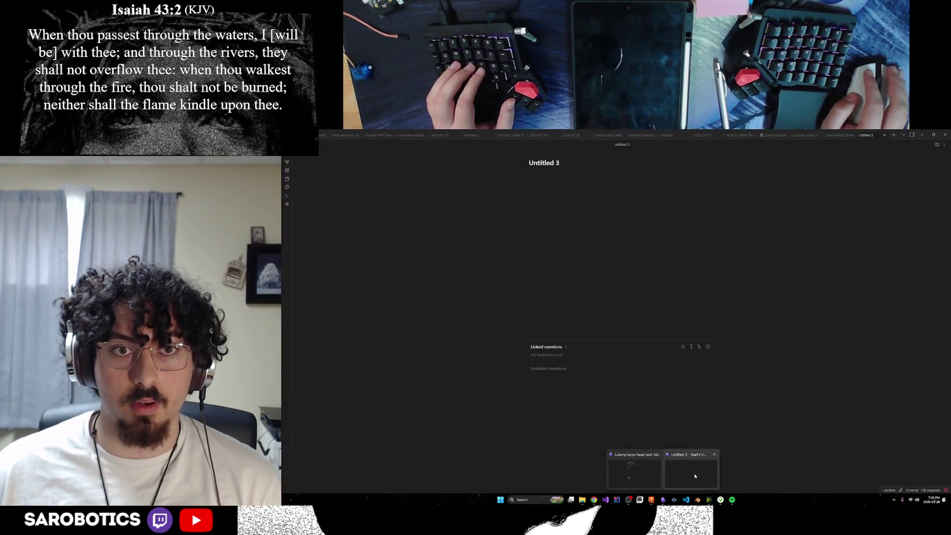
# Step: Paste the camera screenshot into the Lelamp lamp head tech list note
pyautogui.click(649, 474)
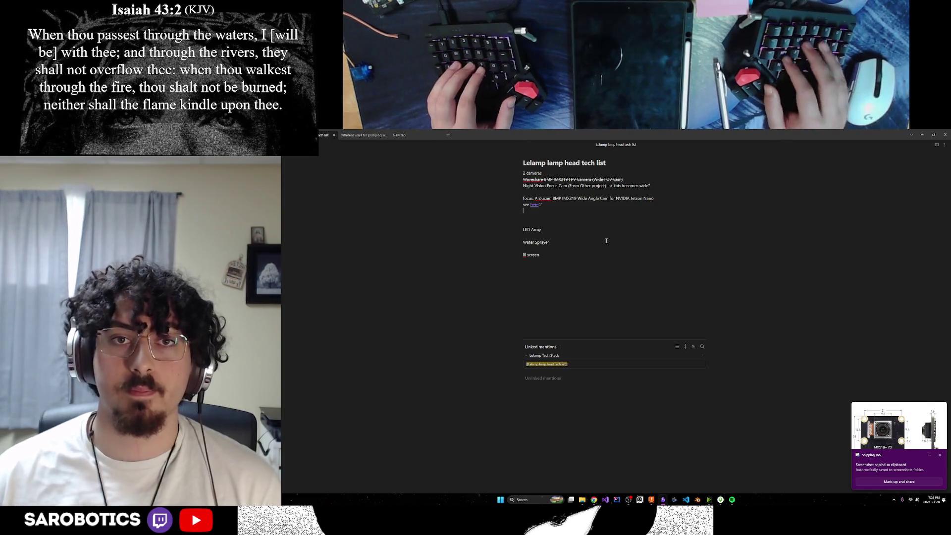
pyautogui.hotkey('ctrl', 'v')
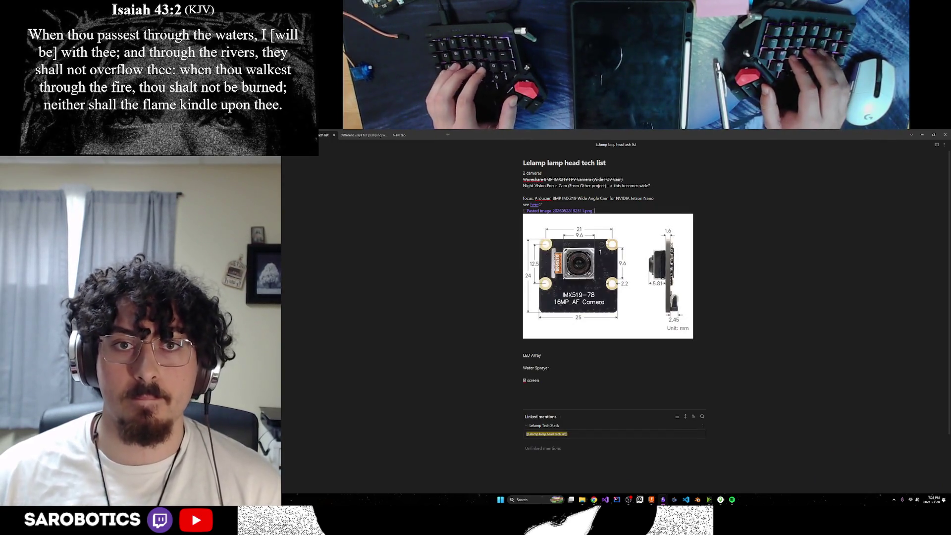
# Step: Rename the pasted image file to a descriptive name and confirm
pyautogui.rightClick(579, 233)
pyautogui.click(596, 276)
pyautogui.write('ar')
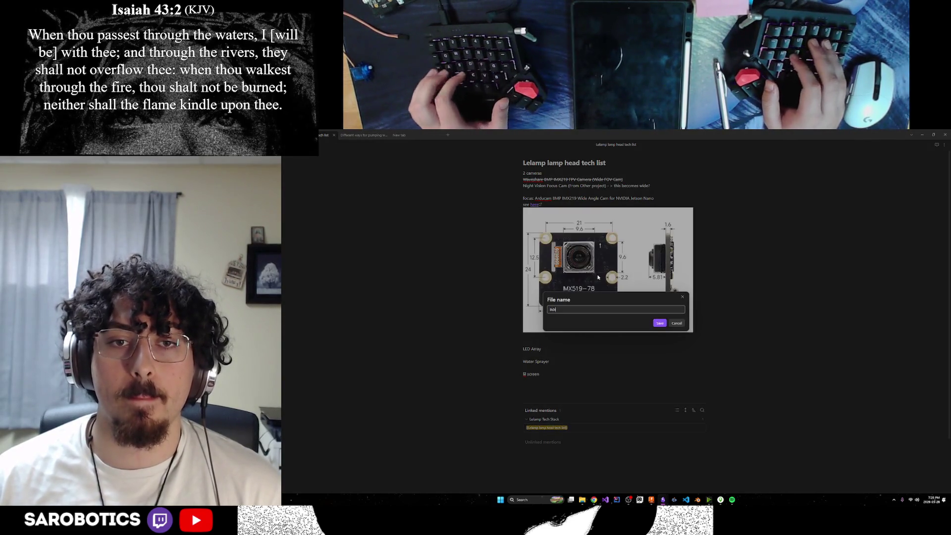
pyautogui.write('519 camer')
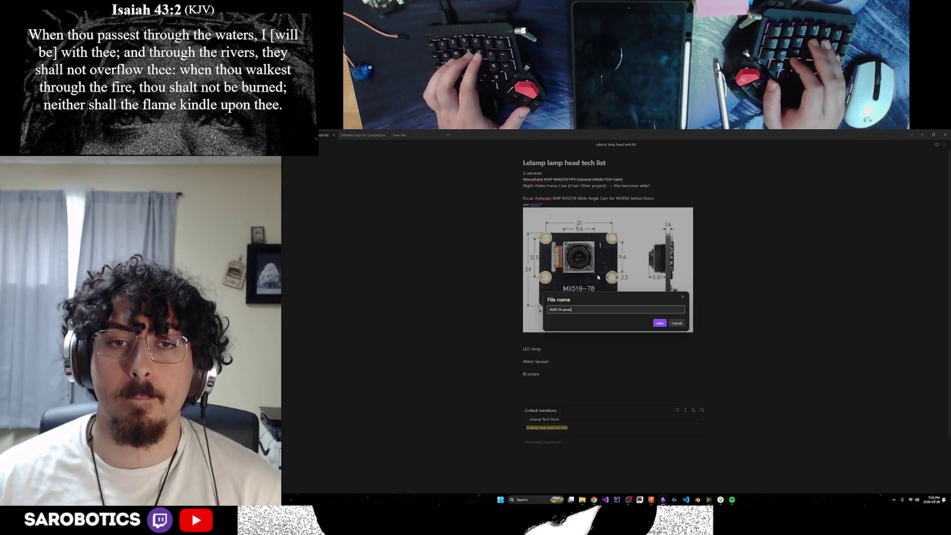
pyautogui.write('a dimension')
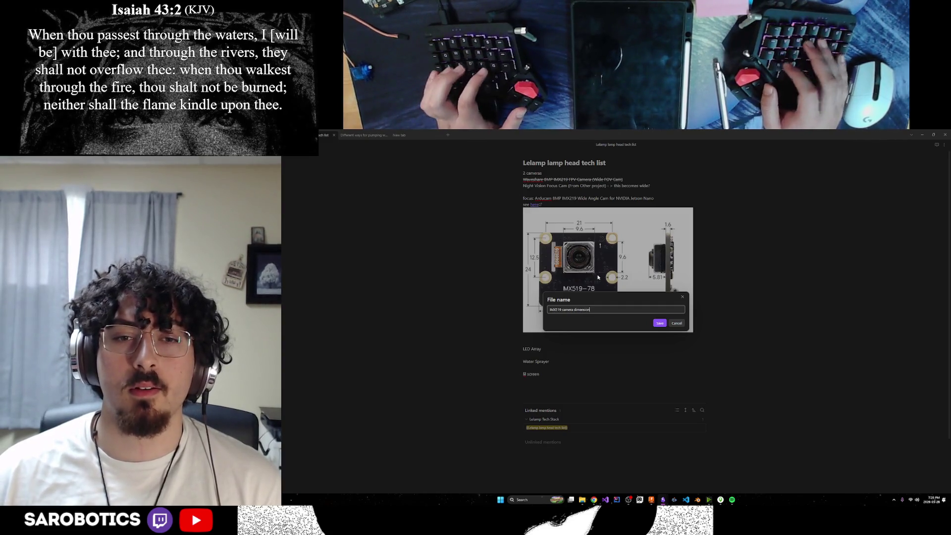
pyautogui.press('Return')
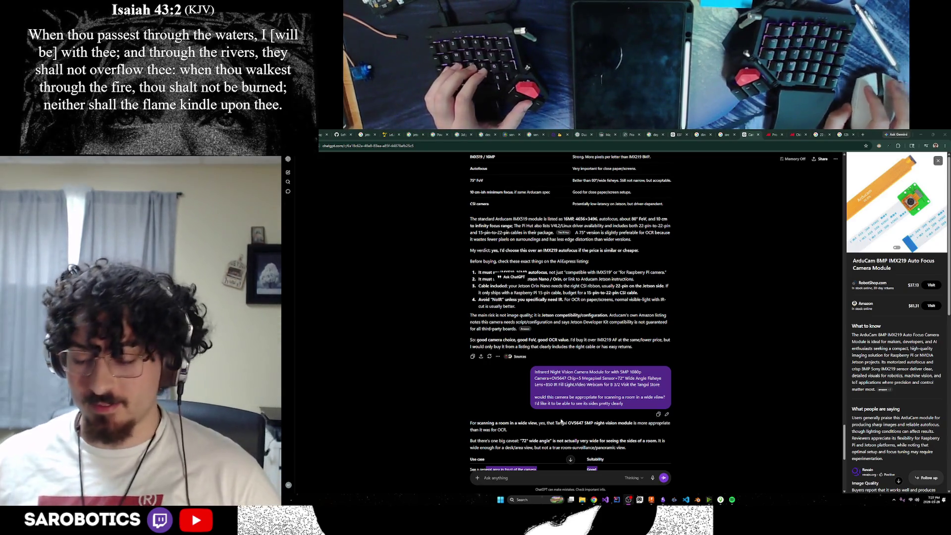
# Step: Load x.com in a new tab and view the new follower's profile from Notifications
pyautogui.click(862, 134)
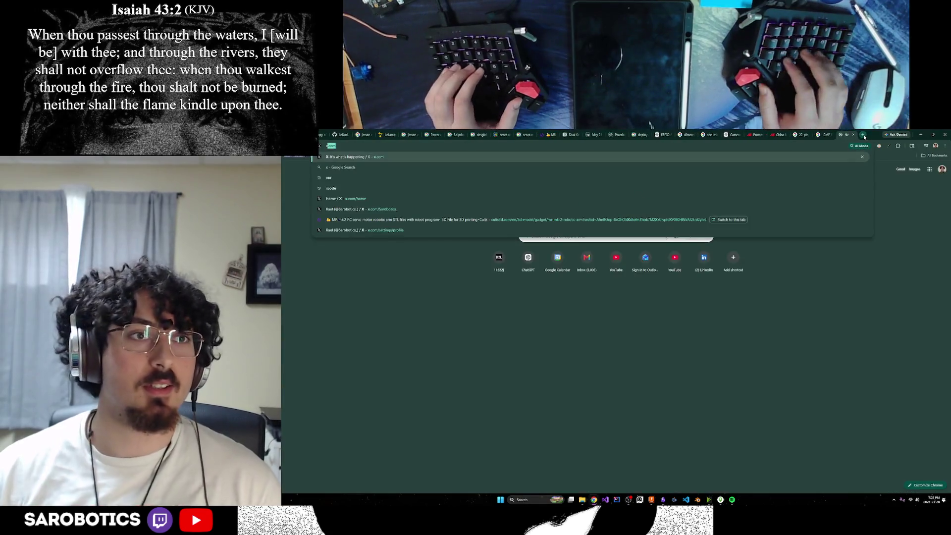
pyautogui.write('x.com')
pyautogui.press('Return')
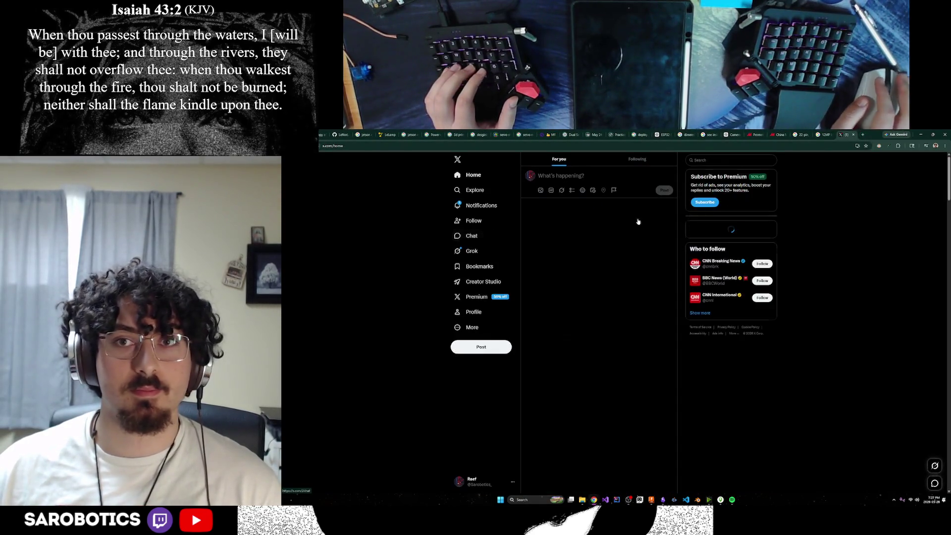
pyautogui.click(479, 205)
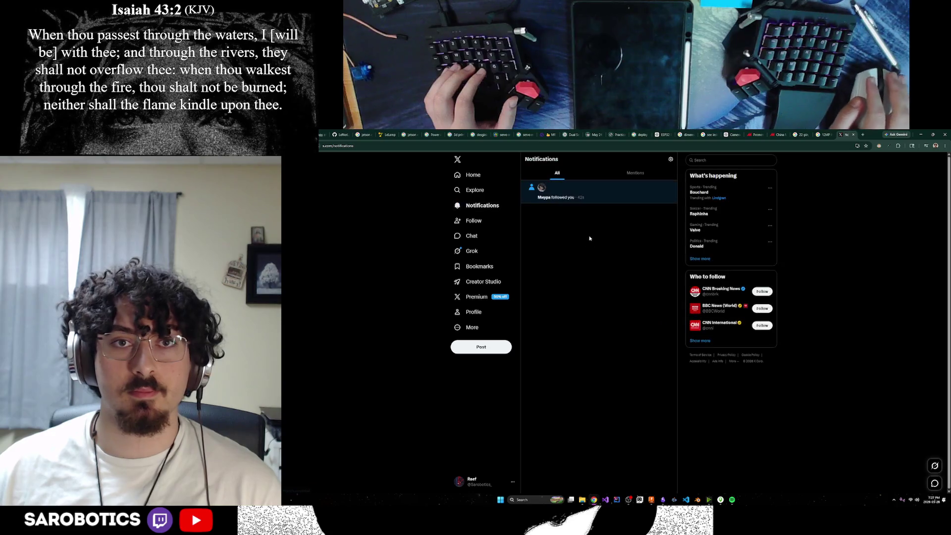
pyautogui.click(565, 197)
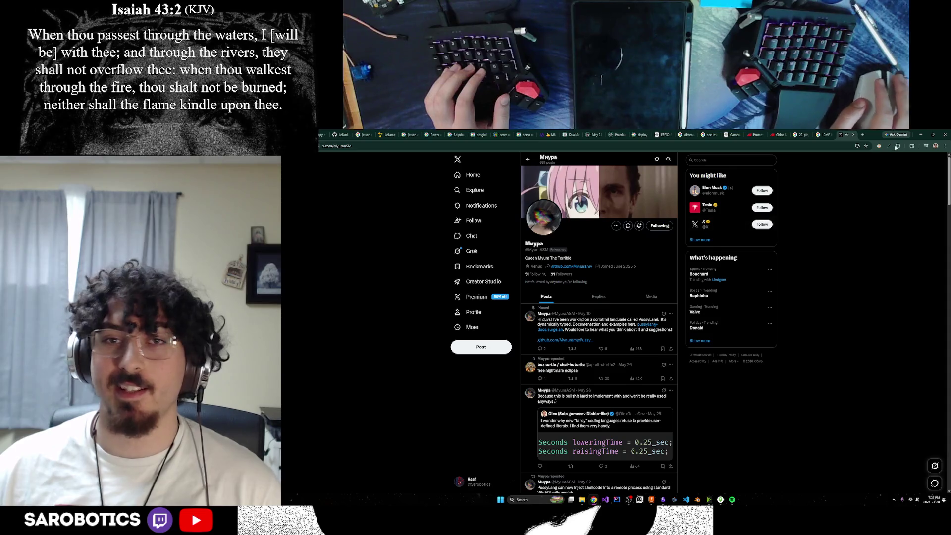
# Step: Return to the ChatGPT camera conversation
pyautogui.click(746, 135)
pyautogui.scroll(-5, 702, 314)
pyautogui.scroll(-3, 702, 314)
pyautogui.click(637, 336)
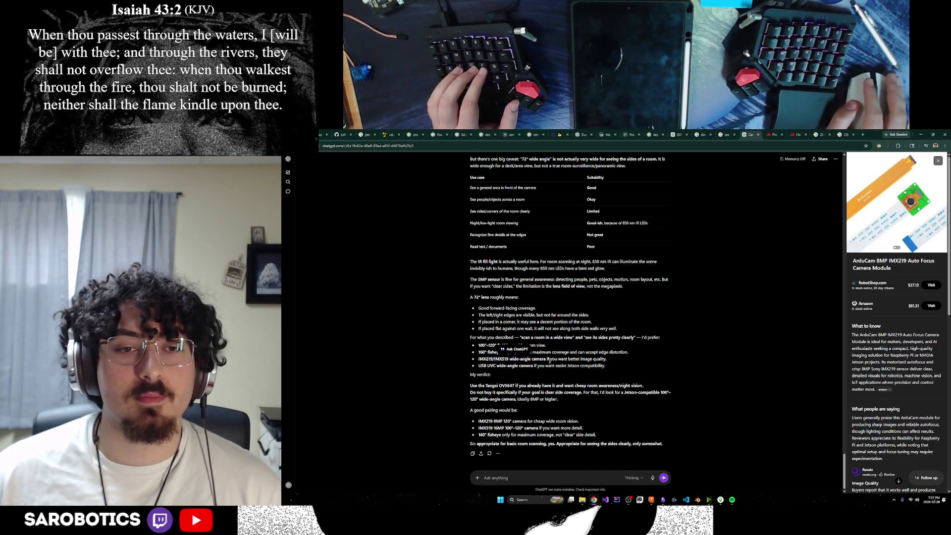
# Step: Select the camera suitability comparison table in the ChatGPT answer
pyautogui.click(548, 360)
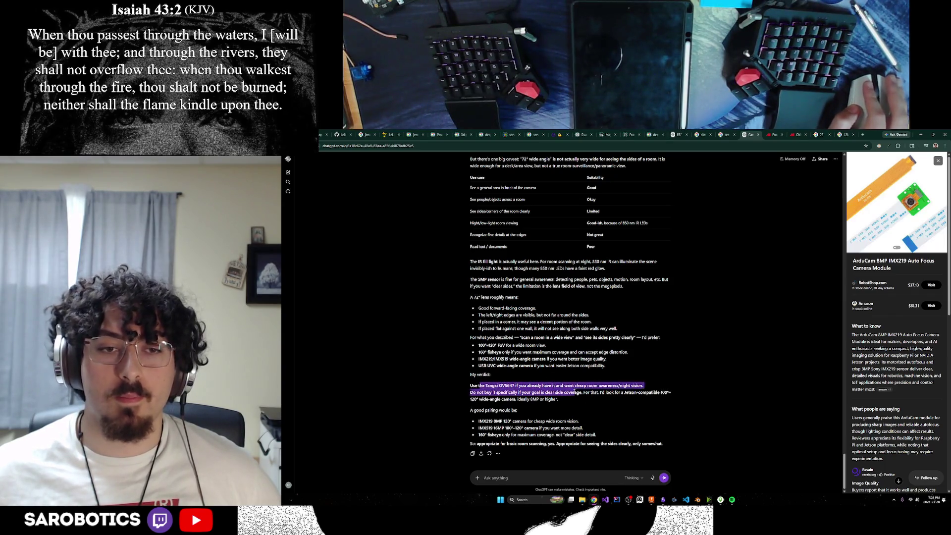
pyautogui.scroll(2, 570, 312)
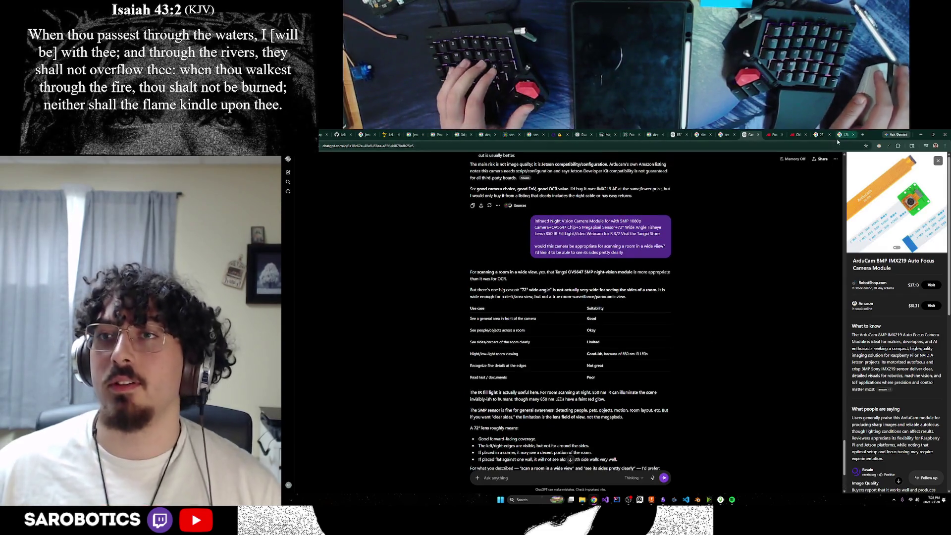
pyautogui.moveTo(476, 383); pyautogui.dragTo(686, 306)
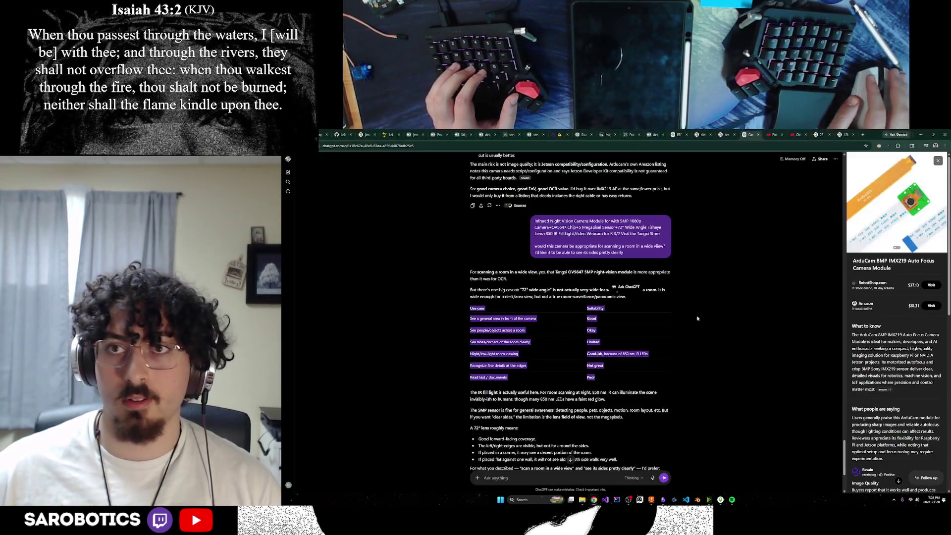
# Step: Close the leftover Google, Made-in-China, Jetson and other stray tabs
pyautogui.click(820, 134)
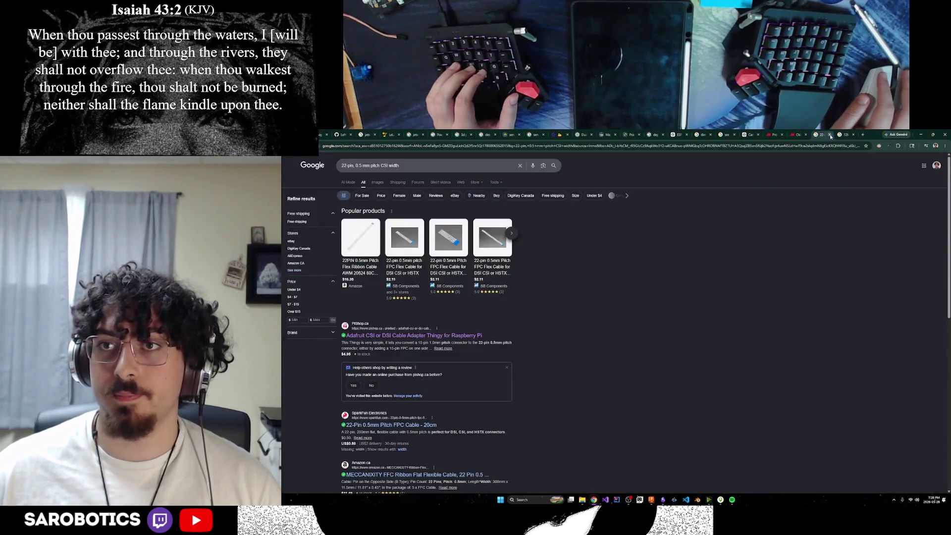
pyautogui.click(830, 135)
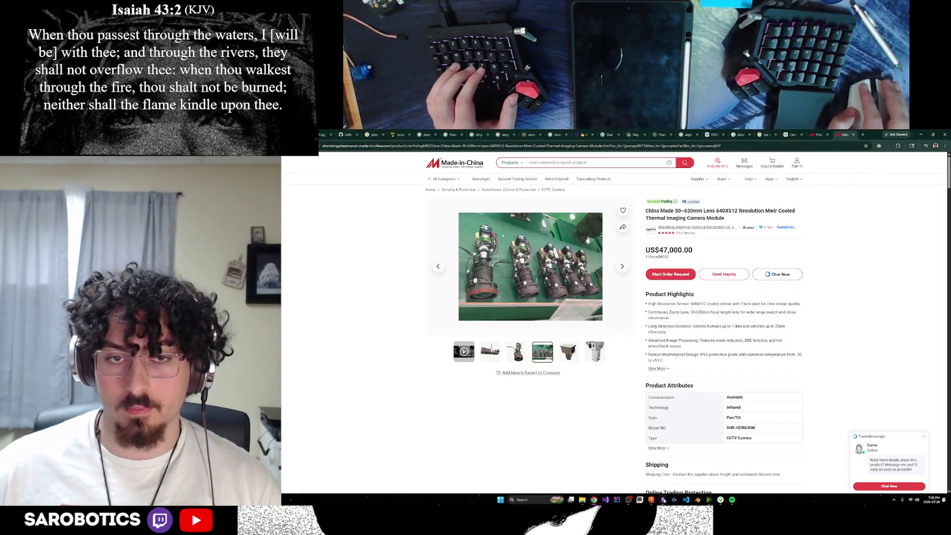
pyautogui.click(853, 134)
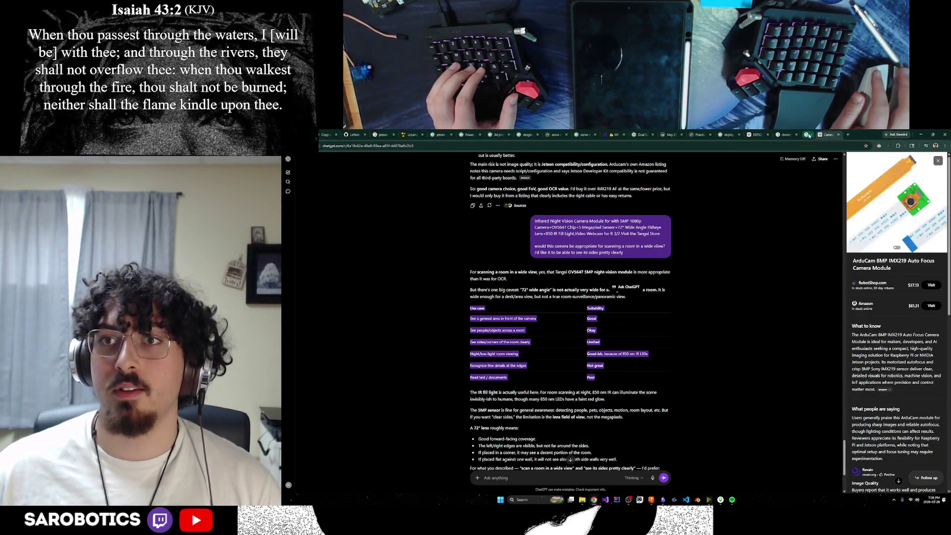
pyautogui.click(709, 135)
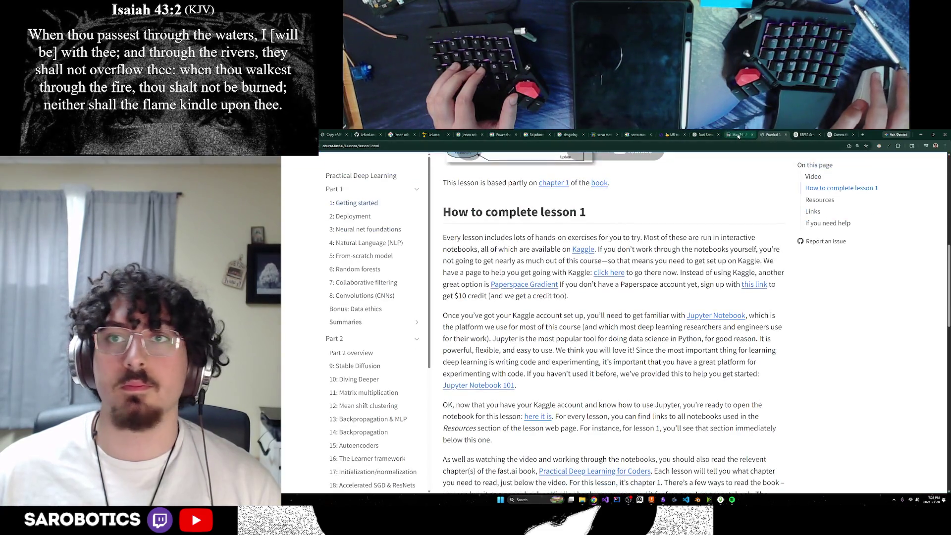
pyautogui.click(698, 135)
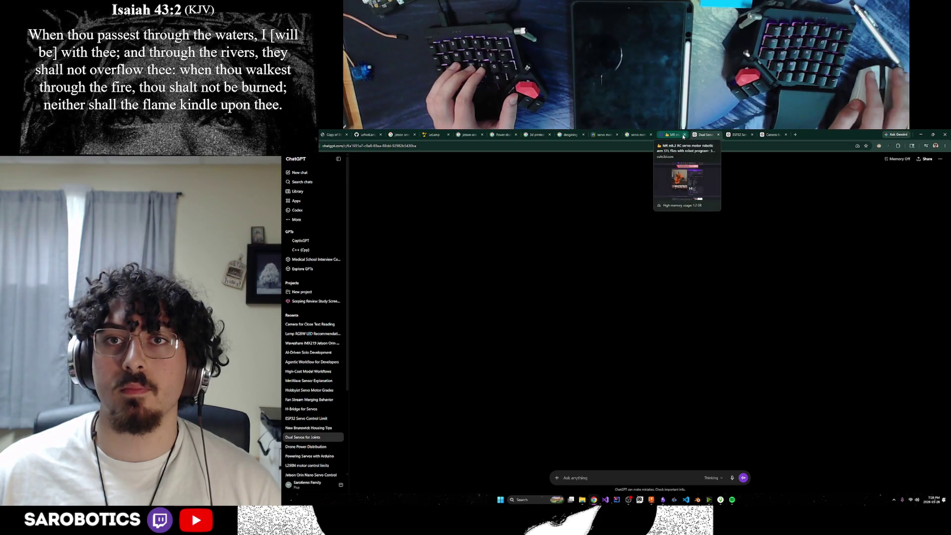
pyautogui.click(683, 135)
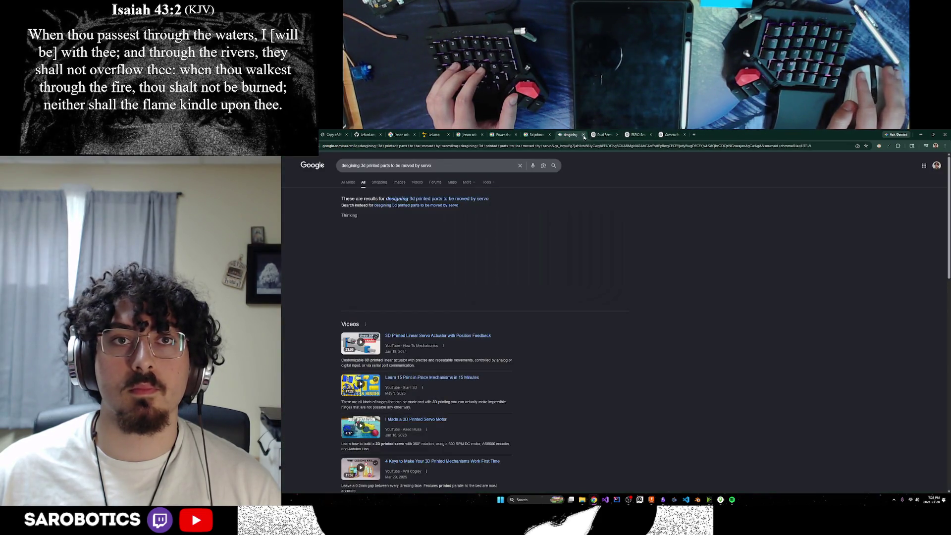
pyautogui.click(584, 134)
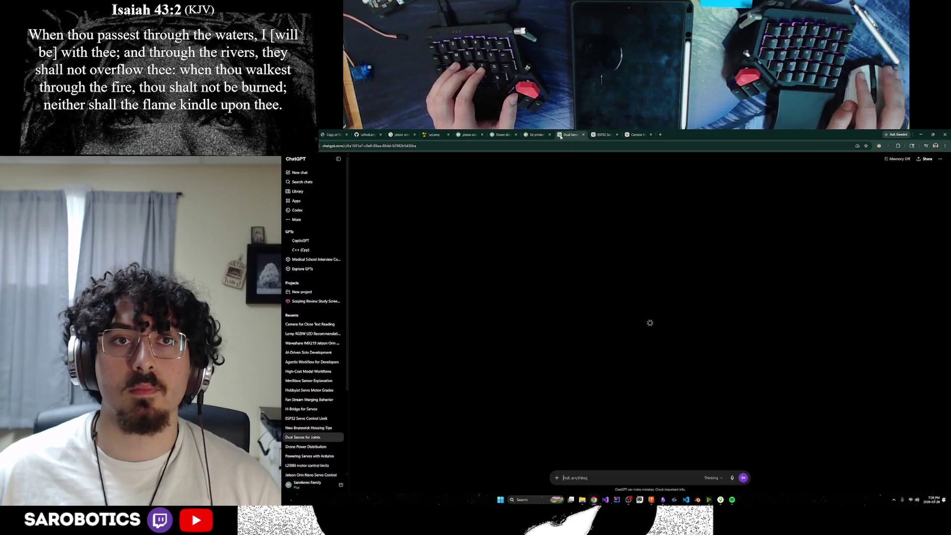
pyautogui.click(483, 135)
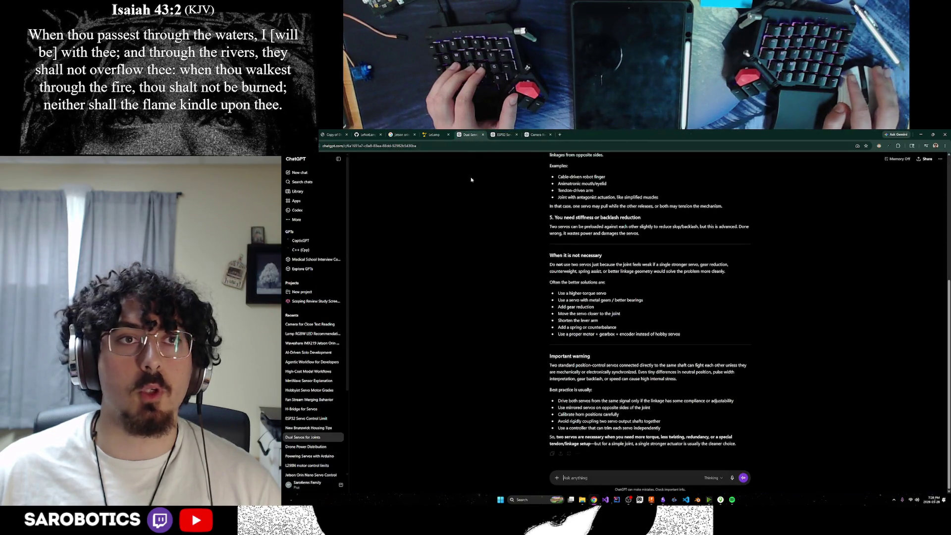
# Step: Revisit the ESP32 servo chat, then bring the lamp head tech list note forward
pyautogui.click(680, 135)
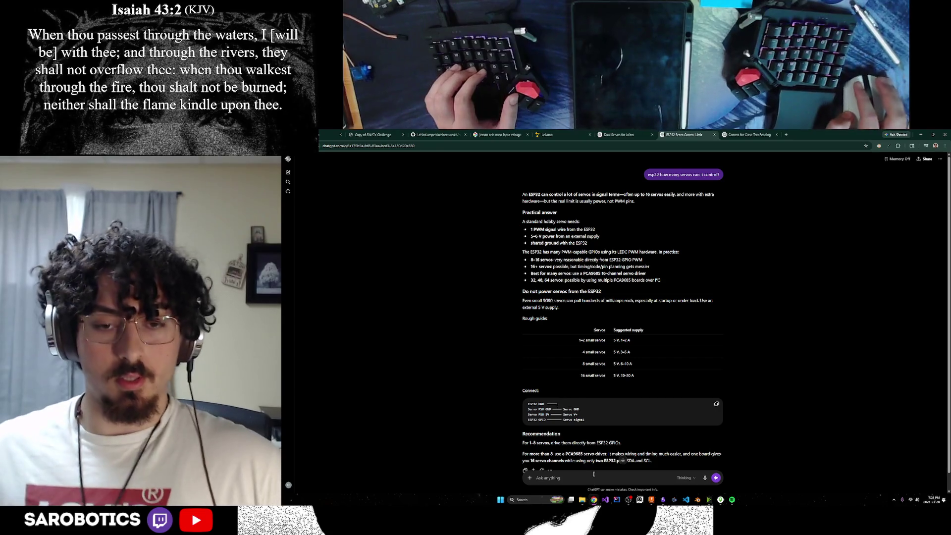
pyautogui.moveTo(661, 499)
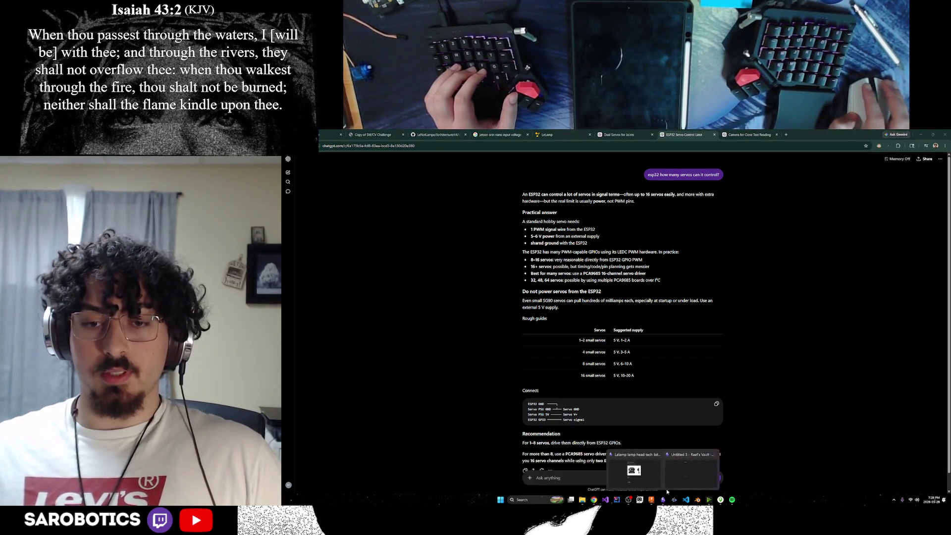
pyautogui.click(642, 475)
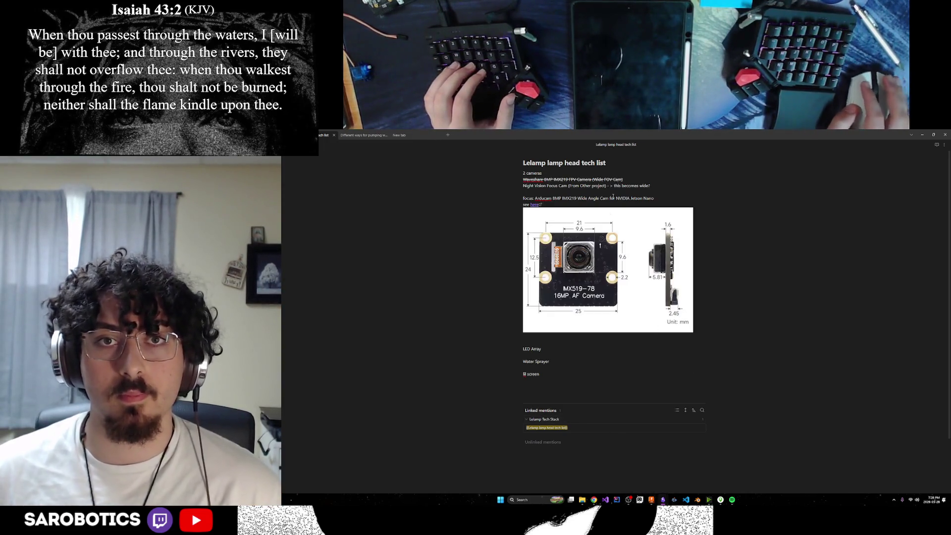
# Step: Snap the Obsidian note left and bring the Fusion lamp model window forward
pyautogui.moveTo(654, 132); pyautogui.dragTo(284, 224)
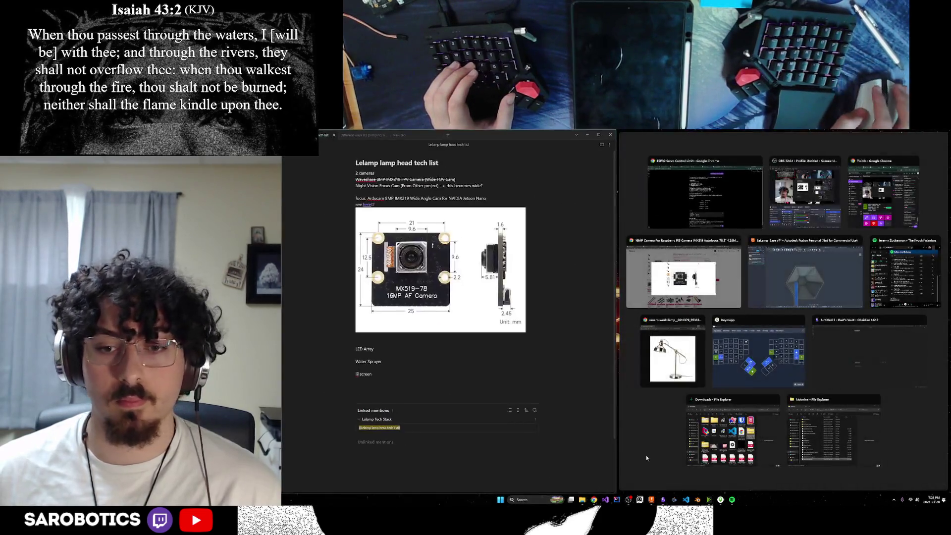
pyautogui.click(650, 500)
pyautogui.moveTo(617, 133); pyautogui.dragTo(621, 231)
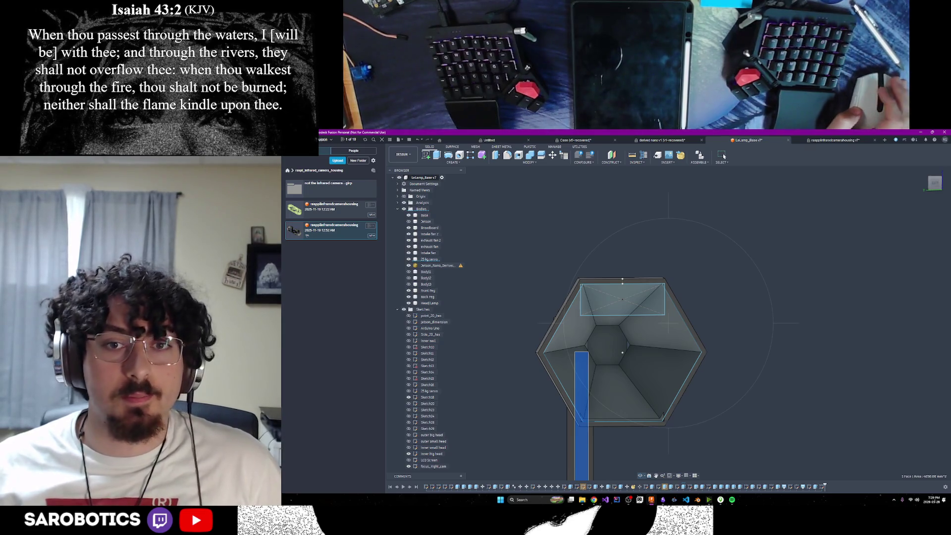
# Step: From a top view, make the second sketch rectangle visible in the hexagon's lower half
pyautogui.keyDown('shift'); pyautogui.moveTo(669, 324); pyautogui.dragTo(717, 297, button='middle'); pyautogui.keyUp('shift')
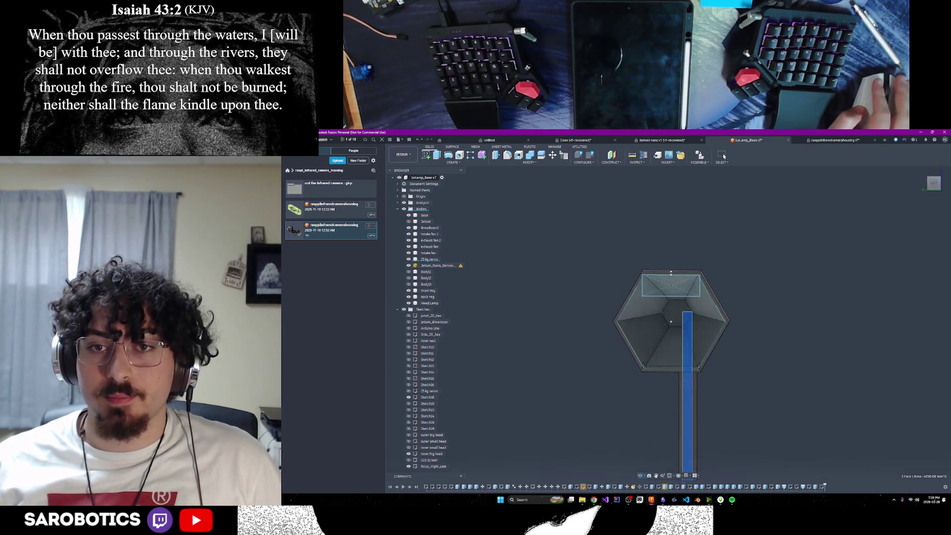
pyautogui.scroll(2, 671, 316)
pyautogui.scroll(2, 672, 315)
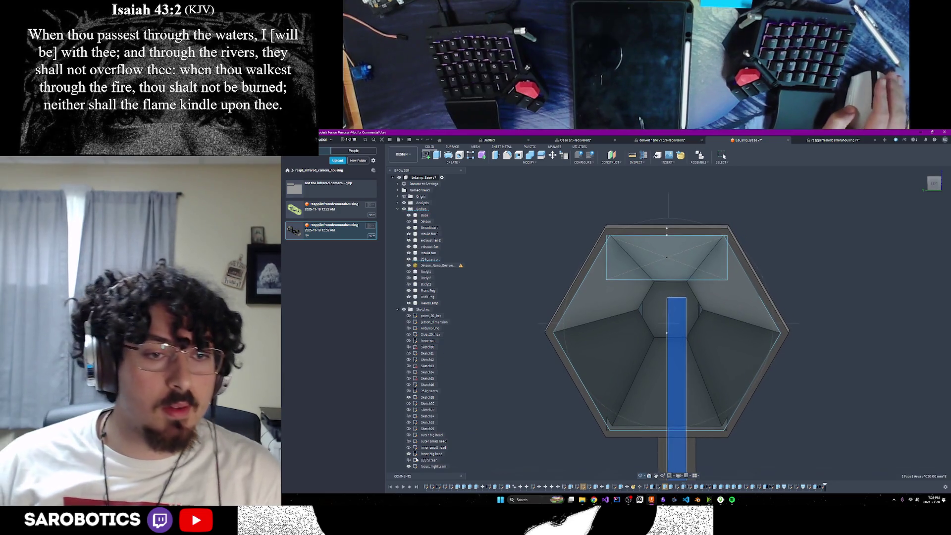
pyautogui.click(408, 460)
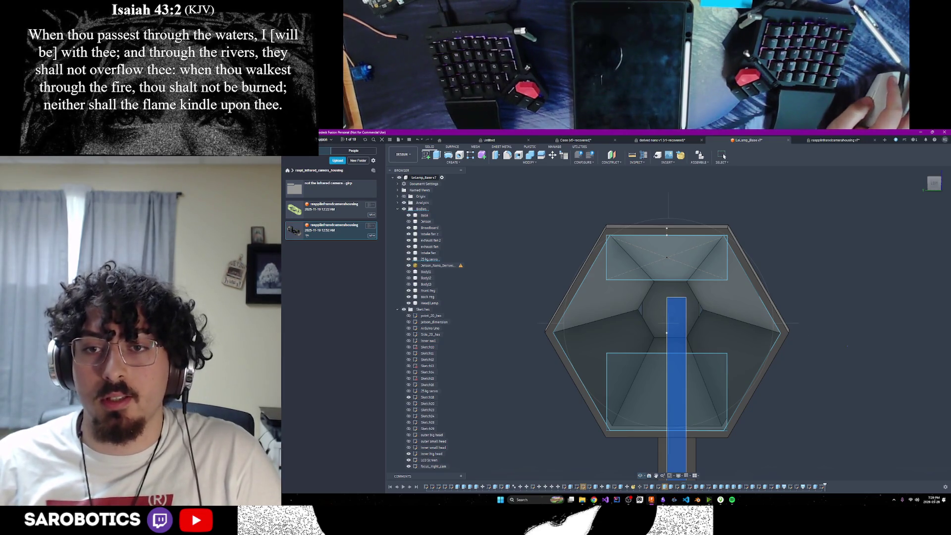
pyautogui.moveTo(636, 315); pyautogui.dragTo(468, 293, button='middle')
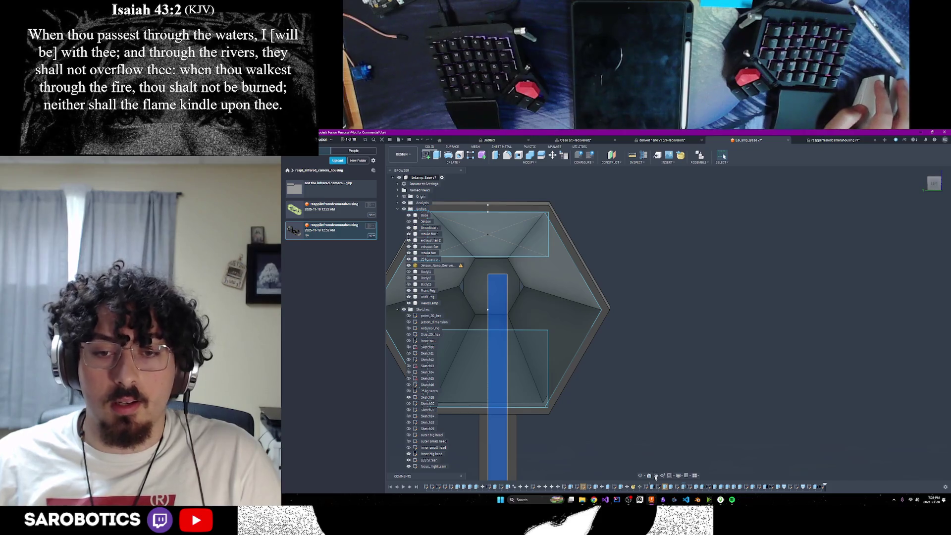
pyautogui.moveTo(596, 411); pyautogui.dragTo(715, 407, button='middle')
pyautogui.click(635, 279)
pyautogui.scroll(2, 623, 302)
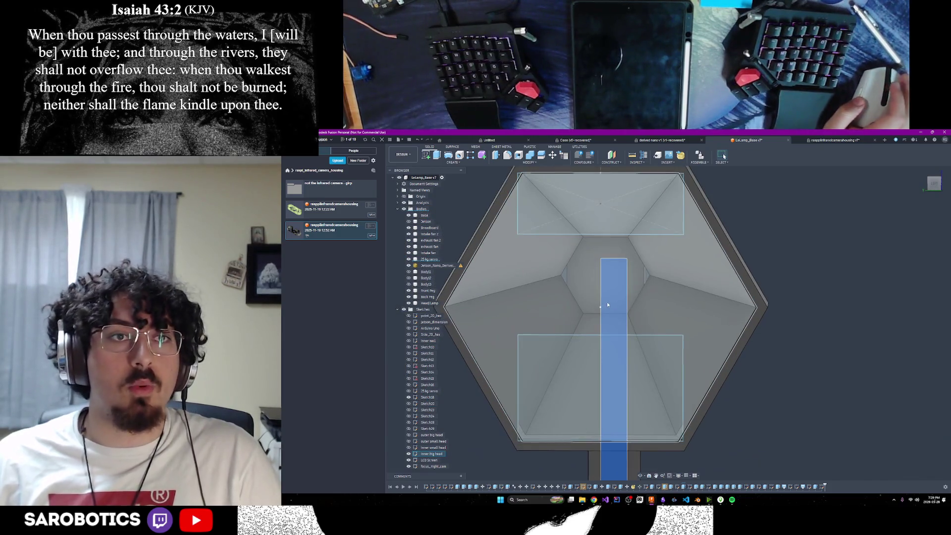
pyautogui.scroll(2, 607, 302)
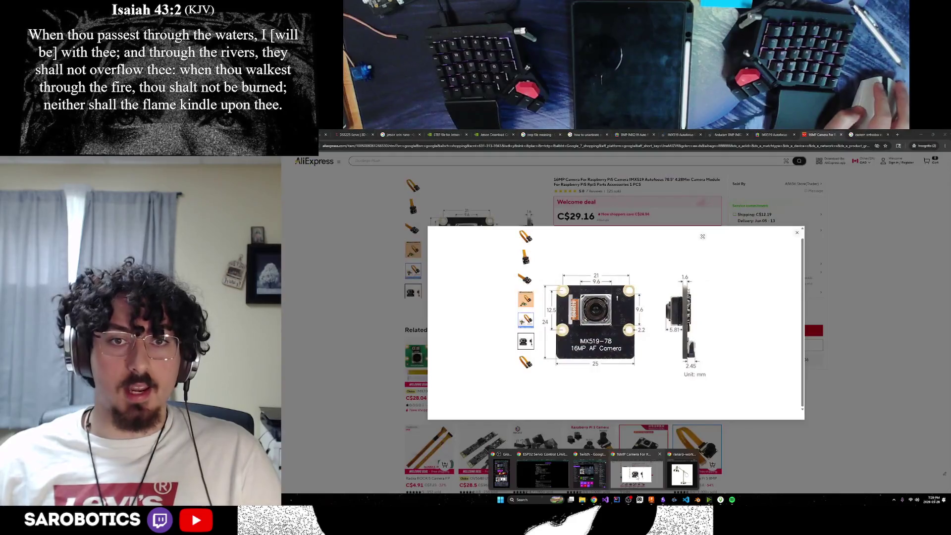
# Step: Consult the IMX519 25 × 24 mm dimension drawing on AliExpress, then minimize the browser
pyautogui.click(636, 483)
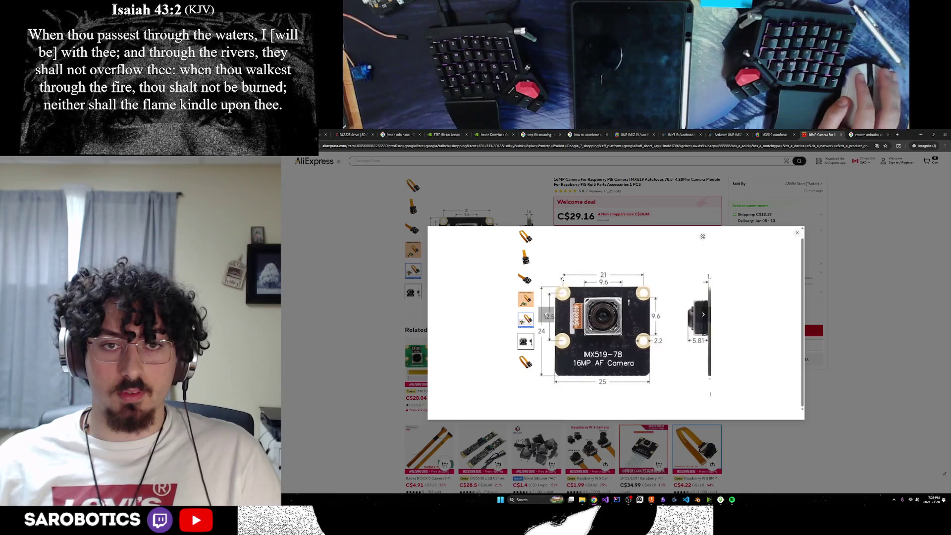
pyautogui.scroll(2, 703, 314)
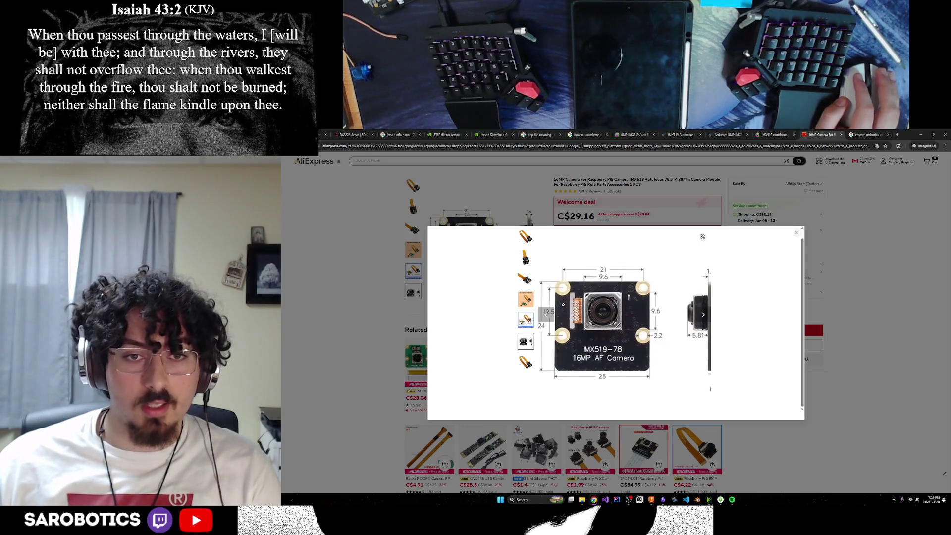
pyautogui.click(923, 135)
pyautogui.scroll(-2, 647, 364)
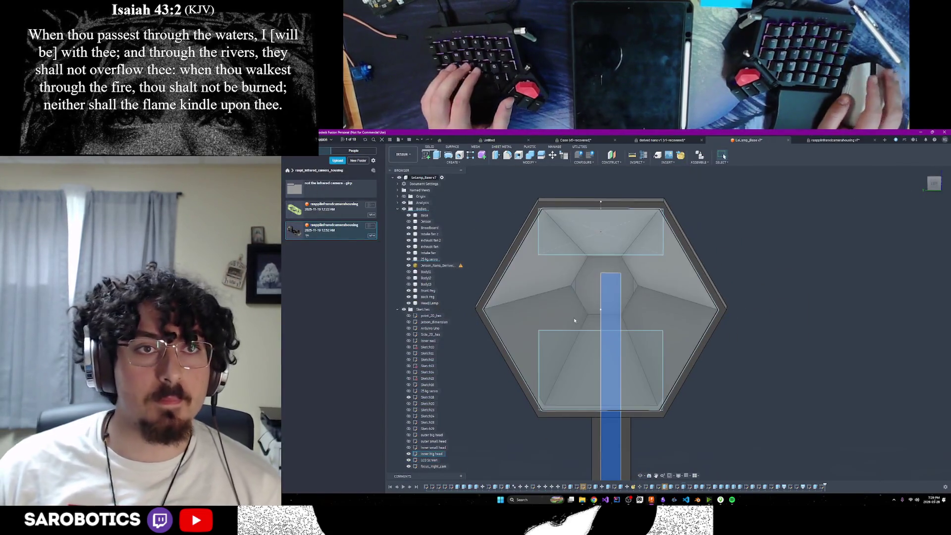
pyautogui.scroll(-2, 647, 365)
# Step: Start a sketch on the hexagon face and choose the Center Rectangle shape
pyautogui.click(426, 155)
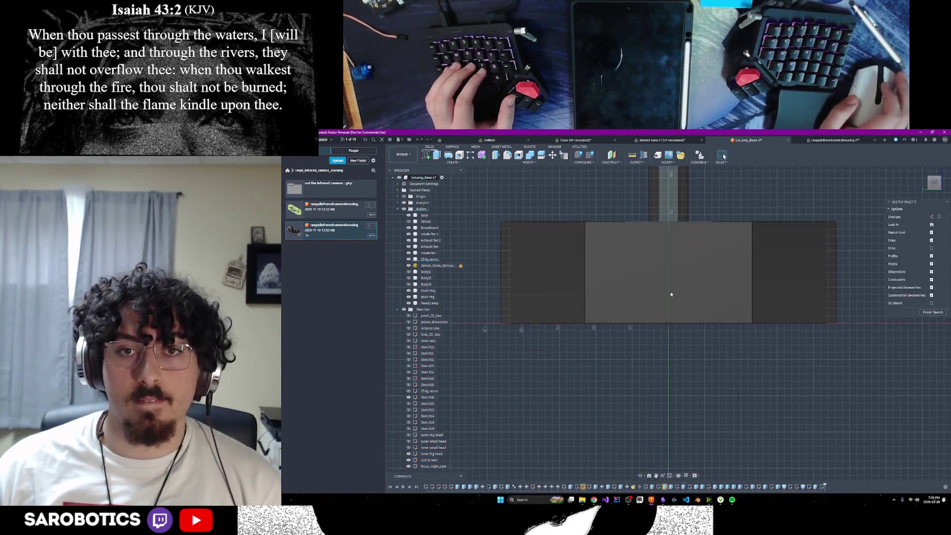
pyautogui.keyDown('shift'); pyautogui.moveTo(654, 372); pyautogui.dragTo(682, 385, button='middle'); pyautogui.keyUp('shift')
pyautogui.scroll(3, 683, 385)
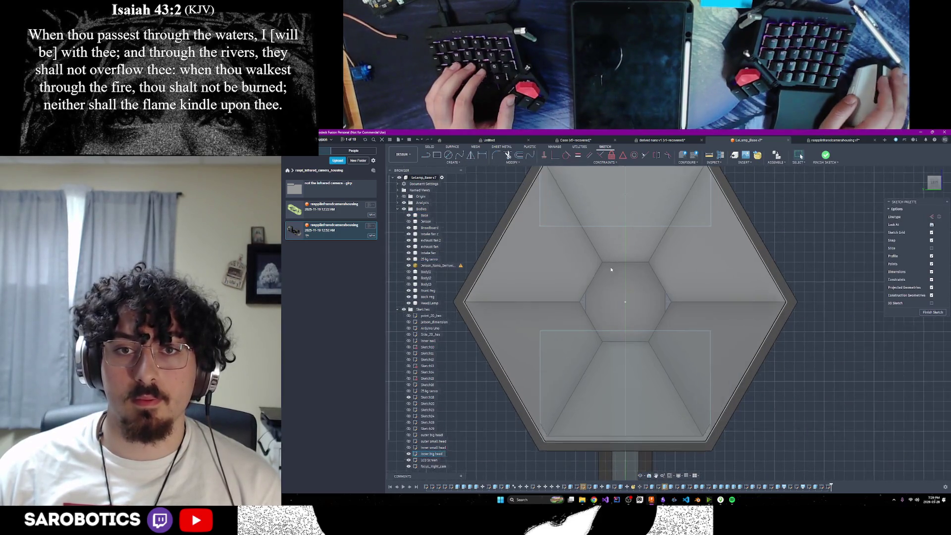
pyautogui.click(437, 155)
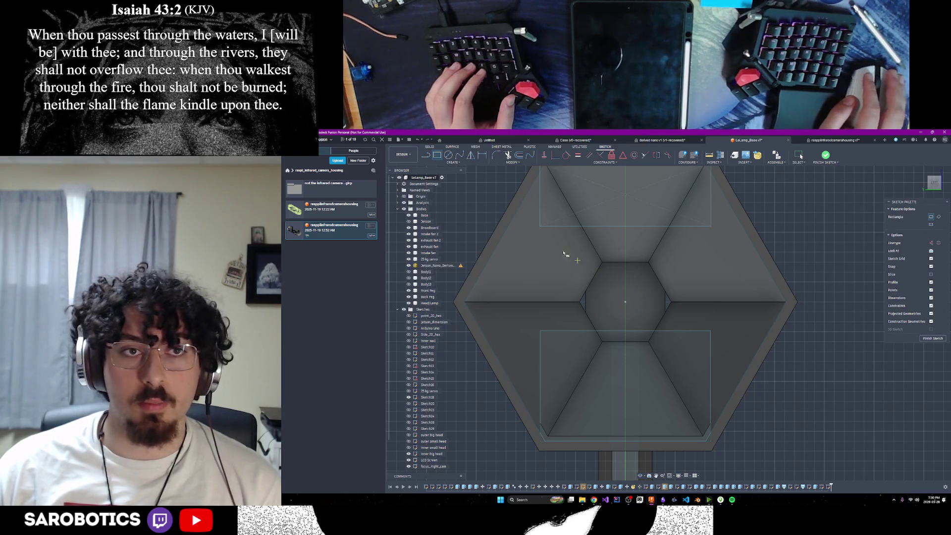
pyautogui.click(453, 163)
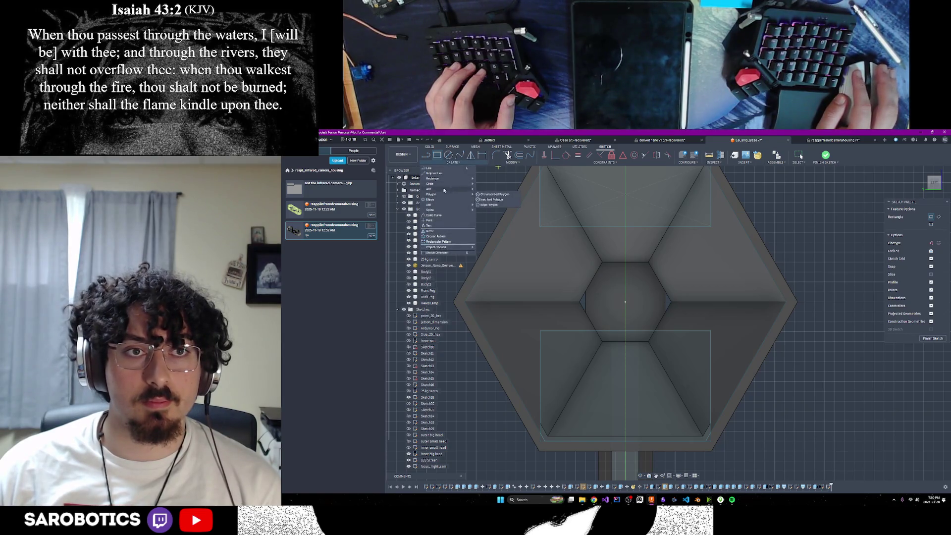
pyautogui.moveTo(434, 179)
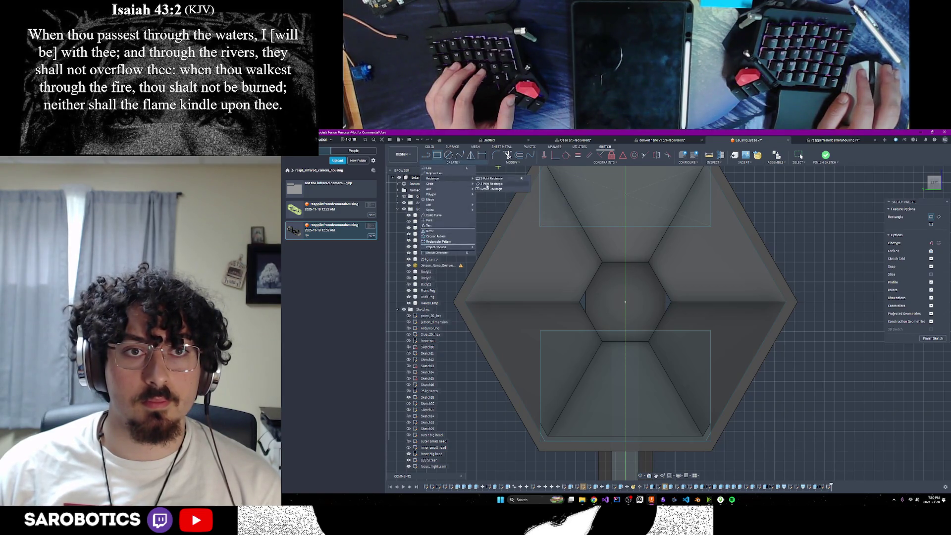
pyautogui.click(486, 185)
# Step: Draw the rectangle from the sketch origin with its height locked at 15 mm
pyautogui.click(626, 301)
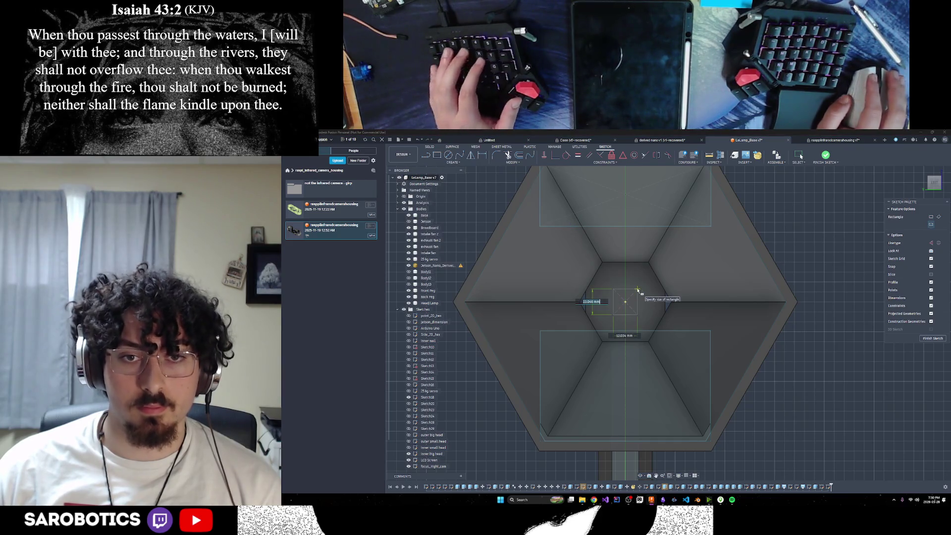
pyautogui.press('Tab')
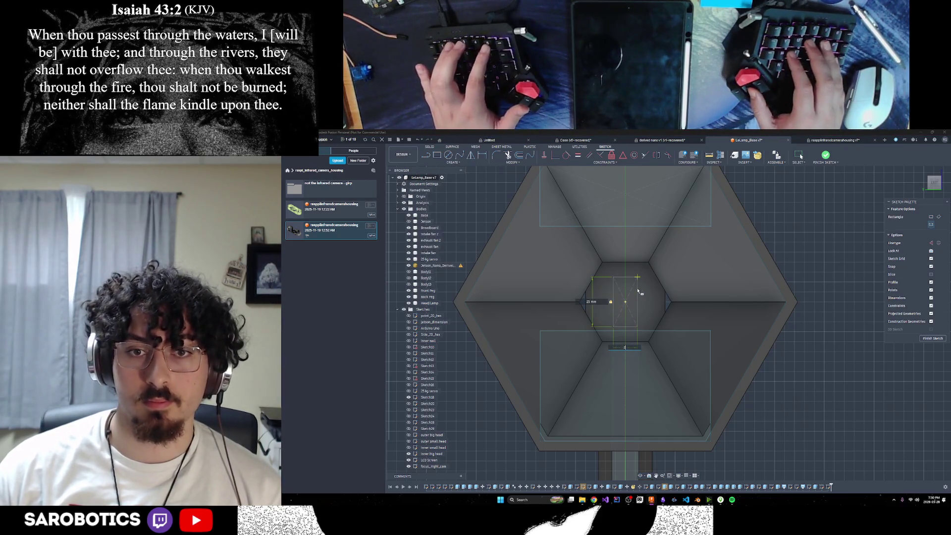
pyautogui.write('15')
pyautogui.press('Return')
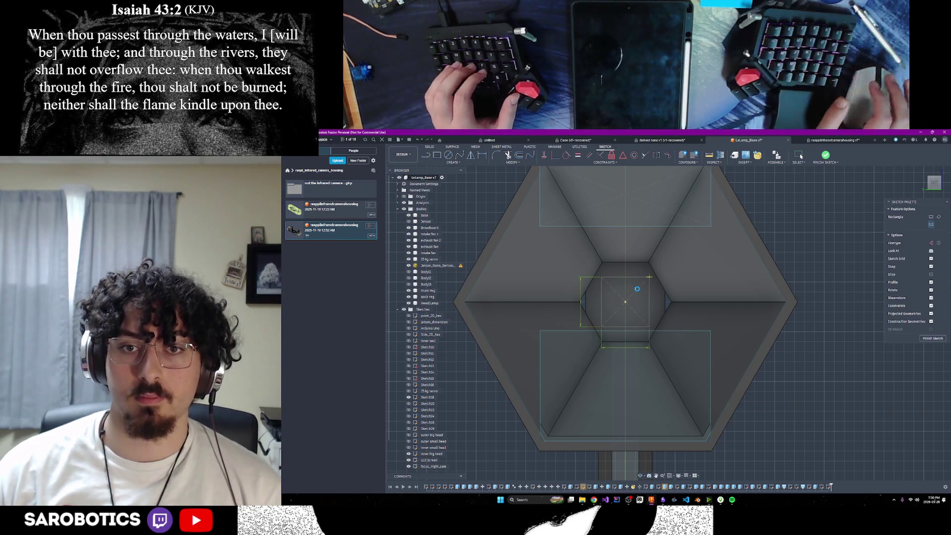
pyautogui.press('Escape')
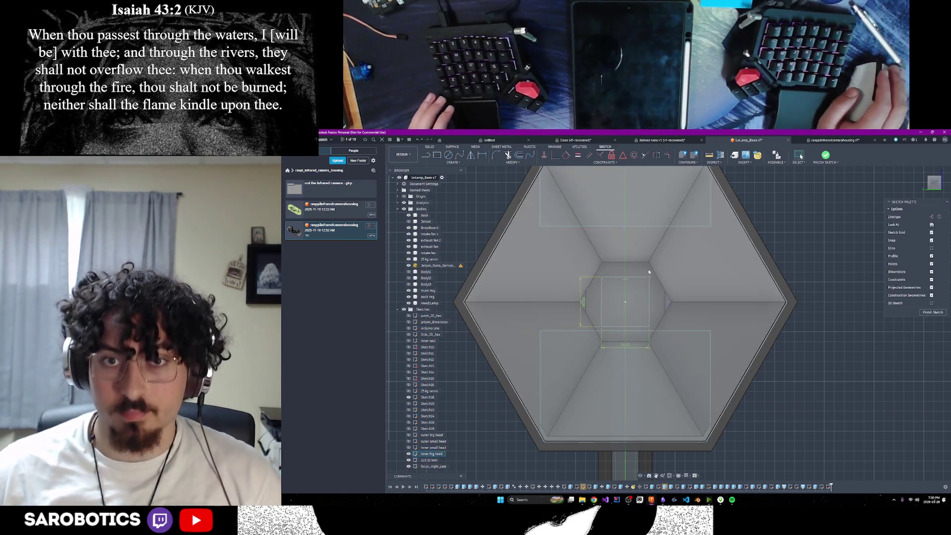
pyautogui.scroll(3, 624, 289)
pyautogui.scroll(-5, 624, 288)
pyautogui.scroll(3, 622, 297)
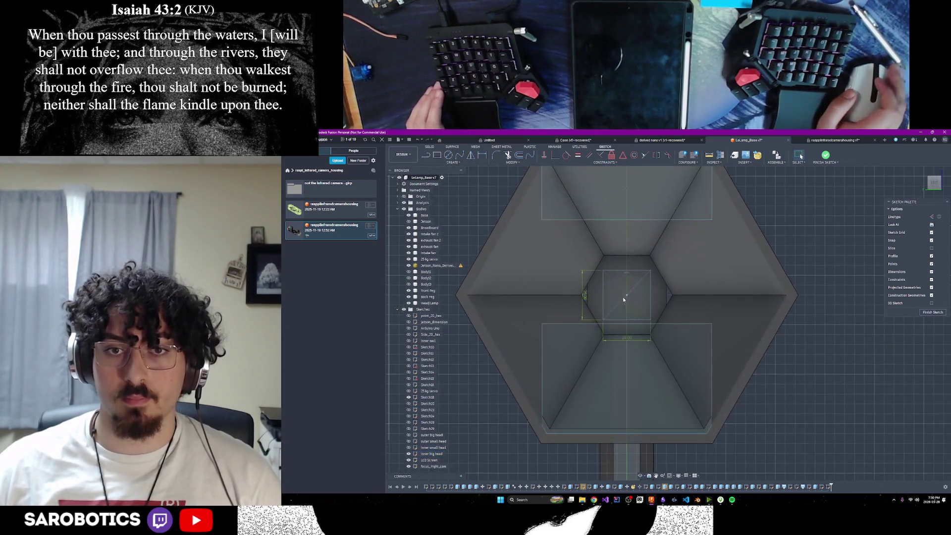
pyautogui.scroll(2, 622, 296)
pyautogui.scroll(1, 623, 296)
pyautogui.scroll(-5, 625, 297)
pyautogui.scroll(4, 626, 297)
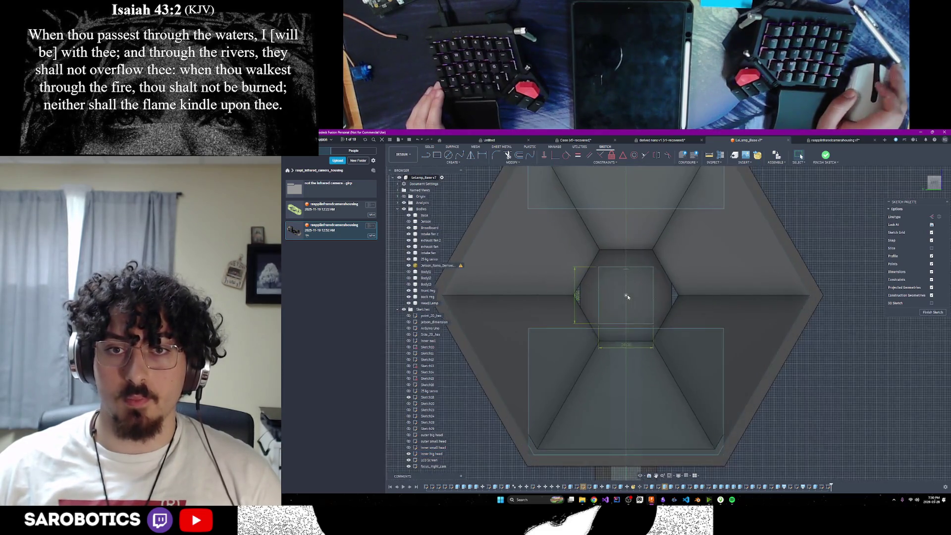
pyautogui.scroll(-1, 627, 296)
pyautogui.scroll(2, 627, 295)
pyautogui.scroll(1, 627, 295)
pyautogui.scroll(-2, 660, 343)
pyautogui.scroll(-1, 452, 443)
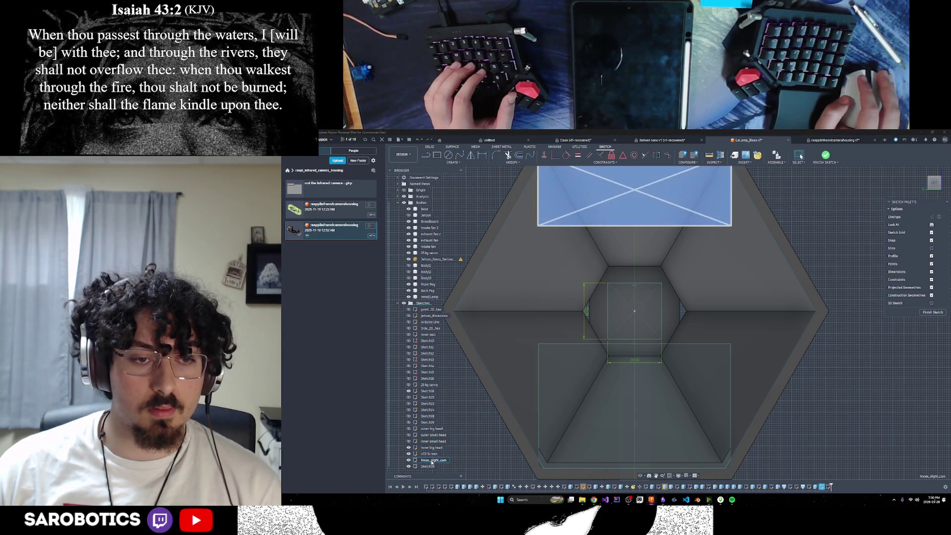
# Step: Rename the camera sketch in the Browser to white_light_cam
pyautogui.rightClick(433, 460)
pyautogui.click(448, 402)
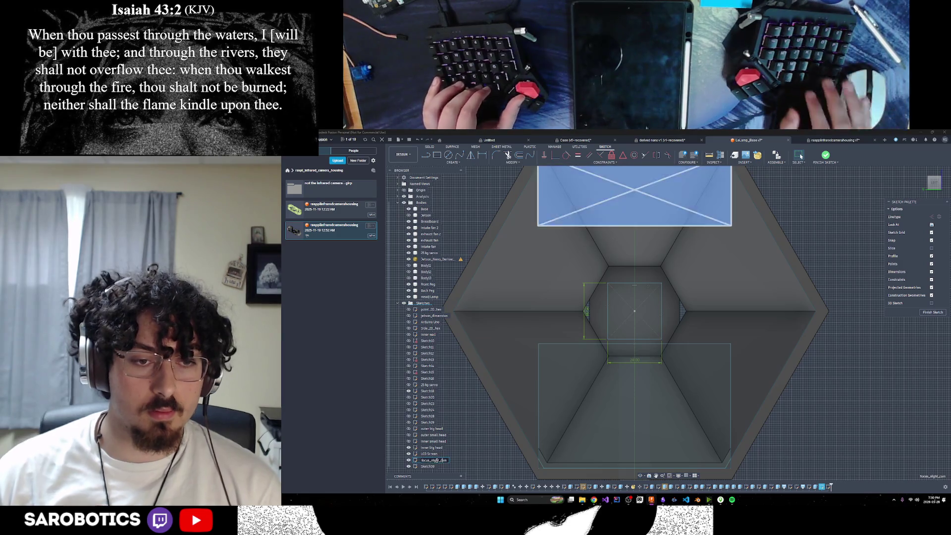
pyautogui.press('BackSpace')
pyautogui.press('BackSpace')
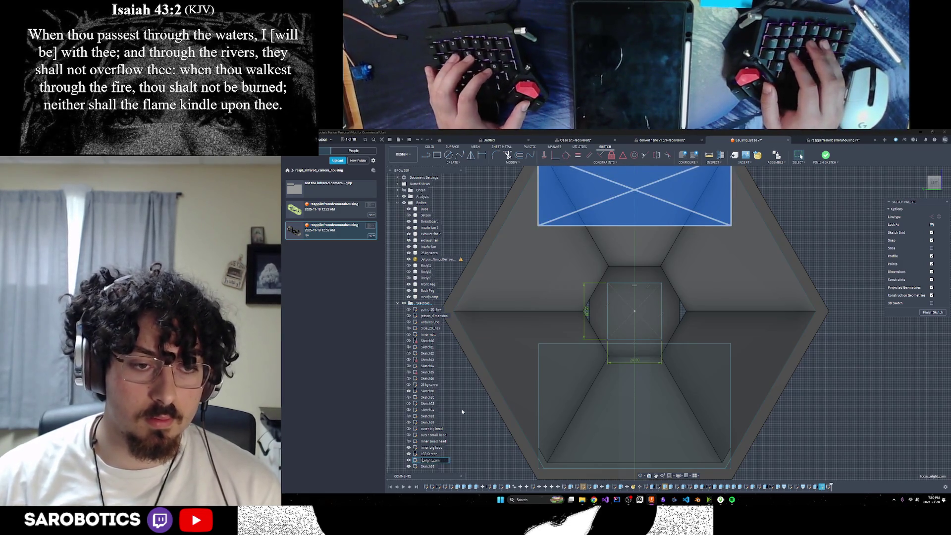
pyautogui.write('white')
pyautogui.press('Return')
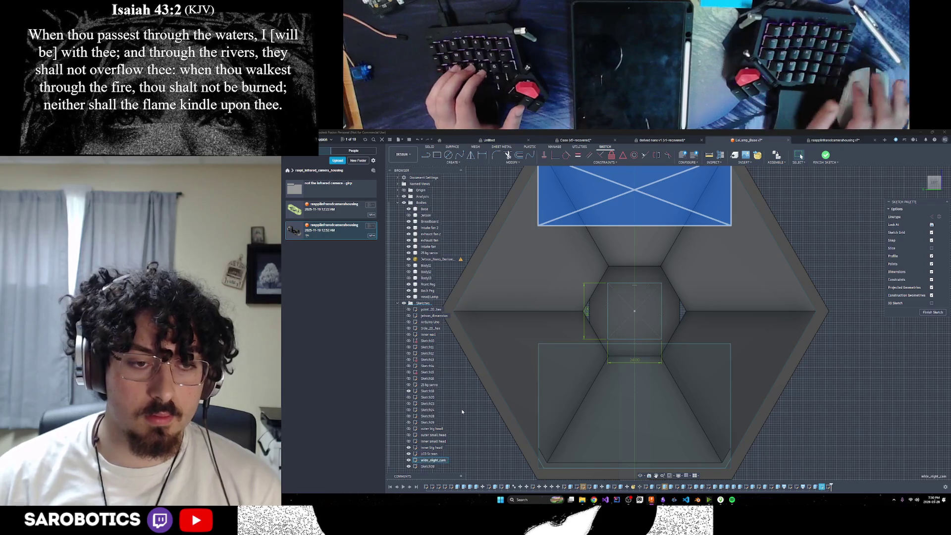
# Step: Finish the sketch and return to a front view of the solid lamp head
pyautogui.rightClick(430, 466)
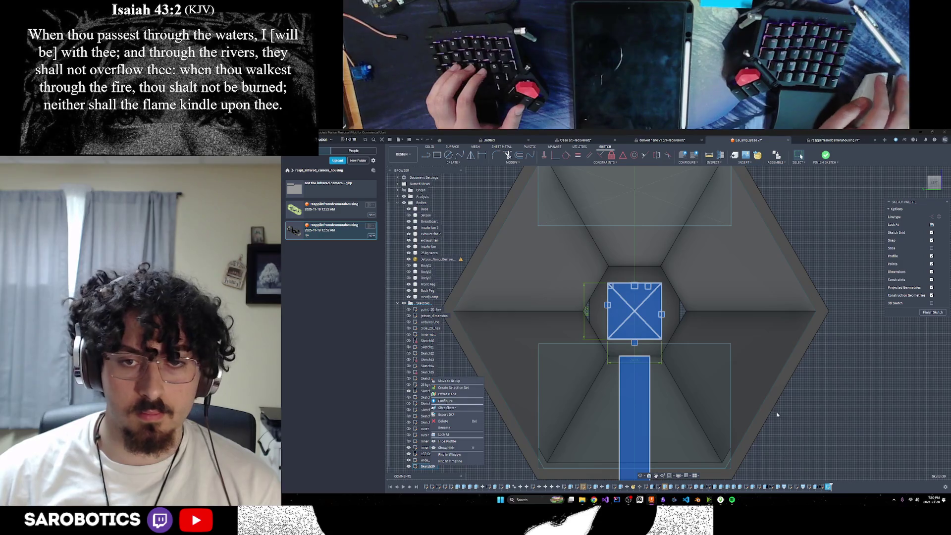
pyautogui.scroll(-2, 793, 430)
pyautogui.scroll(-1, 781, 437)
pyautogui.moveTo(780, 437)
pyautogui.mouseDown(button='middle')
pyautogui.moveTo(639, 457)
pyautogui.moveTo(692, 261)
pyautogui.moveTo(643, 383)
pyautogui.mouseUp(button='middle')
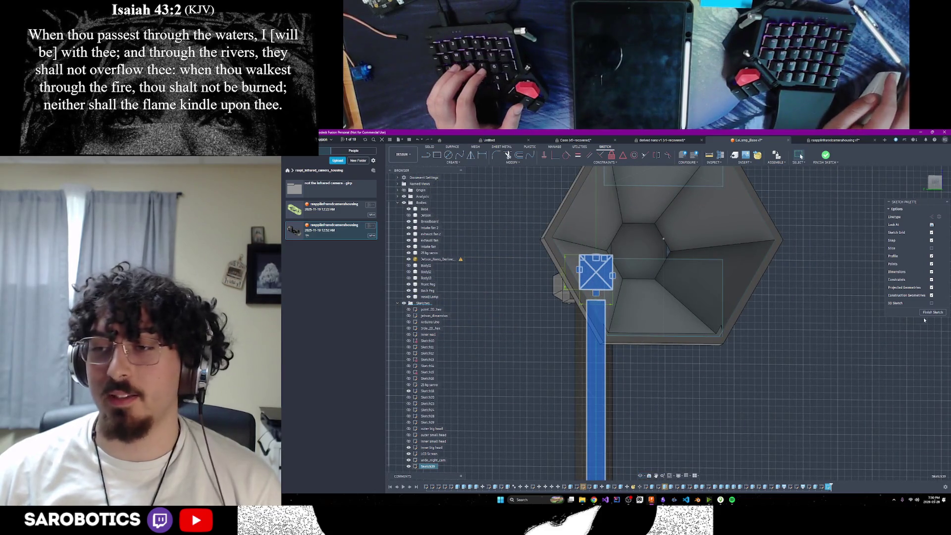
pyautogui.click(928, 313)
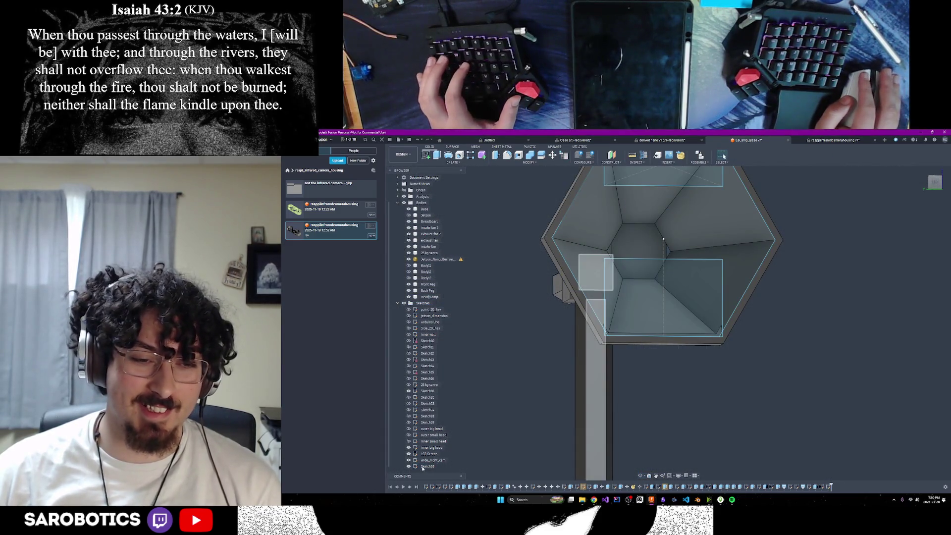
pyautogui.moveTo(594, 334)
pyautogui.keyDown('shift'); pyautogui.mouseDown(button='middle')
pyautogui.moveTo(646, 324)
pyautogui.moveTo(631, 312)
pyautogui.mouseUp(button='middle'); pyautogui.keyUp('shift')
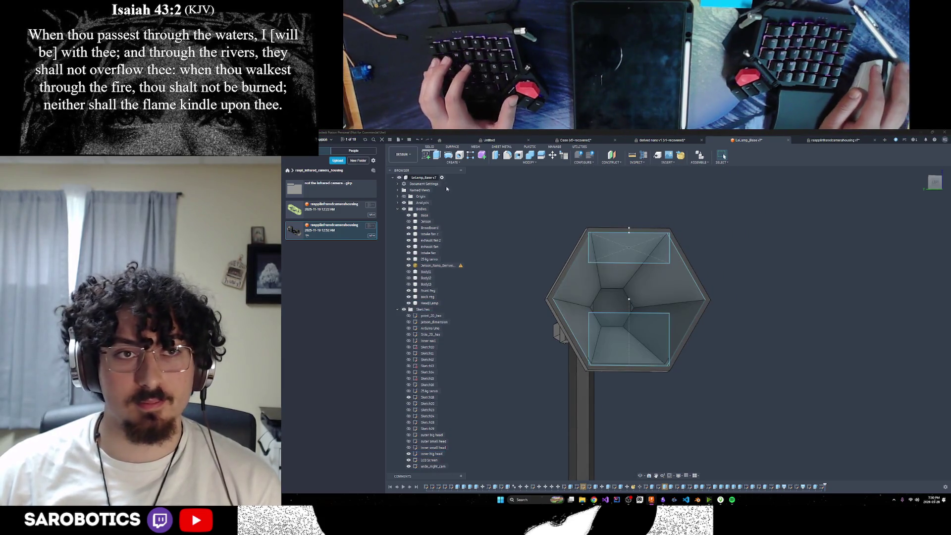
# Step: Start a new sketch on the hexagon face with the Center Rectangle tool (R)
pyautogui.click(623, 295)
pyautogui.click(623, 295)
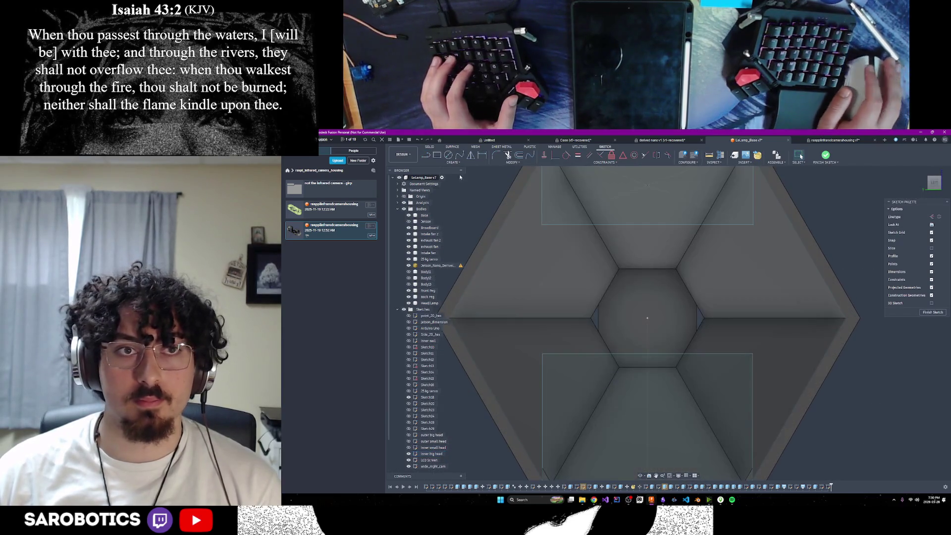
pyautogui.press('r')
pyautogui.click(450, 162)
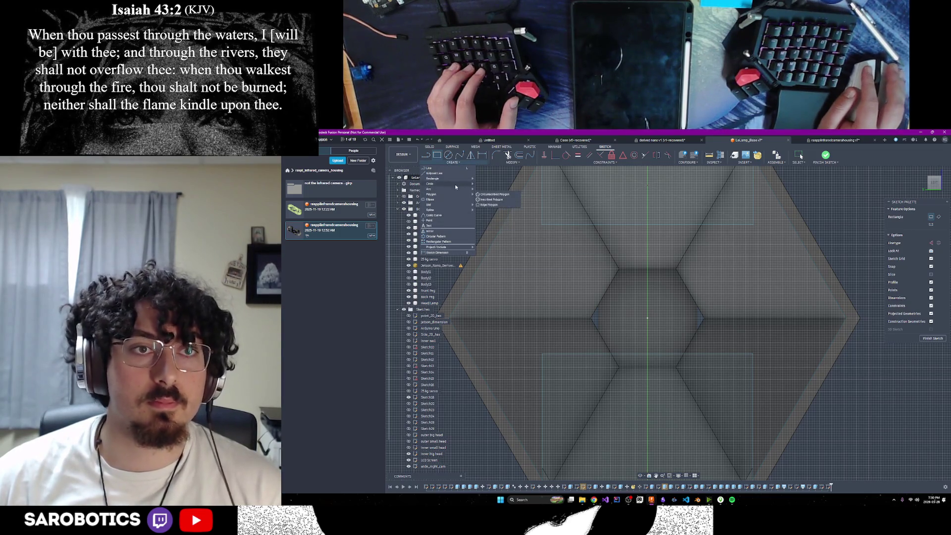
pyautogui.moveTo(433, 178)
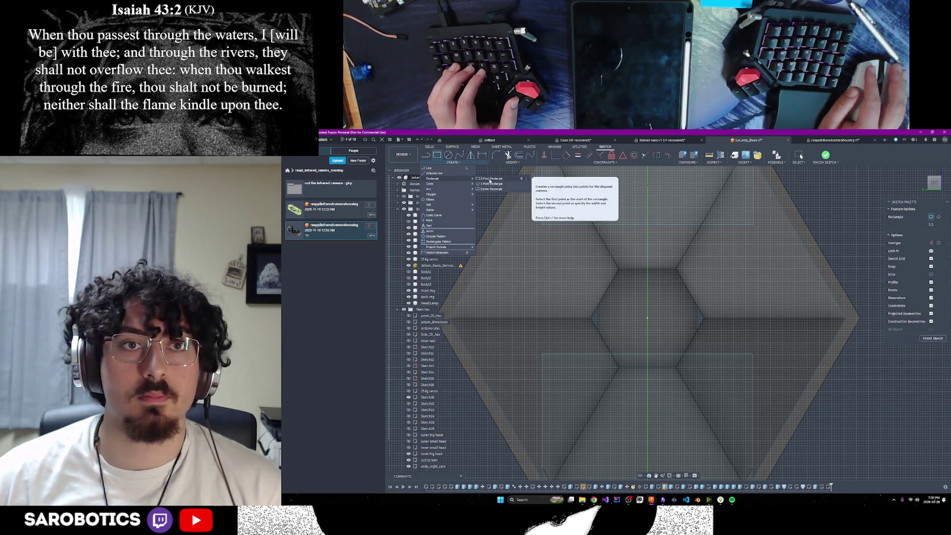
pyautogui.click(489, 180)
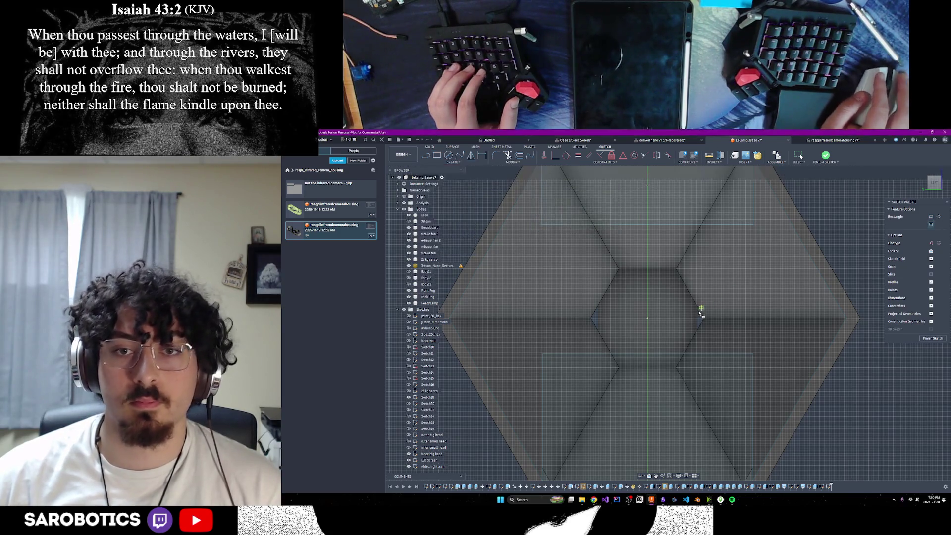
# Step: Draw a 24 by 15 mm rectangle at the origin, checking the camera module size in between
pyautogui.click(649, 319)
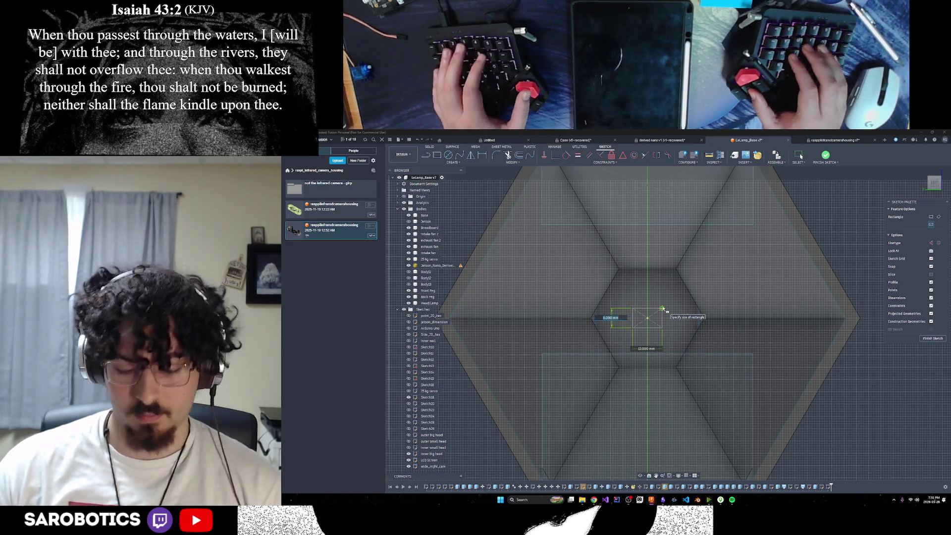
pyautogui.hotkey('alt', 'Tab')
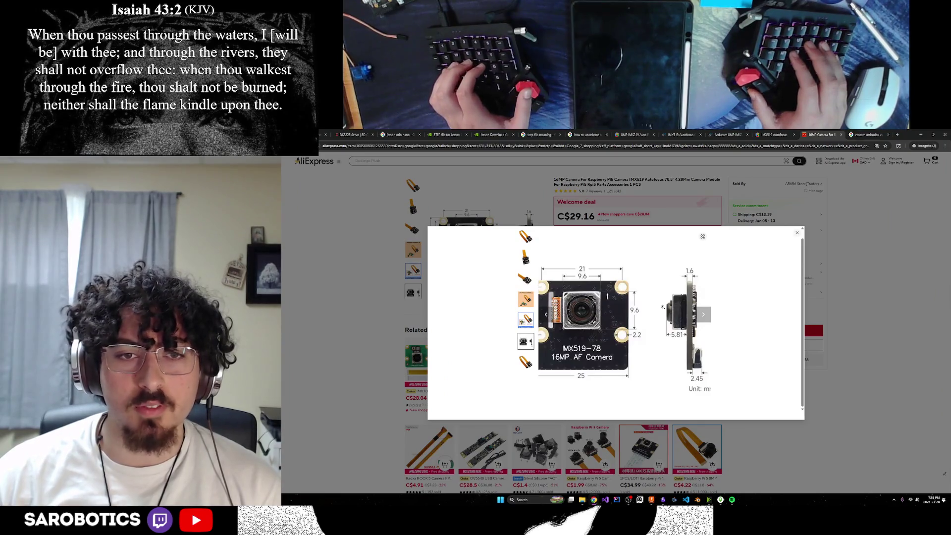
pyautogui.hotkey('alt', 'Tab')
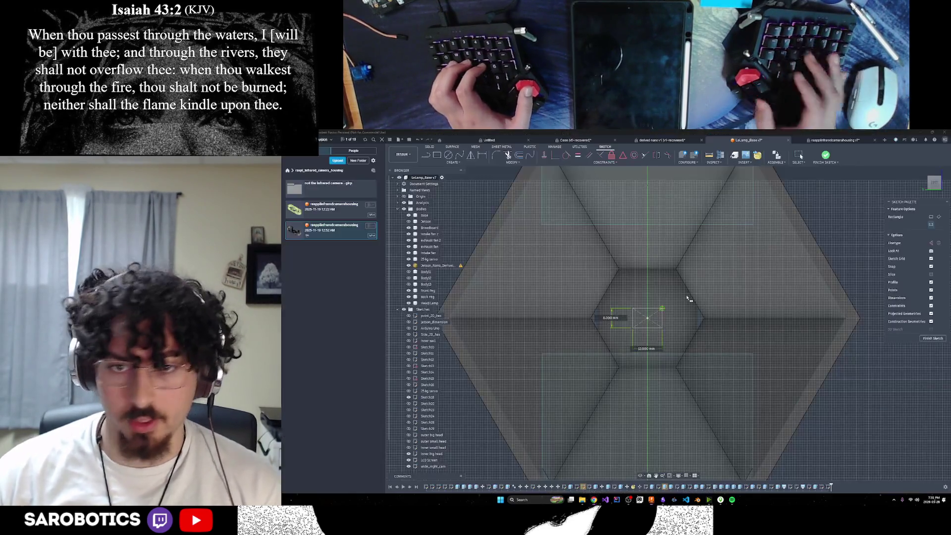
pyautogui.write('15')
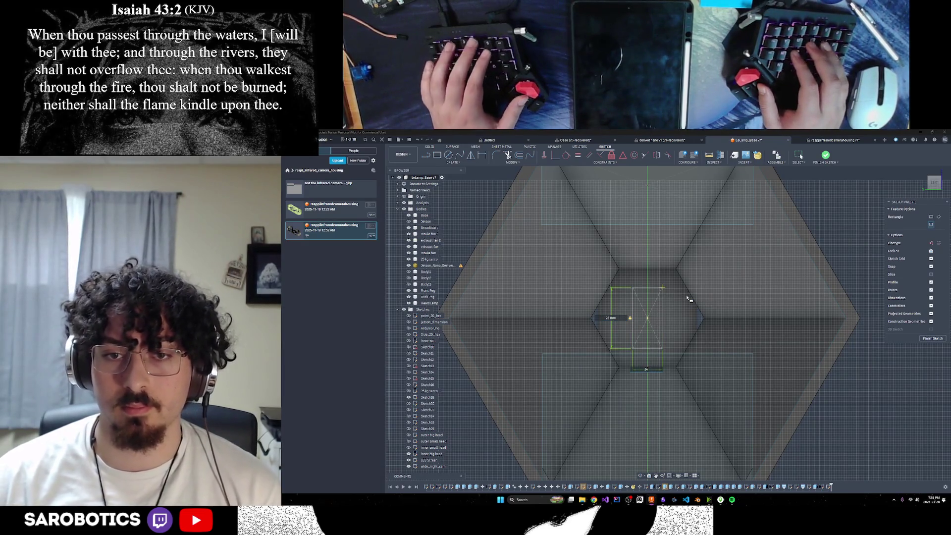
pyautogui.write('20')
pyautogui.press('Return')
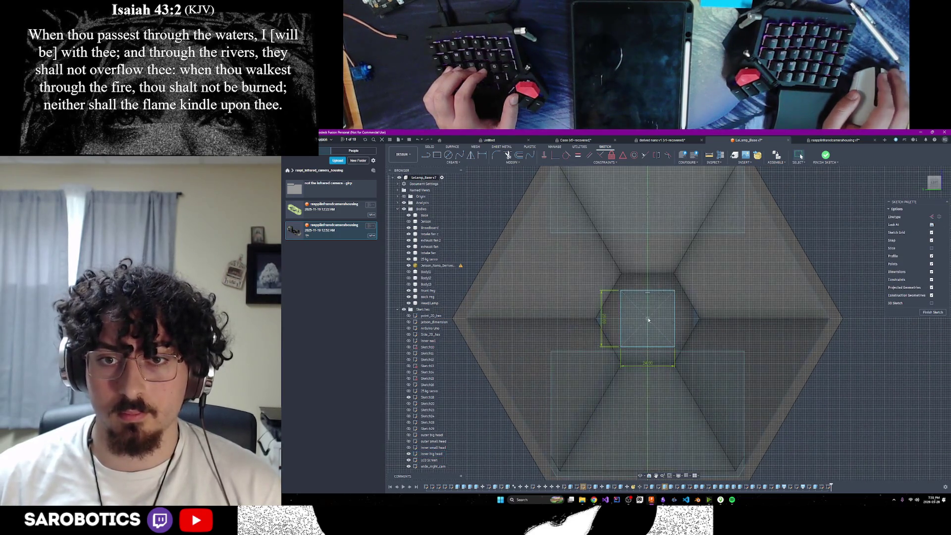
pyautogui.scroll(-2, 649, 326)
pyautogui.scroll(-3, 650, 325)
pyautogui.scroll(-1, 649, 326)
pyautogui.scroll(2, 724, 376)
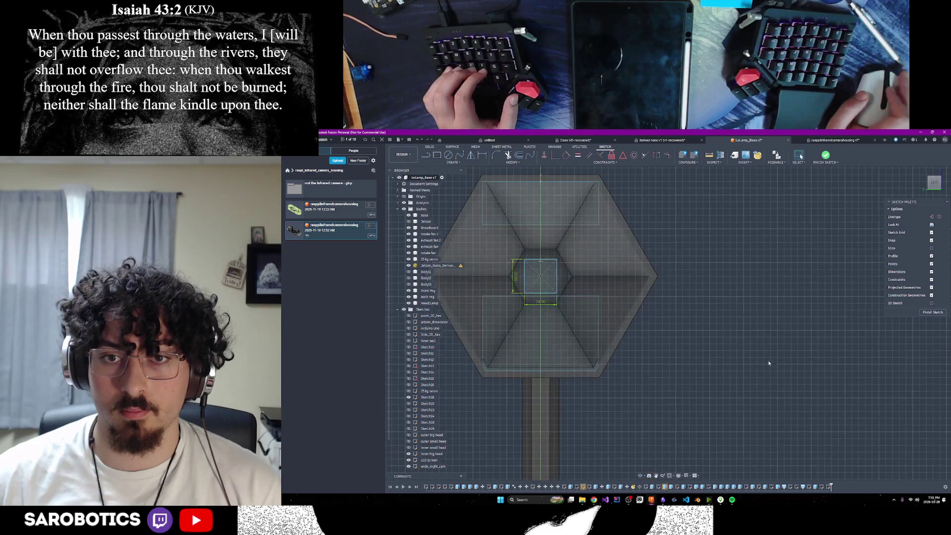
pyautogui.scroll(1, 713, 386)
pyautogui.scroll(1, 698, 401)
pyautogui.scroll(2, 677, 421)
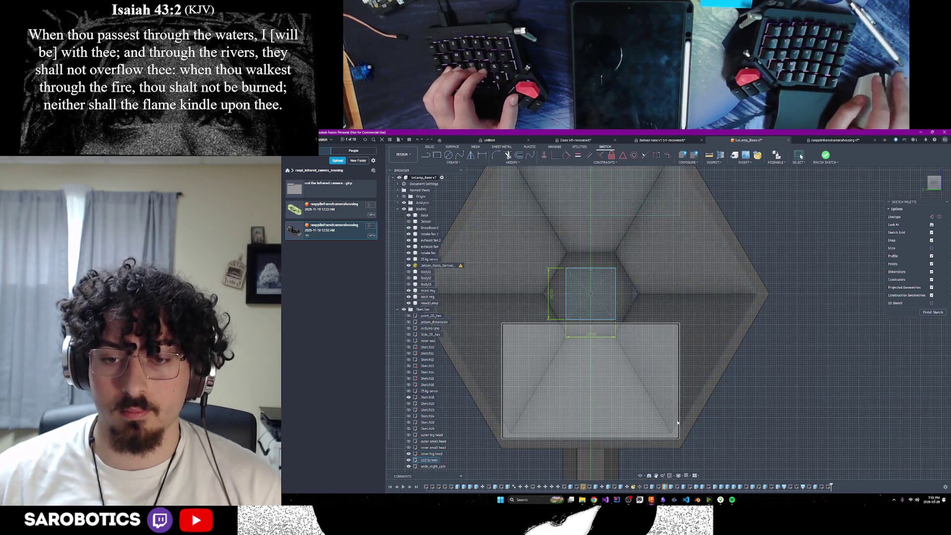
# Step: View the sketch from both sides, then bring up the lamp head tech list note
pyautogui.click(640, 475)
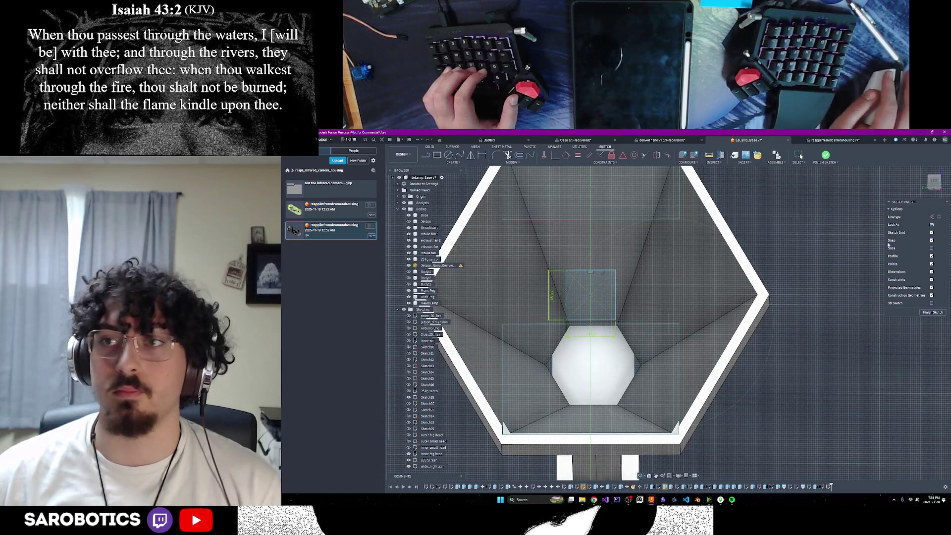
pyautogui.click(933, 182)
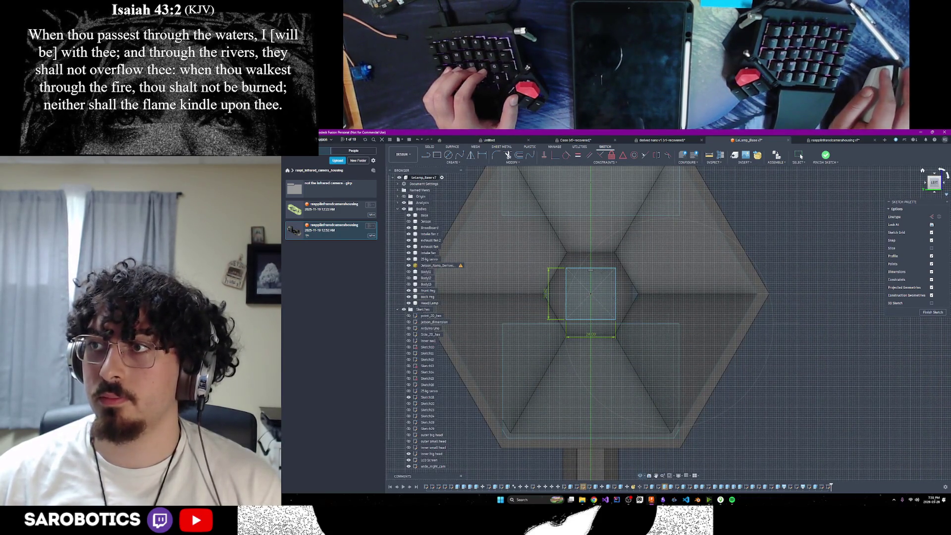
pyautogui.scroll(-2, 642, 343)
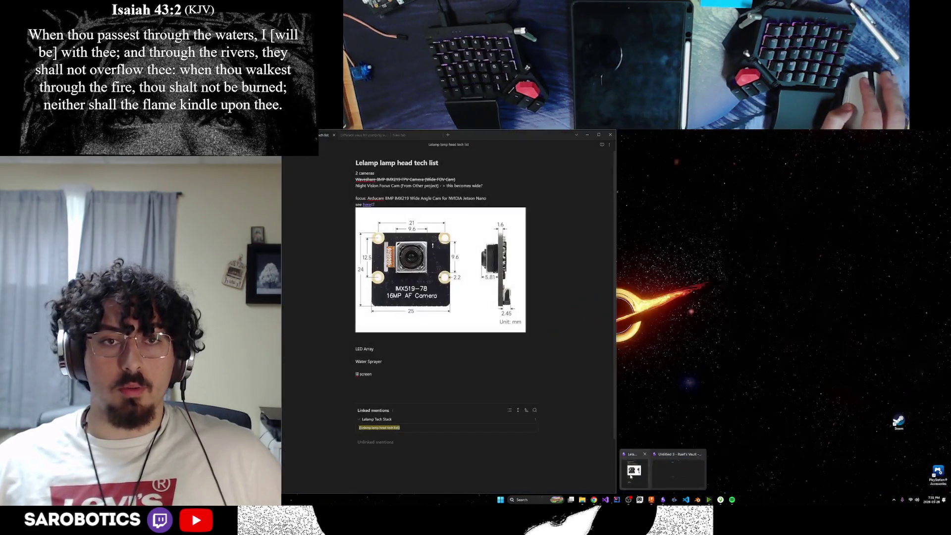
pyautogui.click(631, 465)
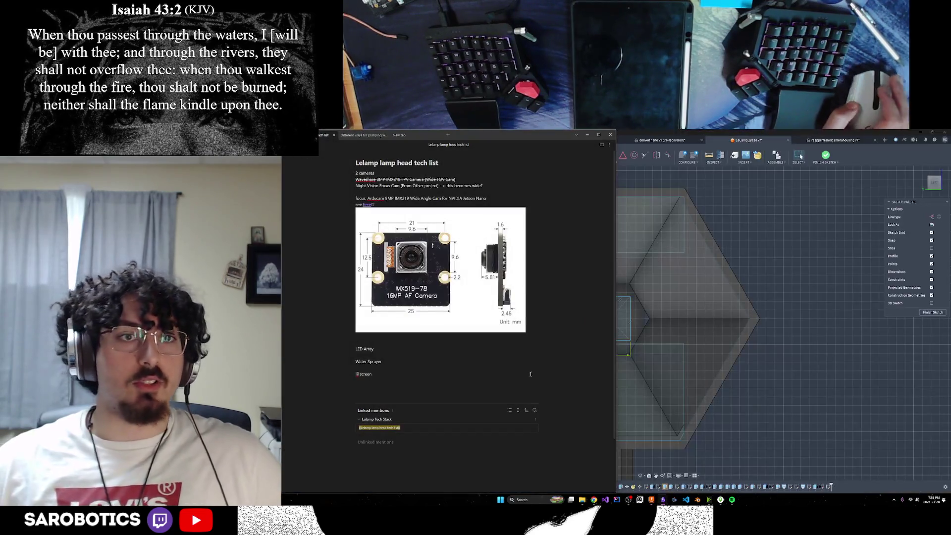
# Step: Reveal the IMX519 camera dimensions image embed line in the Obsidian note
pyautogui.click(408, 205)
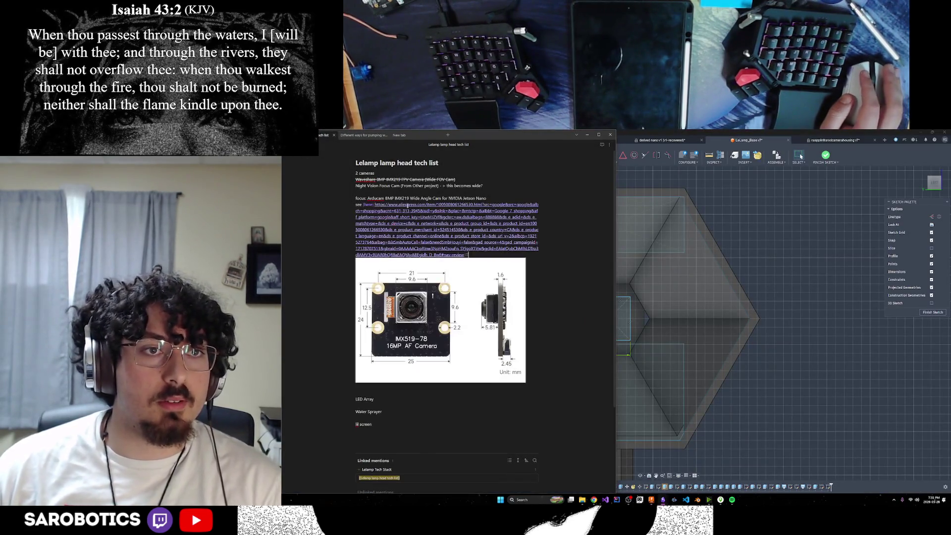
pyautogui.press('Return')
pyautogui.press('Up')
pyautogui.press('Down')
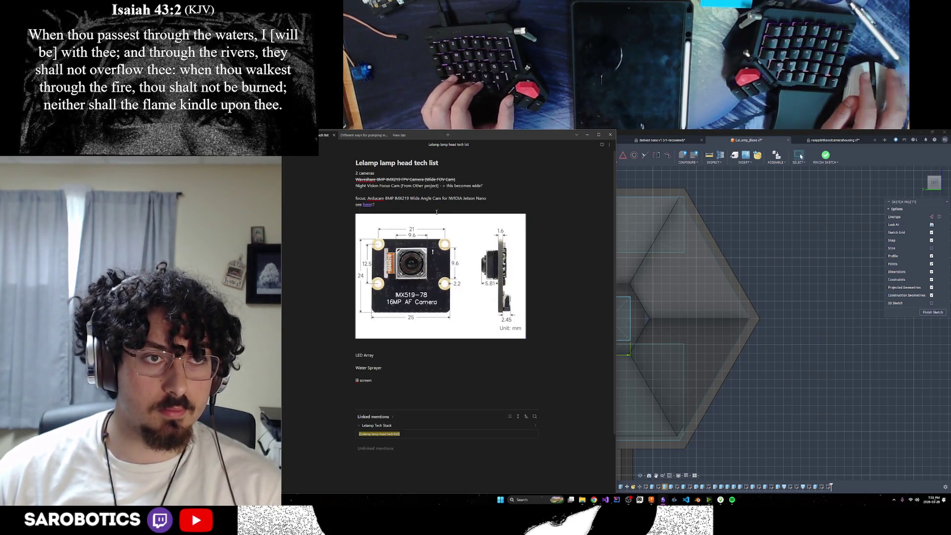
pyautogui.press('Down')
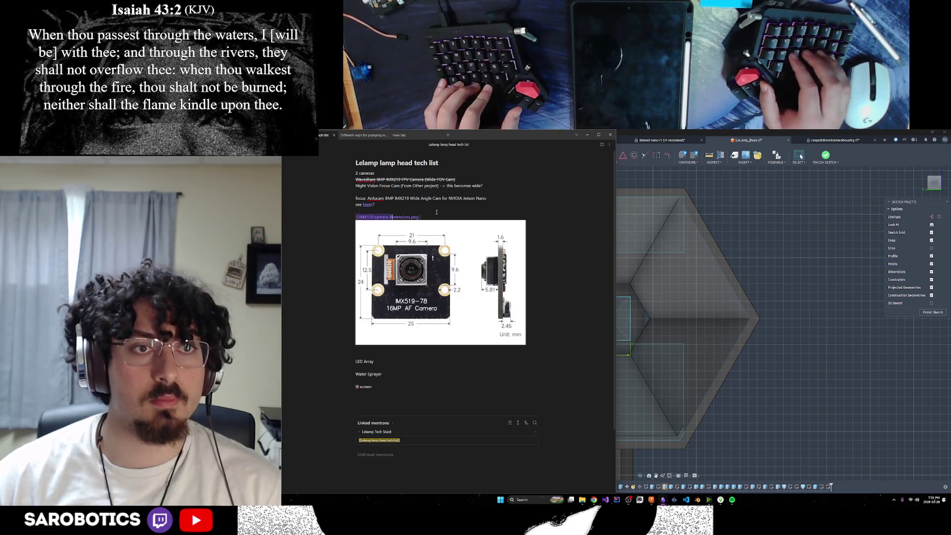
# Step: Delete the camera dimensions image from the note and put the notes window away
pyautogui.press('BackSpace')
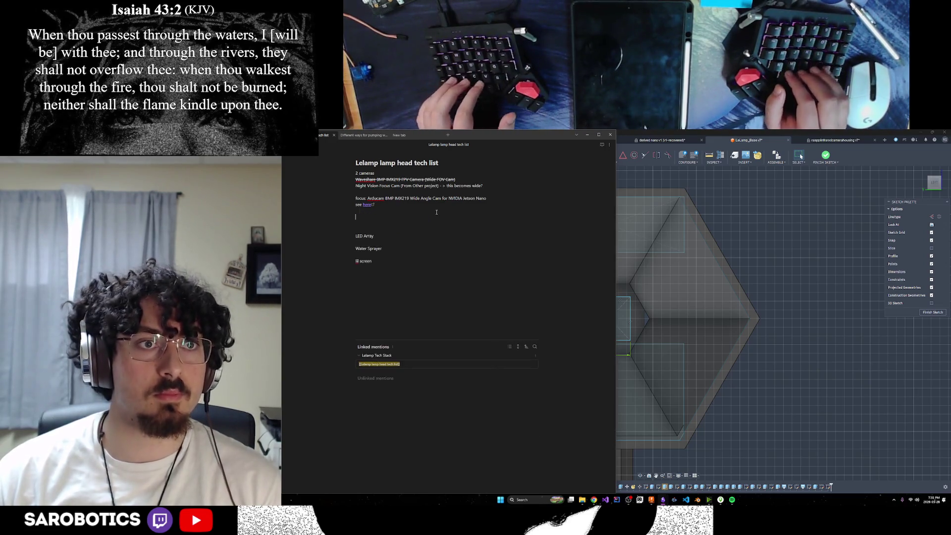
pyautogui.hotkey('ctrl', 'z')
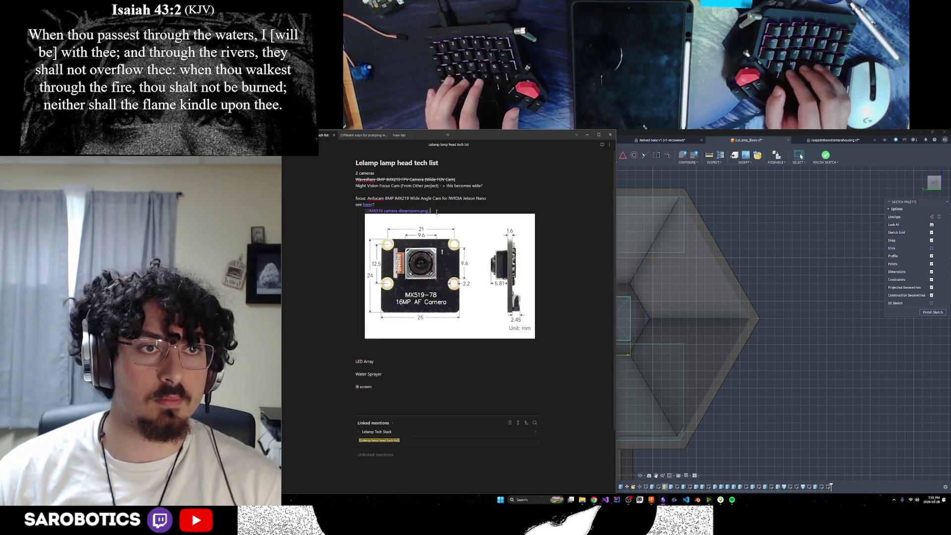
pyautogui.press('Down')
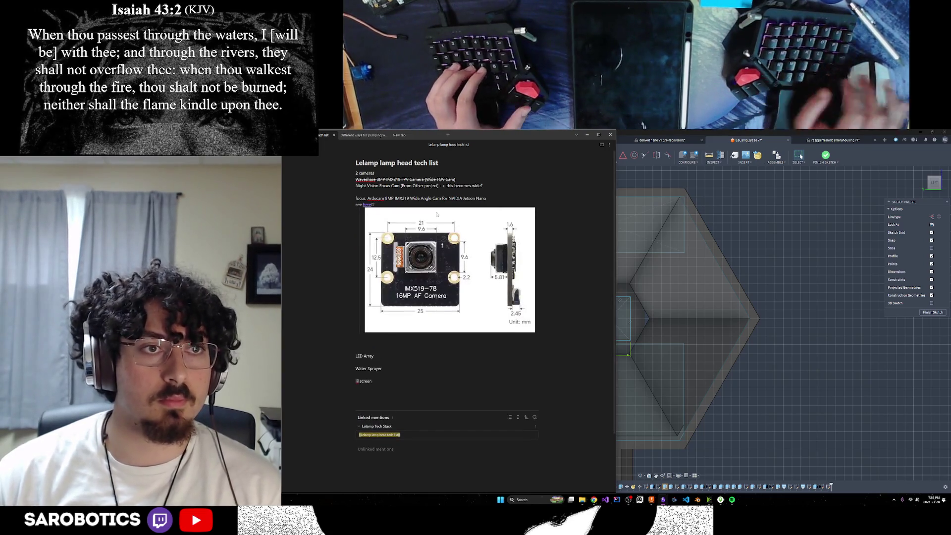
pyautogui.press('BackSpace')
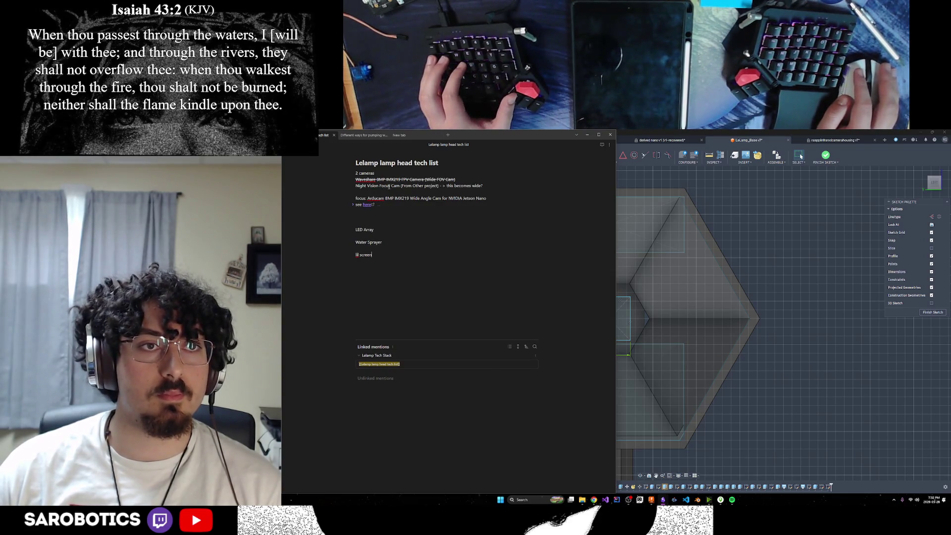
pyautogui.keyDown('shift'); pyautogui.moveTo(669, 335); pyautogui.dragTo(666, 412, button='middle'); pyautogui.keyUp('shift')
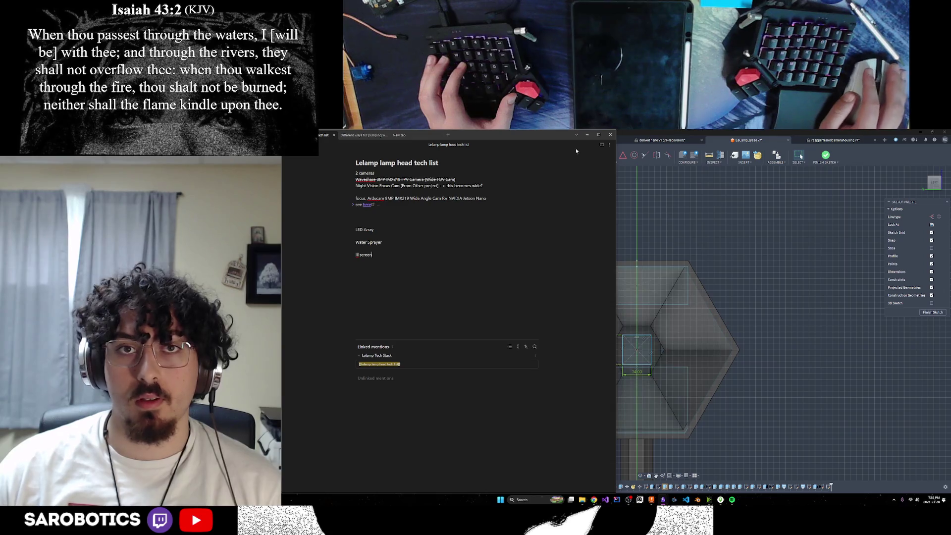
pyautogui.click(587, 134)
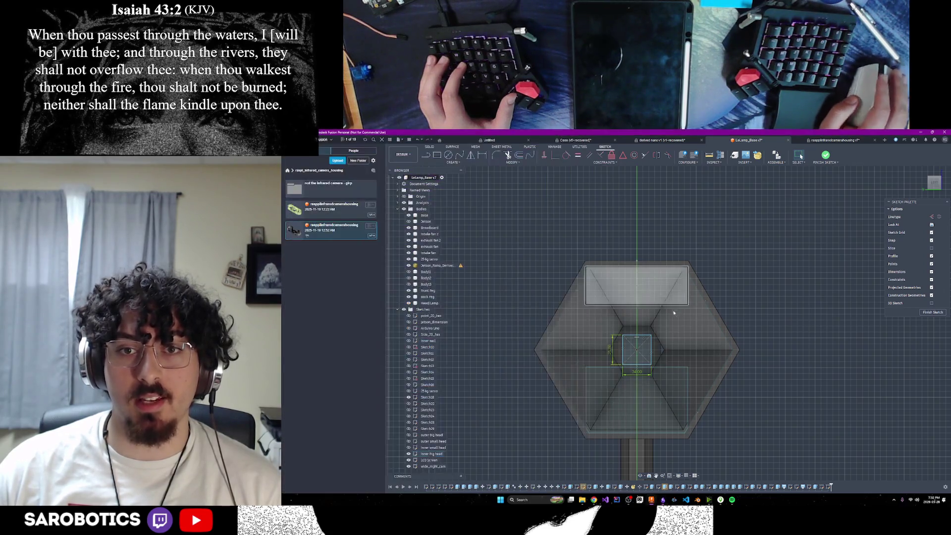
pyautogui.scroll(3, 635, 355)
pyautogui.scroll(-5, 635, 354)
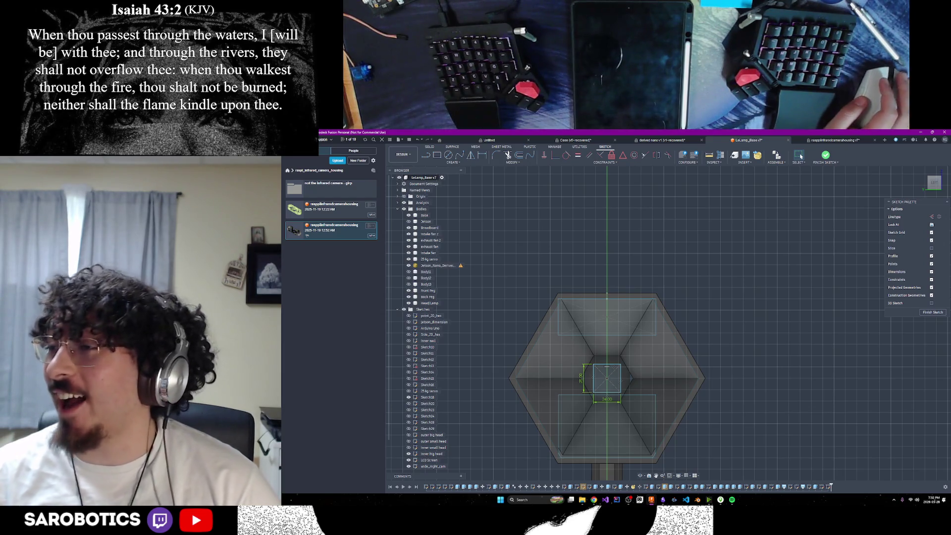
pyautogui.scroll(1, 783, 328)
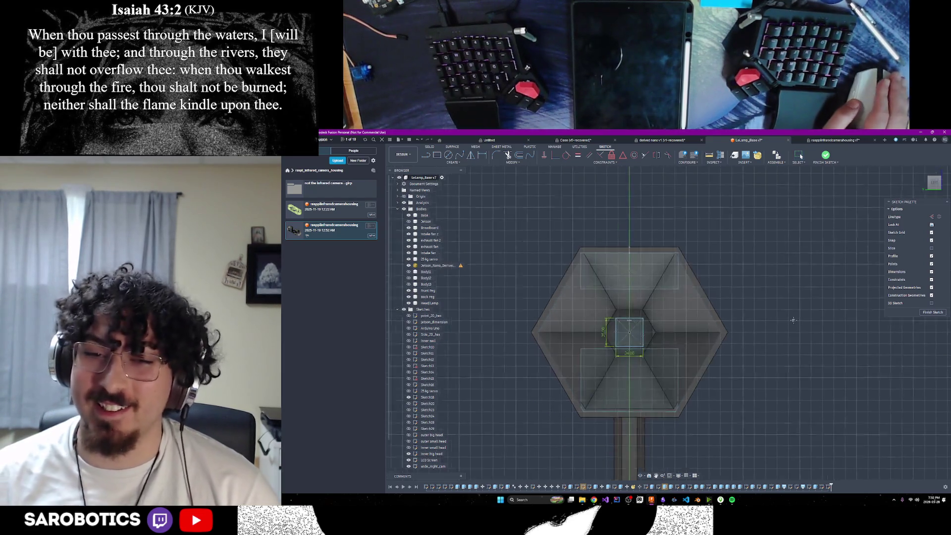
pyautogui.scroll(2, 743, 312)
pyautogui.scroll(2, 691, 297)
pyautogui.scroll(2, 638, 283)
pyautogui.scroll(-1, 637, 283)
pyautogui.scroll(-2, 635, 291)
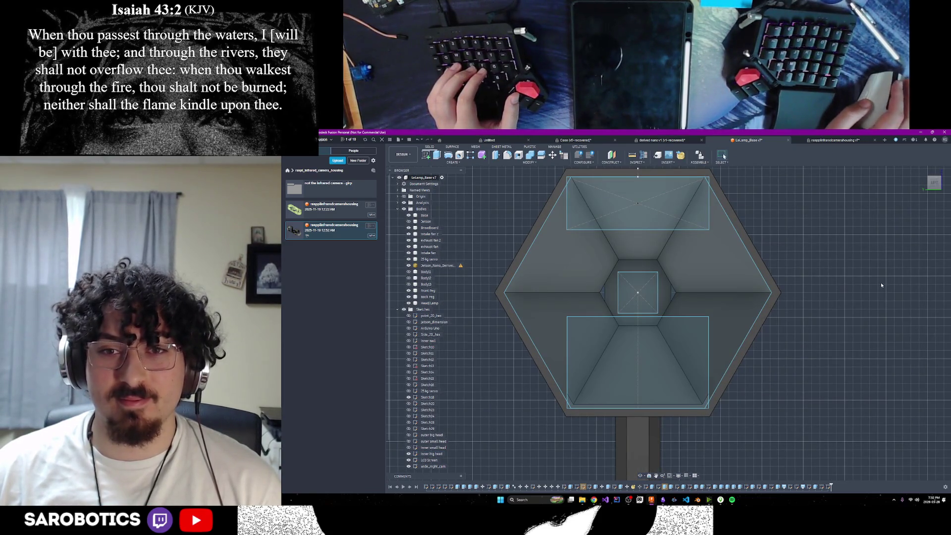
pyautogui.scroll(-2, 881, 282)
pyautogui.moveTo(640, 482)
pyautogui.keyDown('shift'); pyautogui.mouseDown(button='middle')
pyautogui.moveTo(665, 346)
pyautogui.moveTo(590, 349)
pyautogui.mouseUp(button='middle'); pyautogui.keyUp('shift')
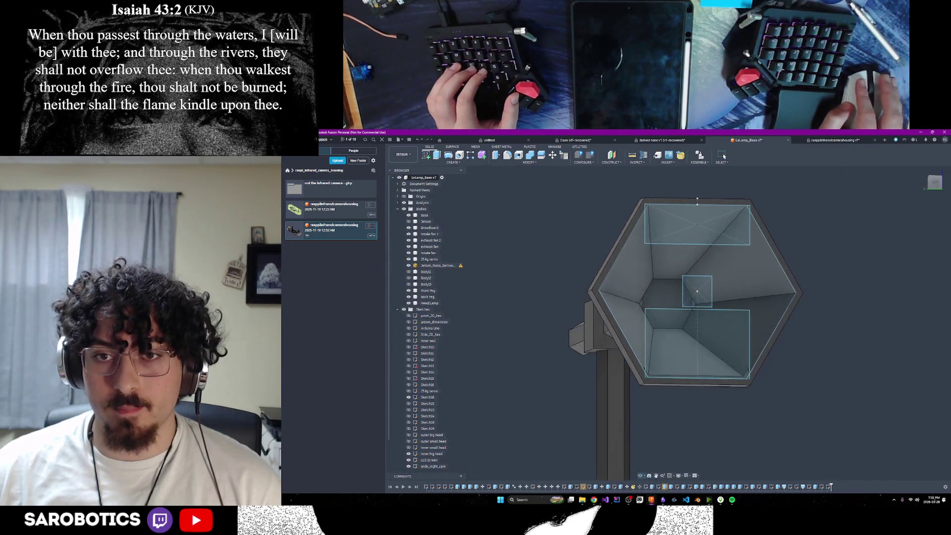
pyautogui.click(933, 183)
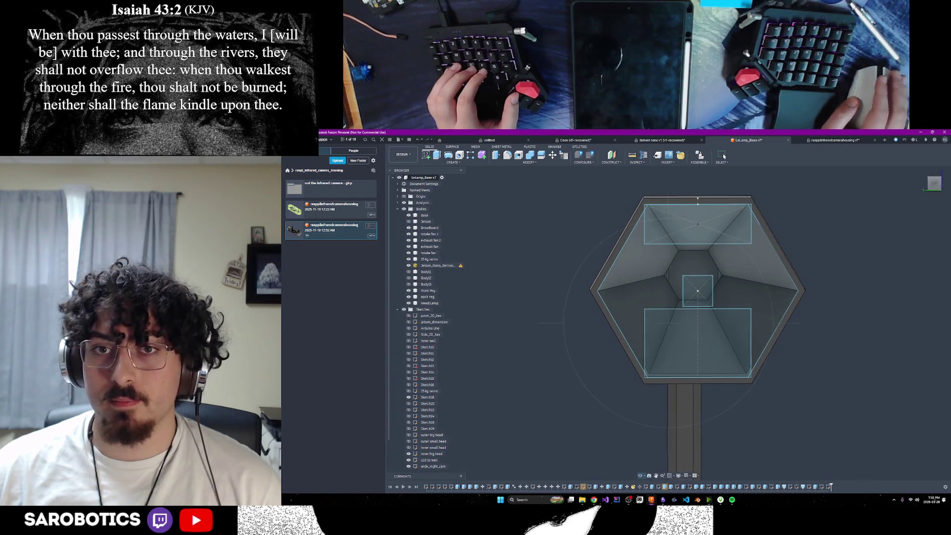
pyautogui.scroll(2, 722, 237)
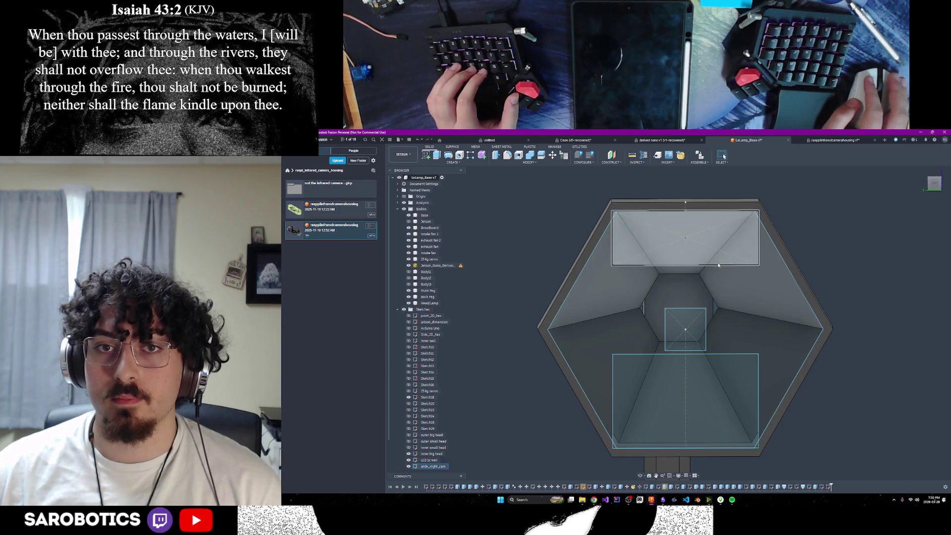
pyautogui.click(718, 264)
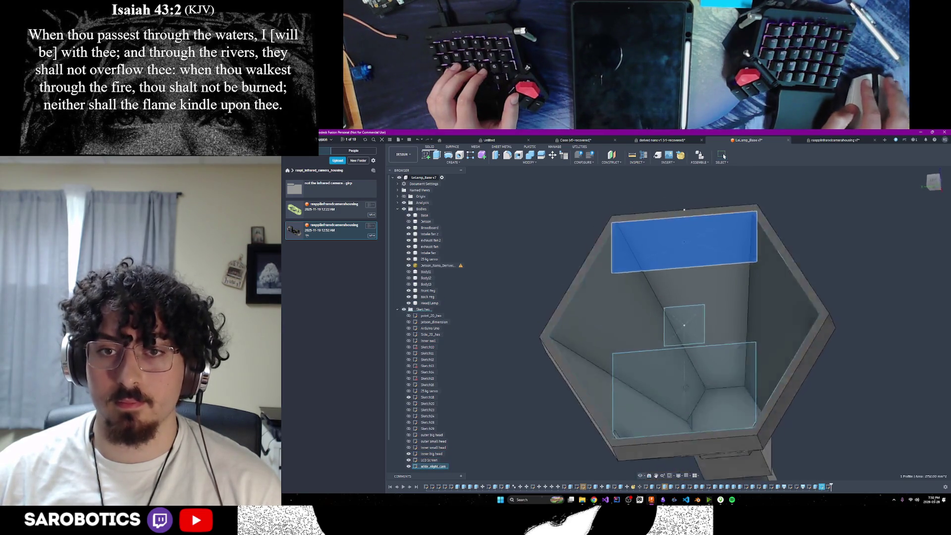
# Step: Extrude the top profile as a cut, settling the depth at 20 mm
pyautogui.keyDown('shift'); pyautogui.moveTo(685, 201); pyautogui.dragTo(678, 203, button='middle'); pyautogui.keyUp('shift')
pyautogui.click(719, 373)
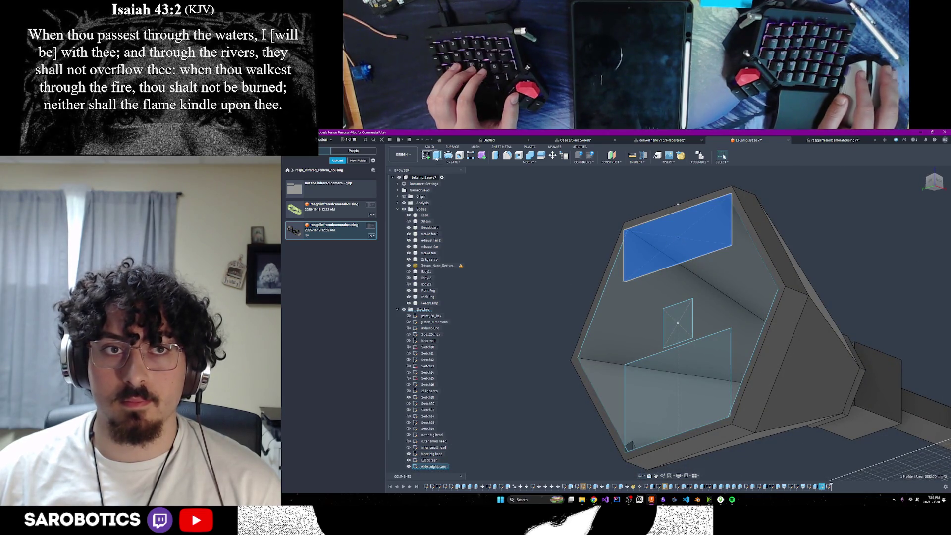
pyautogui.press('e')
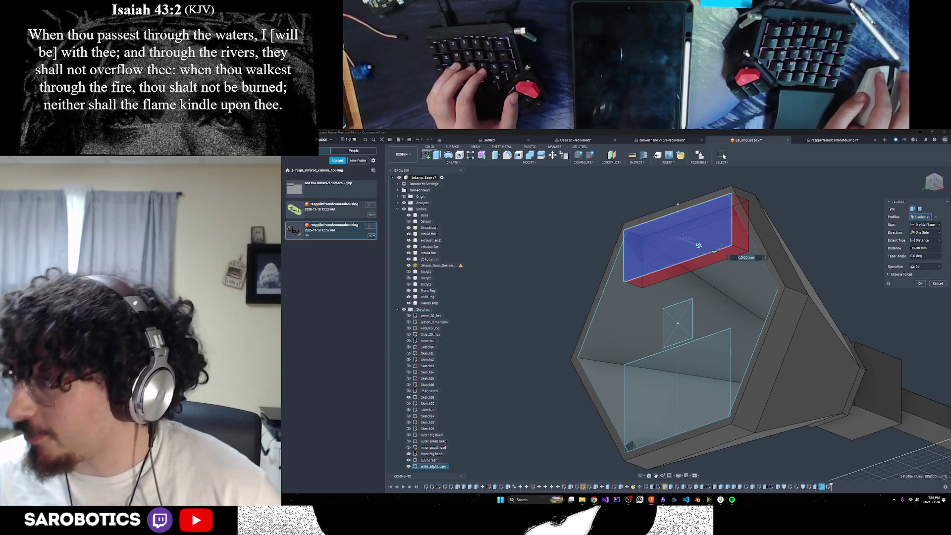
pyautogui.moveTo(699, 253); pyautogui.dragTo(703, 248)
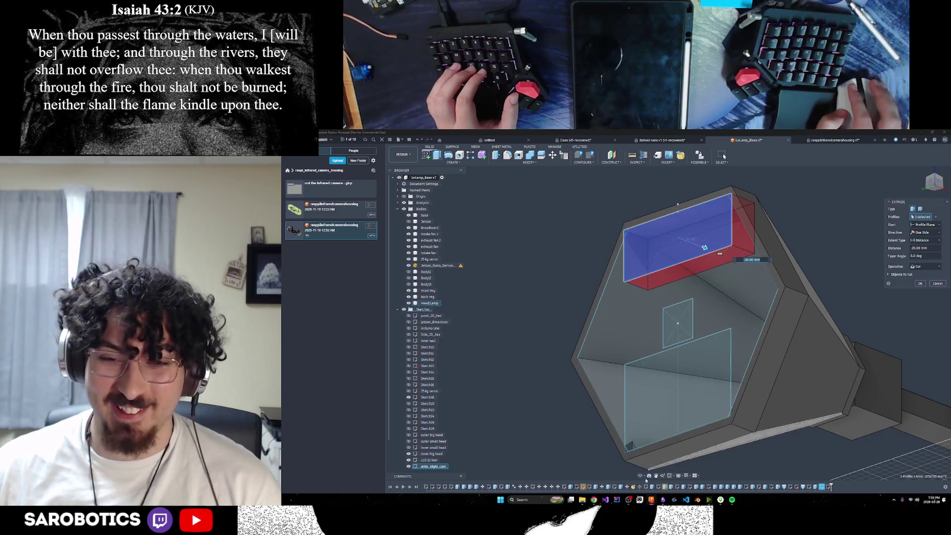
pyautogui.moveTo(797, 267)
pyautogui.mouseDown(button='middle')
pyautogui.moveTo(702, 257)
pyautogui.moveTo(640, 271)
pyautogui.moveTo(630, 288)
pyautogui.moveTo(642, 250)
pyautogui.moveTo(634, 257)
pyautogui.mouseUp(button='middle')
# Step: Confirm the 20 mm cut to form the pocket in the housing
pyautogui.keyDown('shift'); pyautogui.moveTo(669, 329); pyautogui.dragTo(654, 311, button='middle'); pyautogui.keyUp('shift')
pyautogui.rightClick(654, 311)
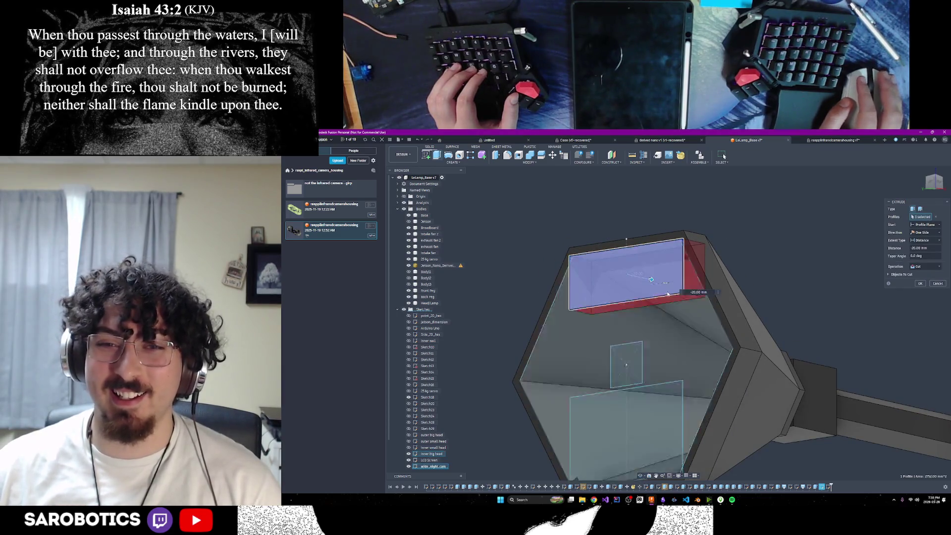
pyautogui.click(919, 283)
# Step: Orbit the housing to inspect the new pocket from several angles
pyautogui.keyDown('shift'); pyautogui.moveTo(706, 416); pyautogui.dragTo(645, 477, button='middle'); pyautogui.keyUp('shift')
pyautogui.keyDown('shift'); pyautogui.moveTo(644, 425); pyautogui.dragTo(637, 395, button='middle'); pyautogui.keyUp('shift')
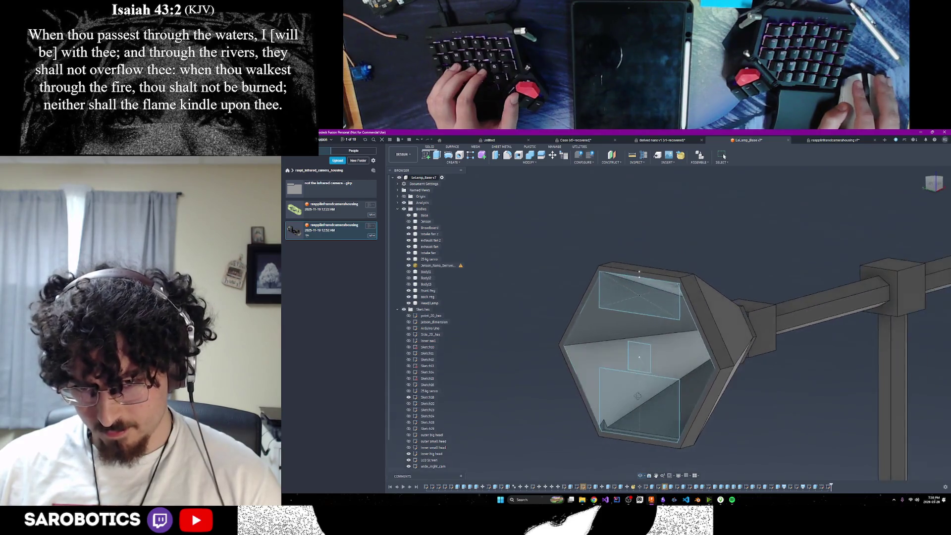
pyautogui.moveTo(637, 396)
pyautogui.keyDown('shift'); pyautogui.mouseDown(button='middle')
pyautogui.moveTo(652, 393)
pyautogui.moveTo(630, 364)
pyautogui.mouseUp(button='middle'); pyautogui.keyUp('shift')
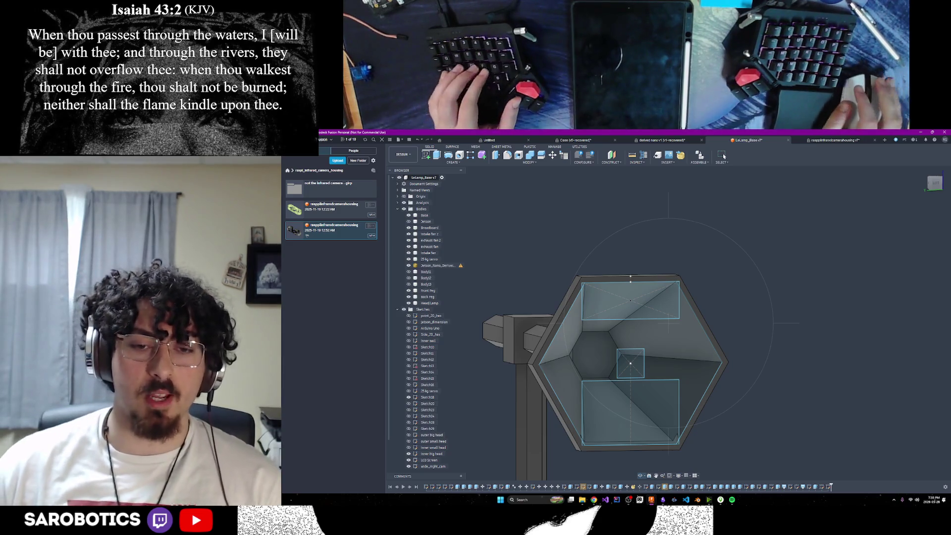
pyautogui.moveTo(556, 499)
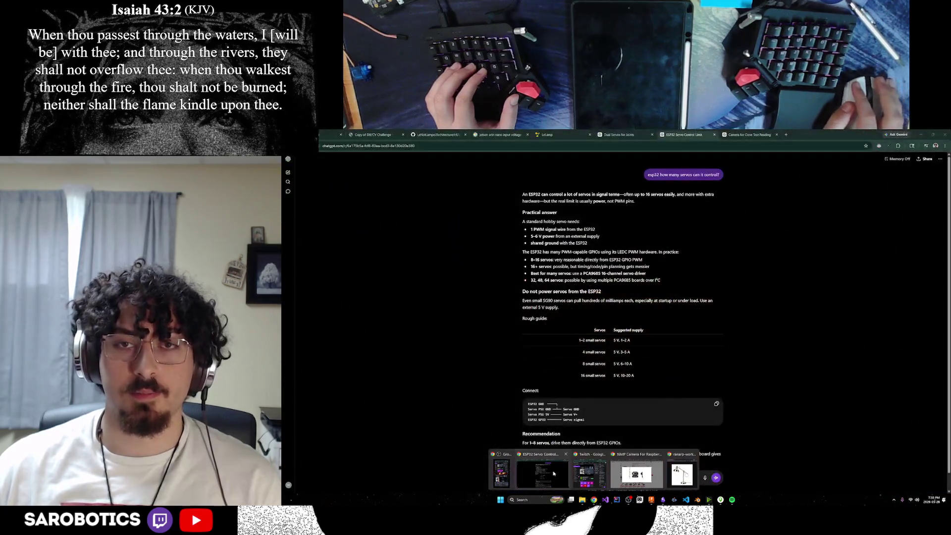
pyautogui.click(553, 473)
pyautogui.click(630, 135)
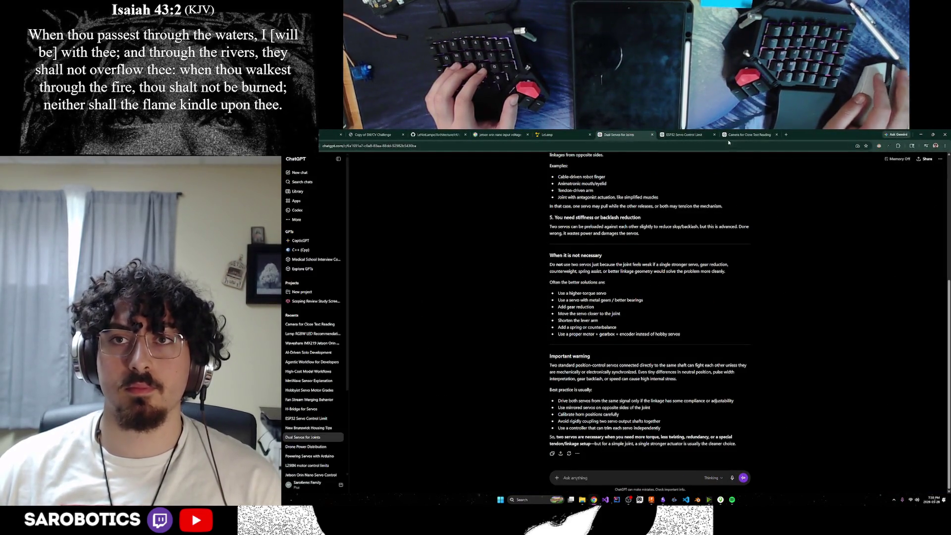
pyautogui.click(687, 135)
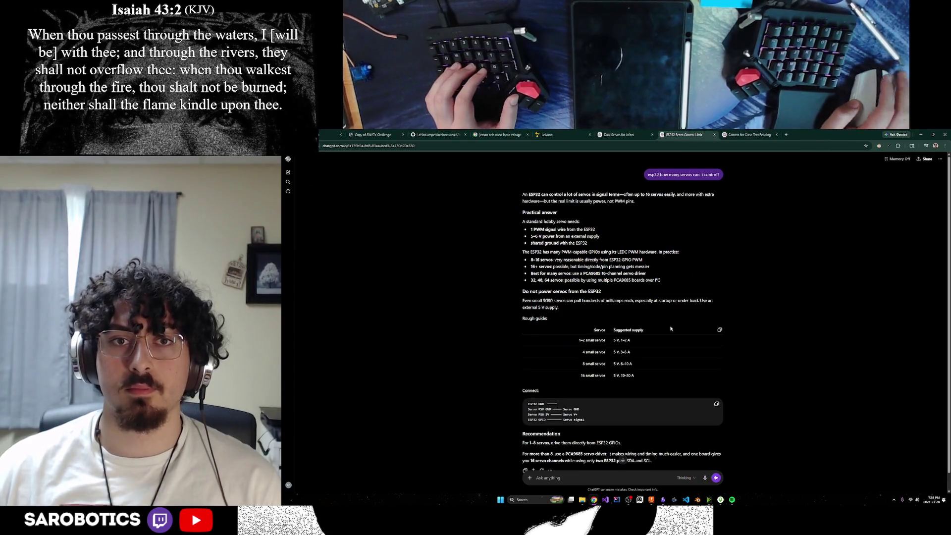
pyautogui.click(749, 134)
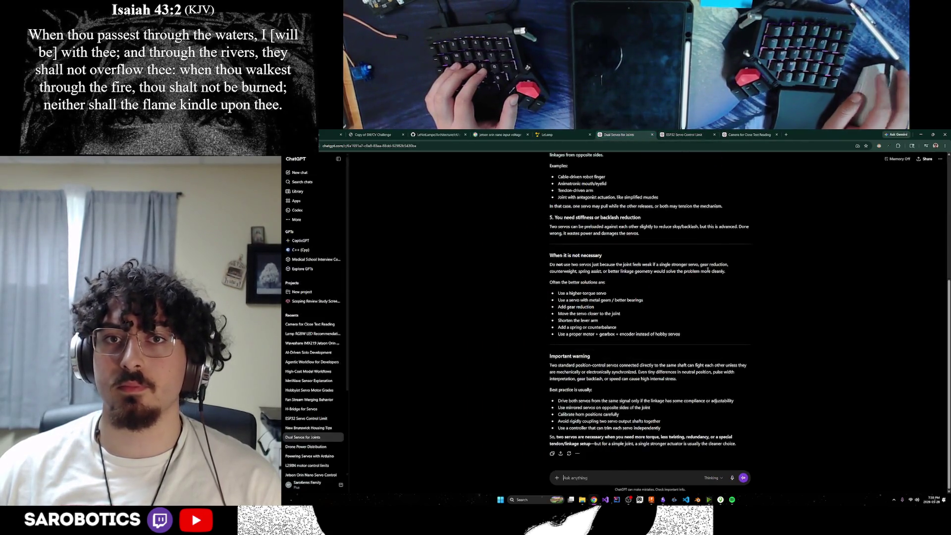
pyautogui.scroll(3, 681, 326)
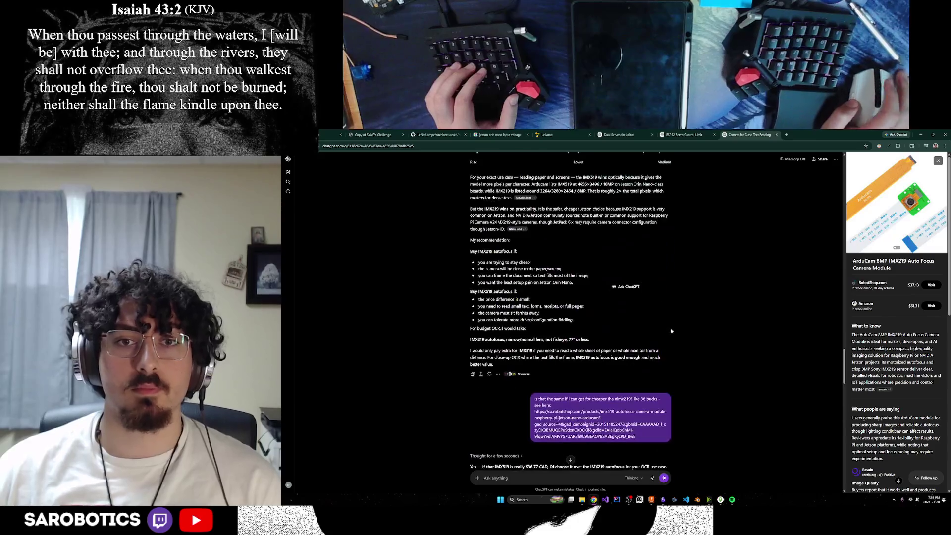
pyautogui.scroll(2, 668, 334)
pyautogui.scroll(3, 653, 343)
pyautogui.scroll(3, 640, 352)
pyautogui.scroll(3, 639, 353)
pyautogui.scroll(-3, 638, 351)
pyautogui.scroll(5, 636, 350)
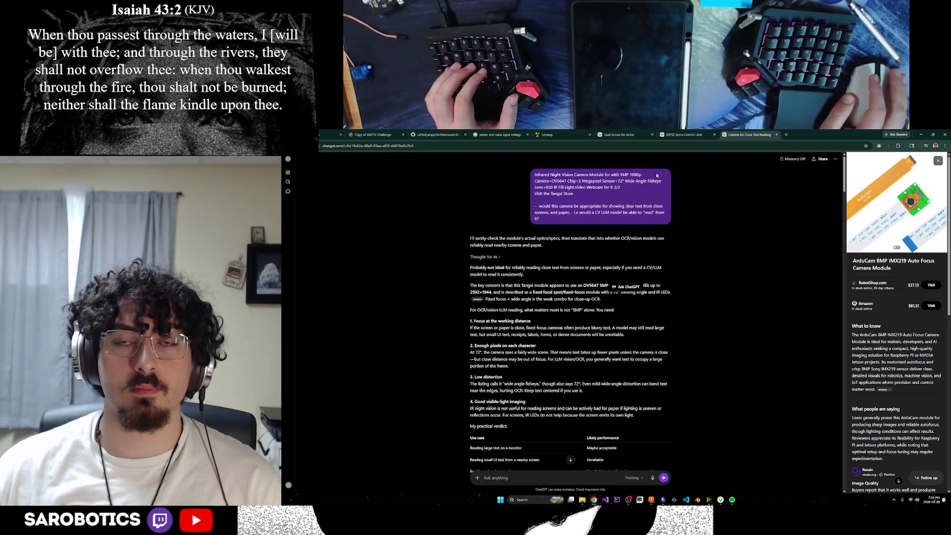
pyautogui.click(786, 134)
pyautogui.write('chatgpt')
pyautogui.press('Return')
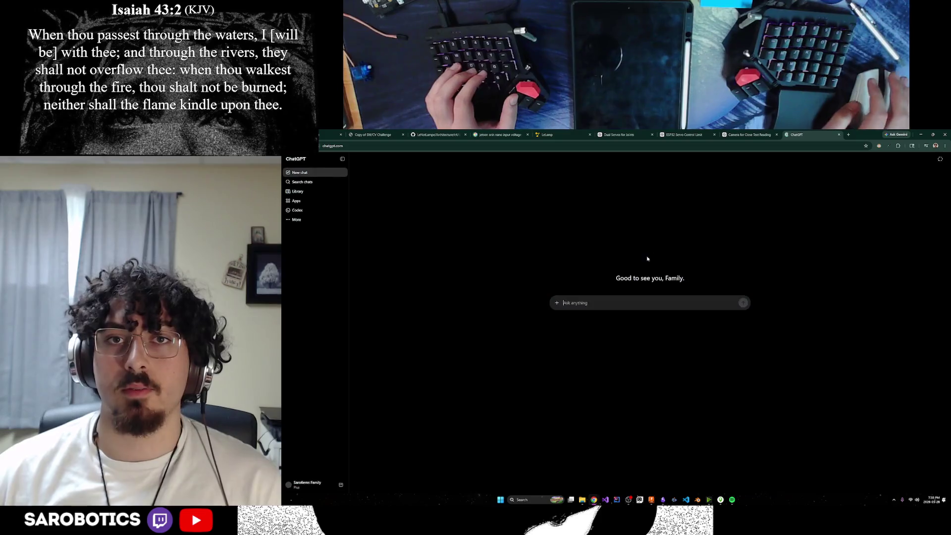
pyautogui.click(637, 136)
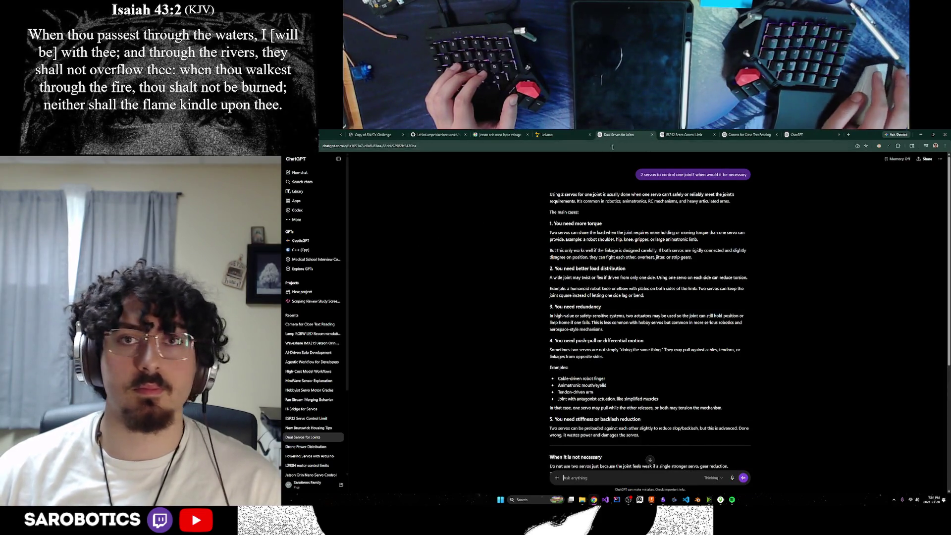
pyautogui.hotkey('ctrl', 'w')
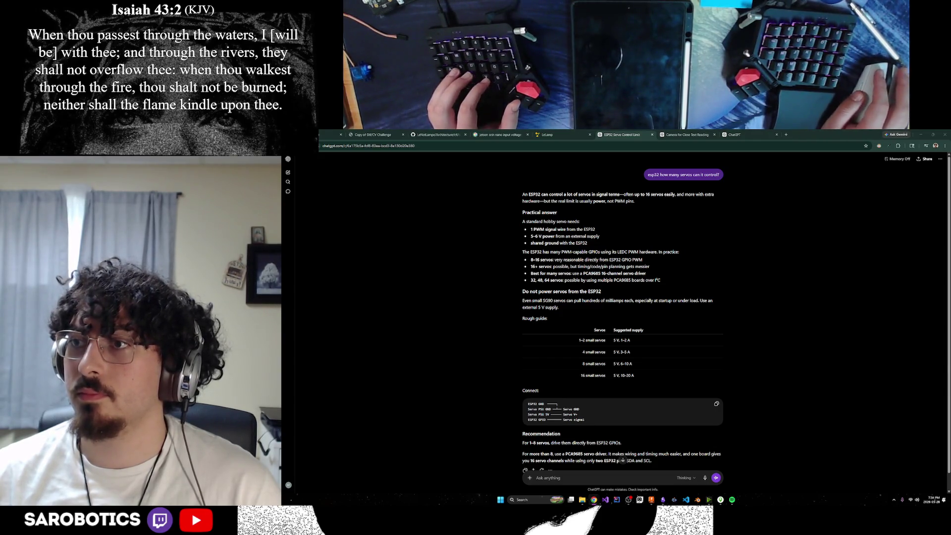
pyautogui.click(669, 134)
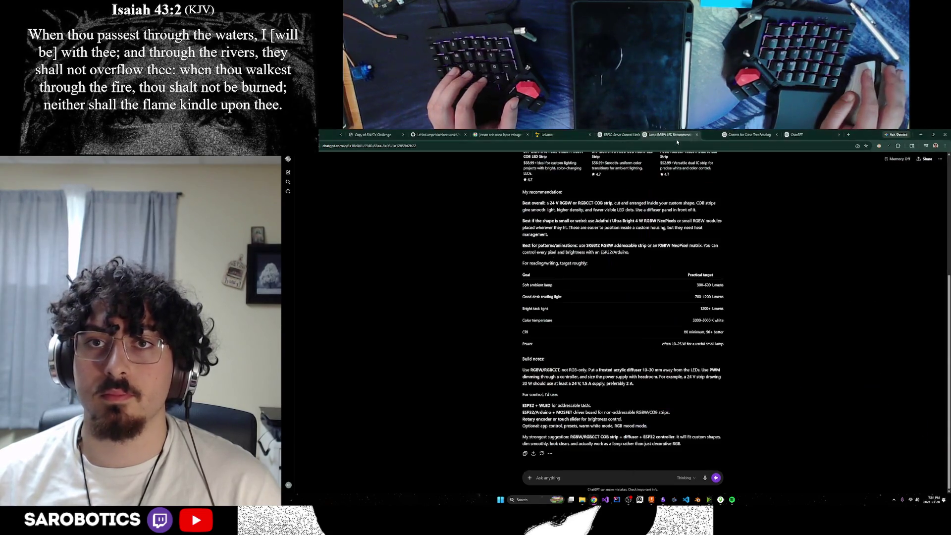
pyautogui.scroll(5, 944, 325)
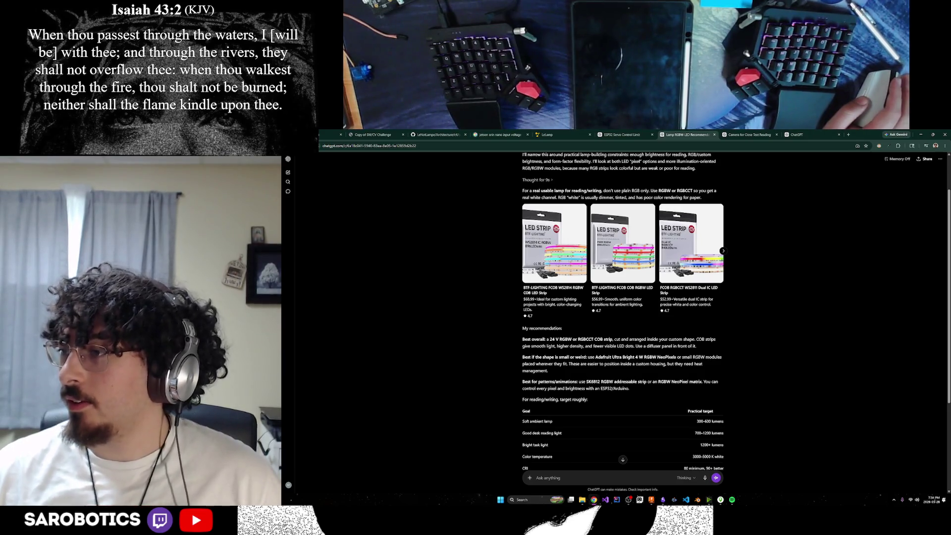
pyautogui.scroll(1, 758, 292)
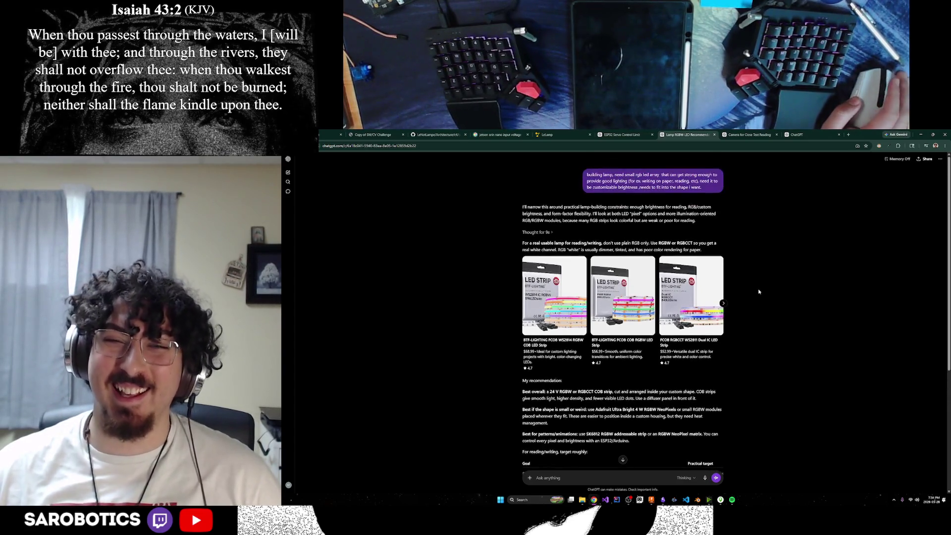
pyautogui.scroll(-1, 758, 289)
pyautogui.scroll(-2, 735, 304)
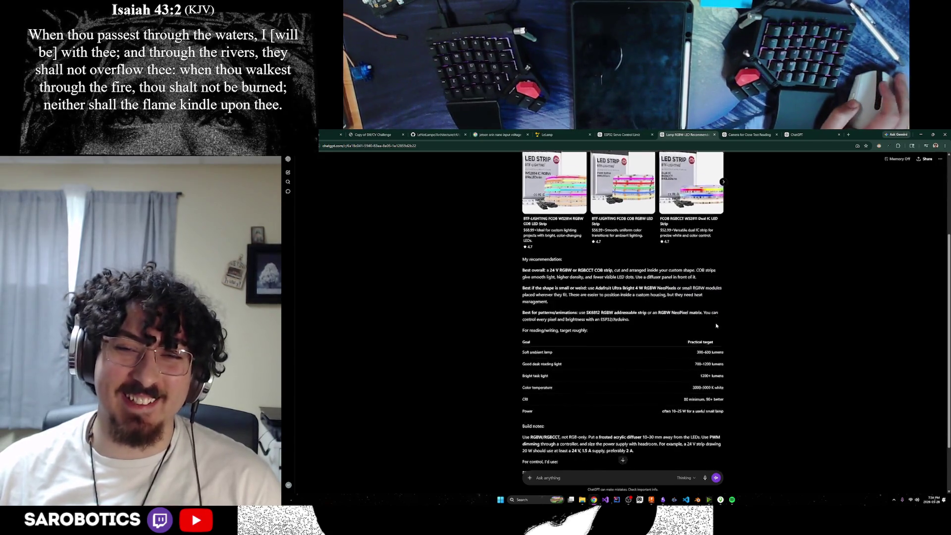
pyautogui.scroll(-1, 717, 324)
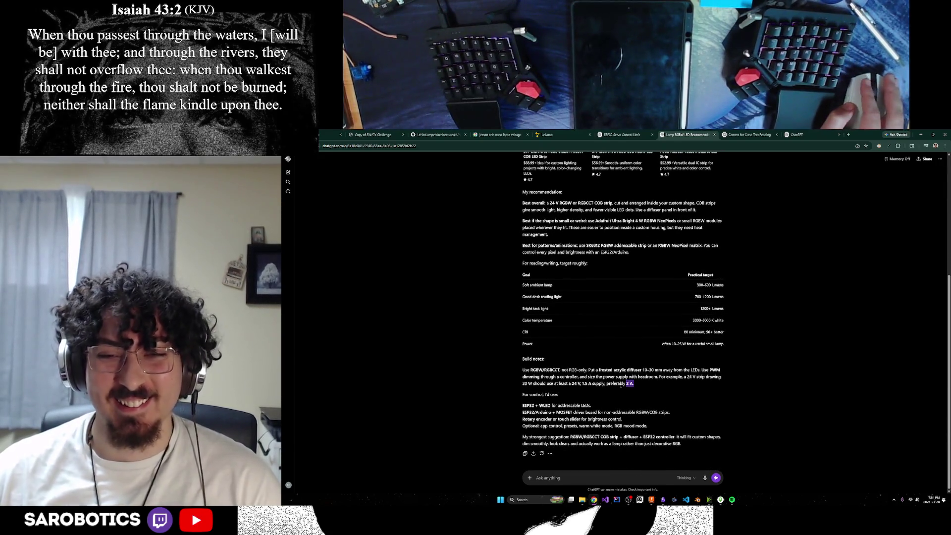
pyautogui.moveTo(630, 383); pyautogui.dragTo(531, 359)
pyautogui.click(589, 395)
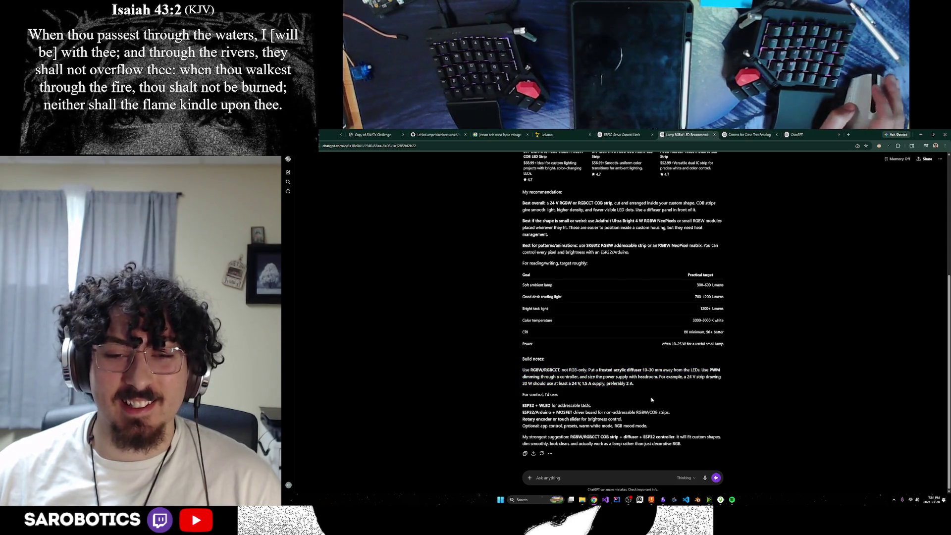
pyautogui.moveTo(651, 424); pyautogui.dragTo(526, 410)
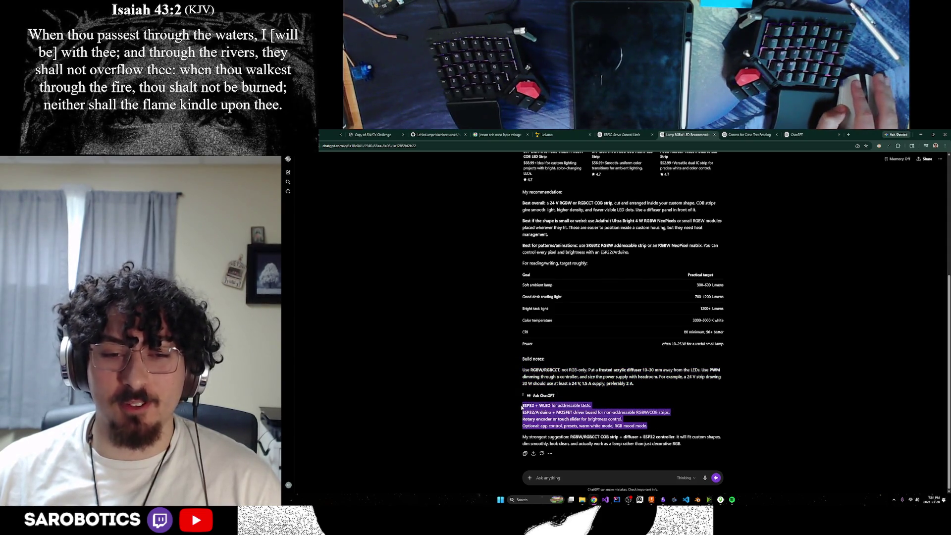
pyautogui.click(733, 408)
pyautogui.moveTo(645, 389); pyautogui.dragTo(556, 377)
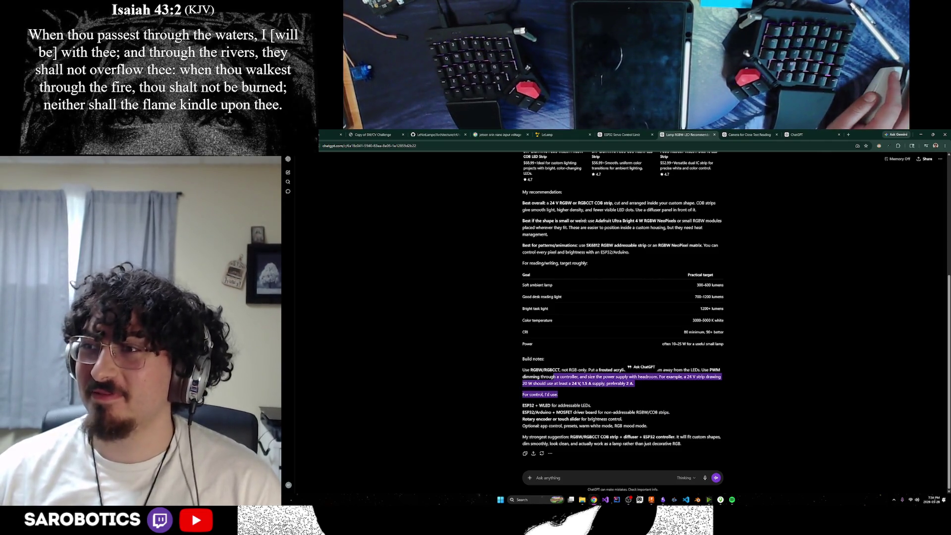
pyautogui.scroll(5, 719, 405)
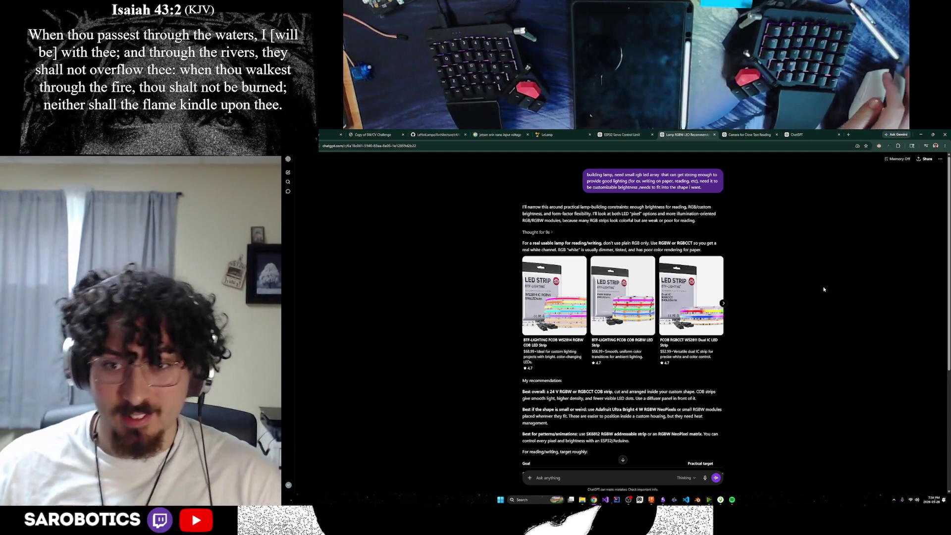
pyautogui.tripleClick(596, 239)
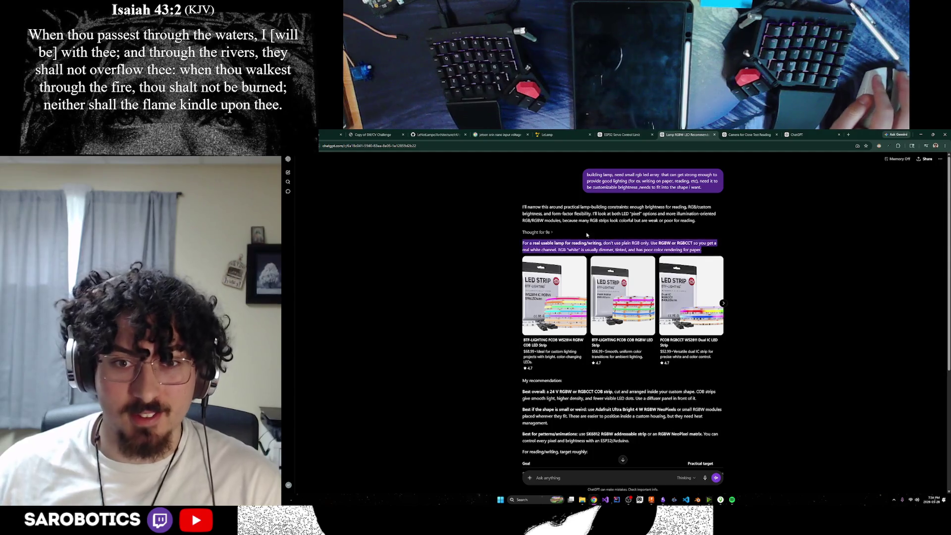
pyautogui.moveTo(597, 237); pyautogui.dragTo(519, 206)
pyautogui.click(599, 237)
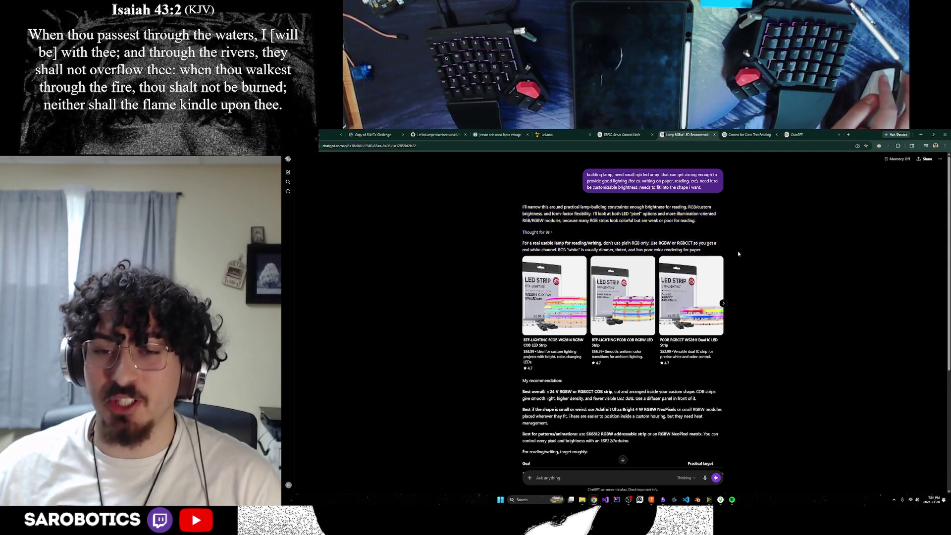
pyautogui.scroll(-3, 687, 301)
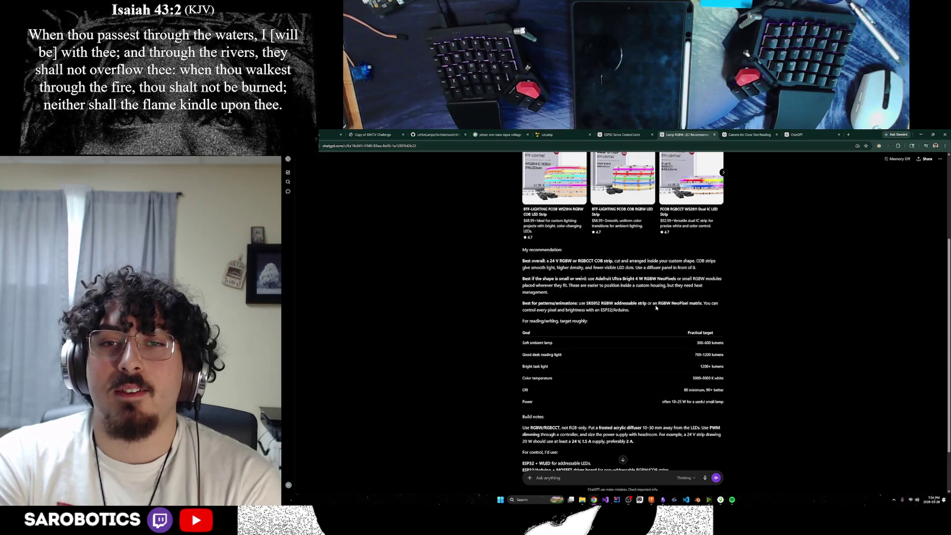
pyautogui.scroll(2, 557, 253)
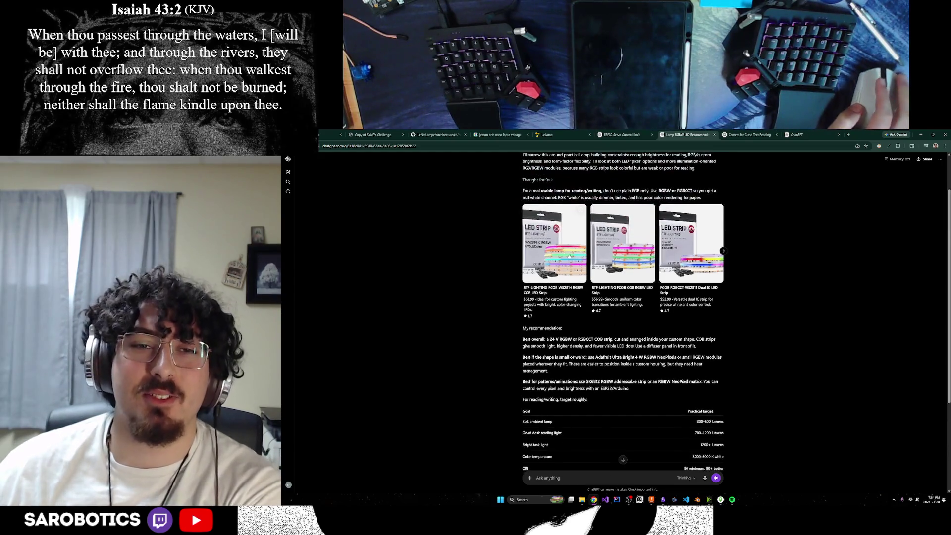
pyautogui.scroll(-3, 557, 253)
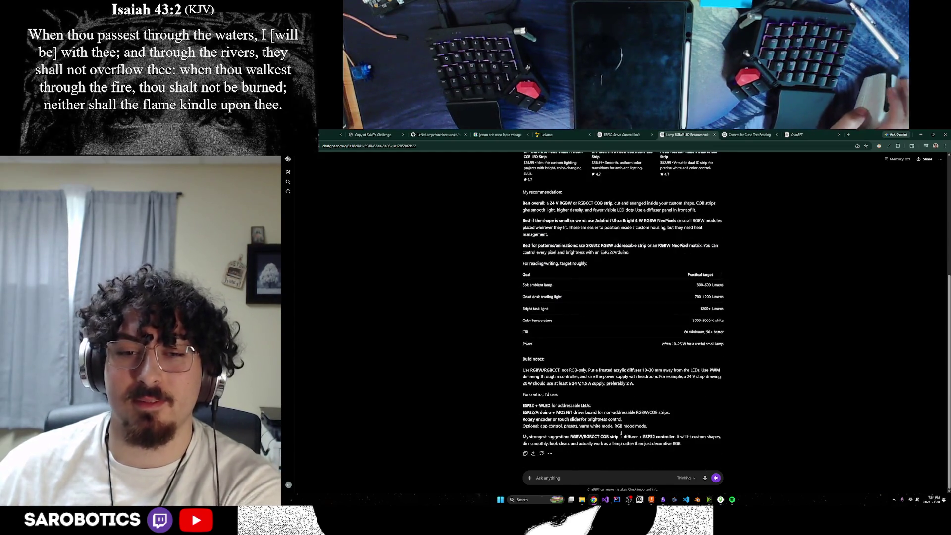
pyautogui.write('yes')
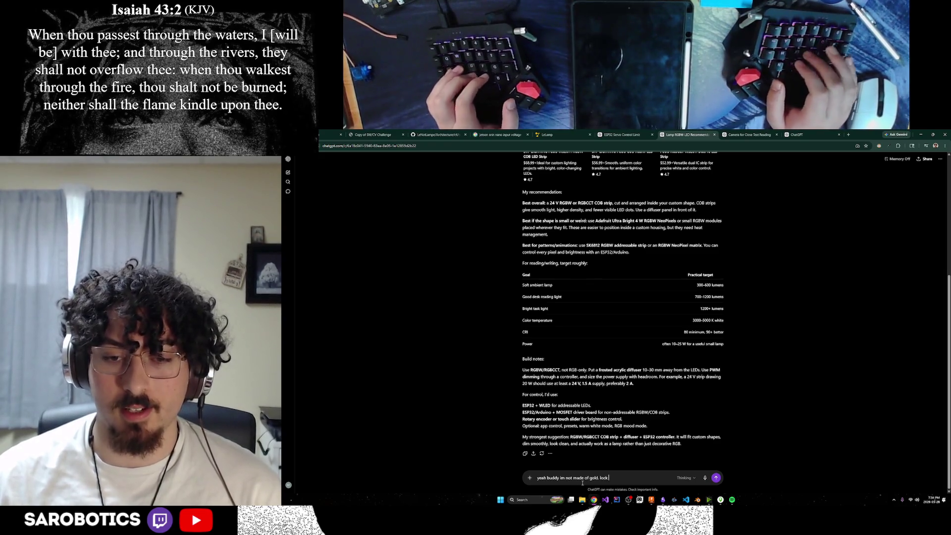
pyautogui.write('give me')
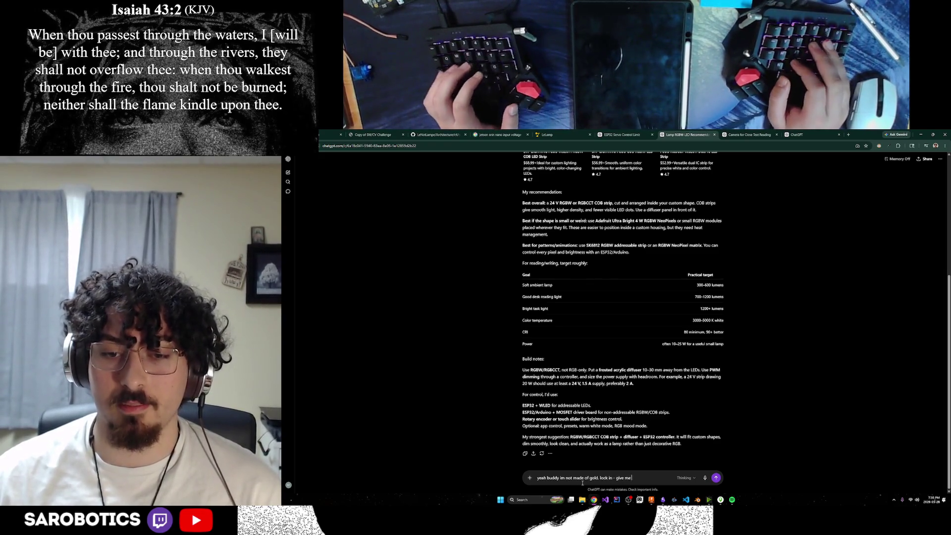
pyautogui.write(' something cheaper')
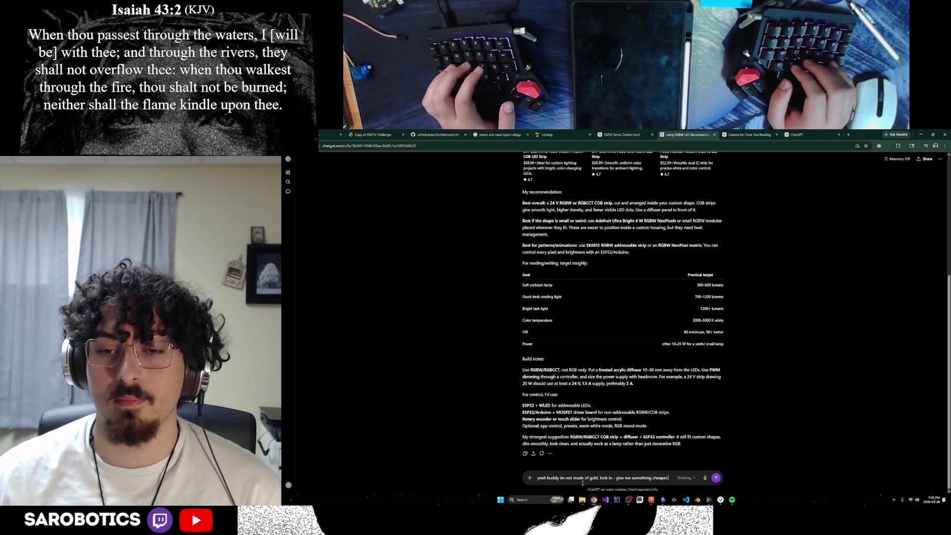
pyautogui.write(". don't ")
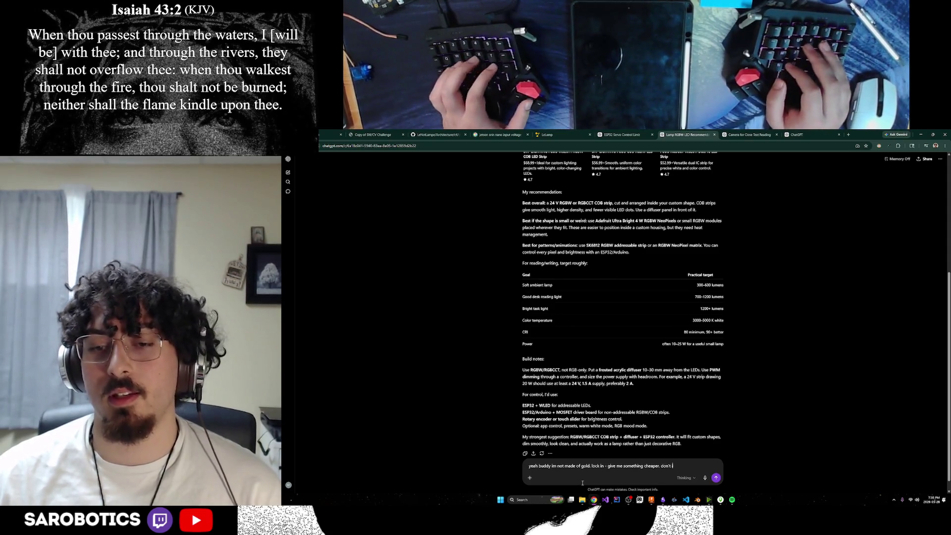
pyautogui.write('need INSANE RGB btw.')
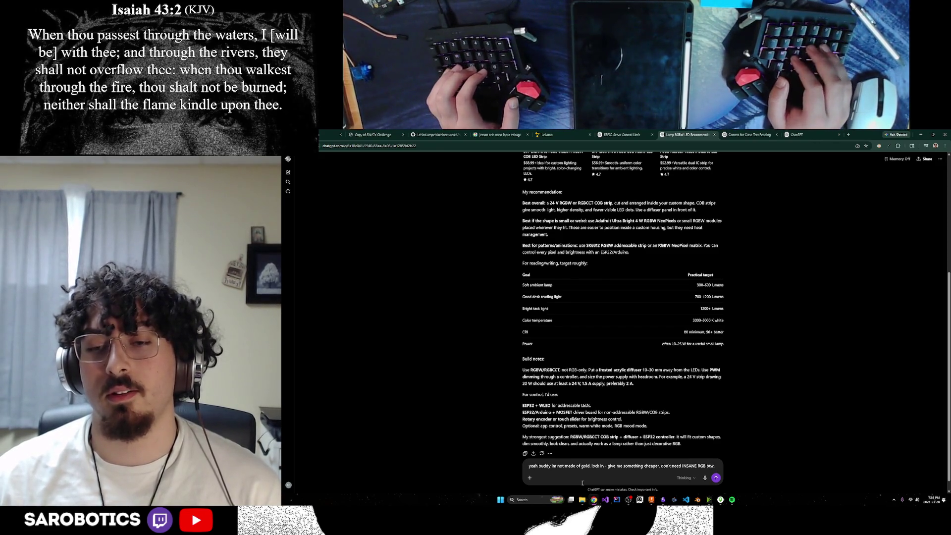
pyautogui.write('lol')
pyautogui.write('eed all leds to turn')
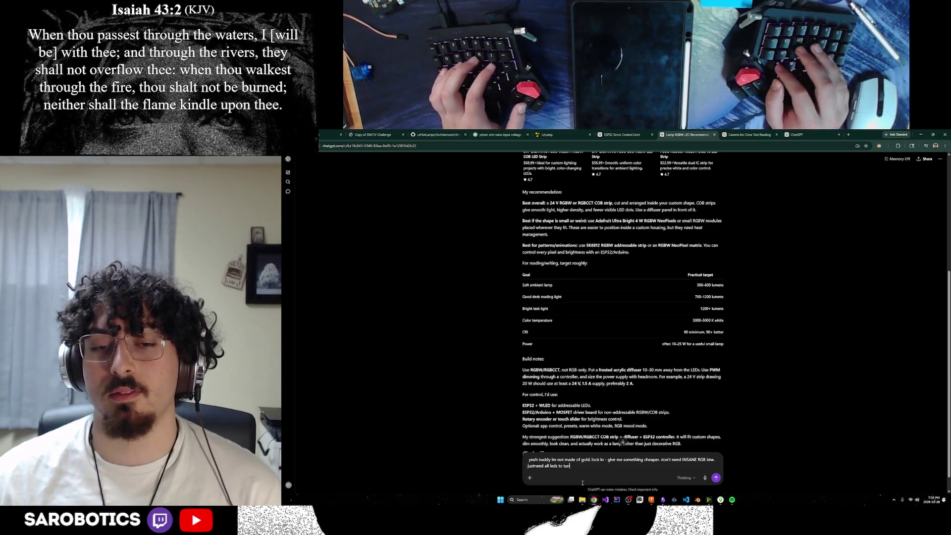
pyautogui.write(' ihe i')
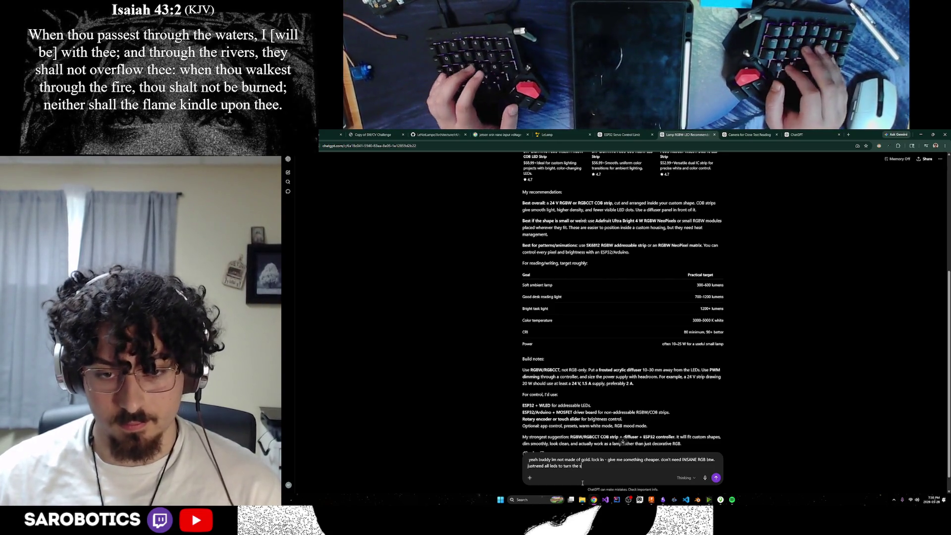
pyautogui.write('ame colour')
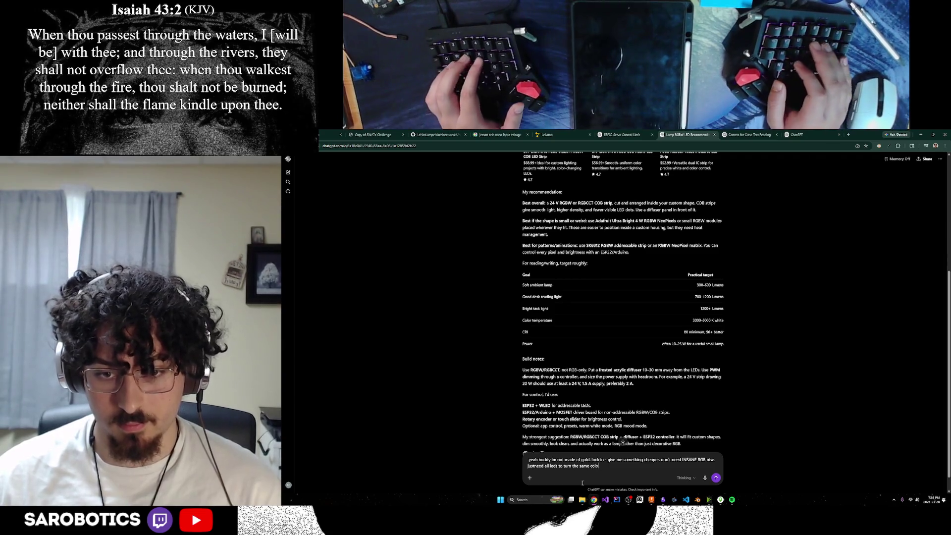
# Step: Send the request for a cheaper strip where all LEDs turn the same colour
pyautogui.press('Return')
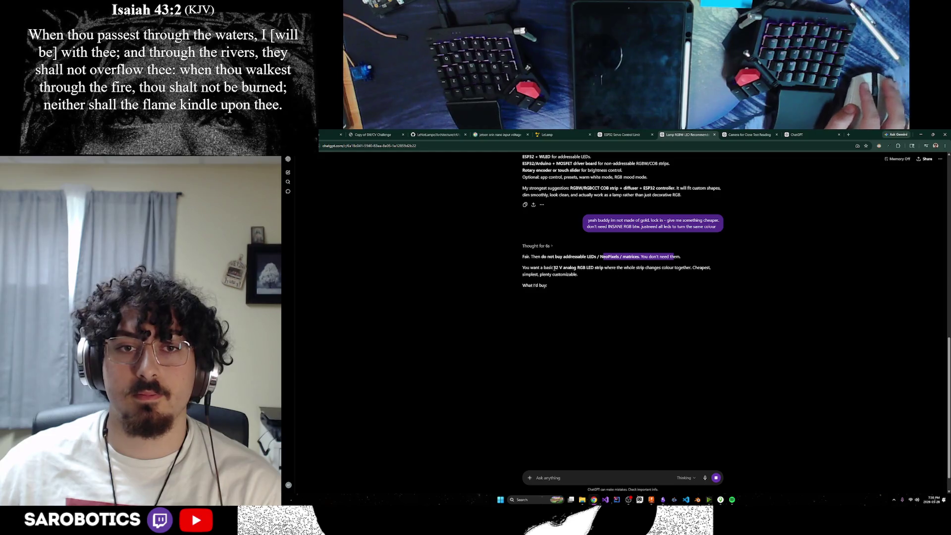
# Step: Highlight the 12 V analog RGB LED strip suggestion and start a new question
pyautogui.moveTo(553, 268); pyautogui.dragTo(609, 268)
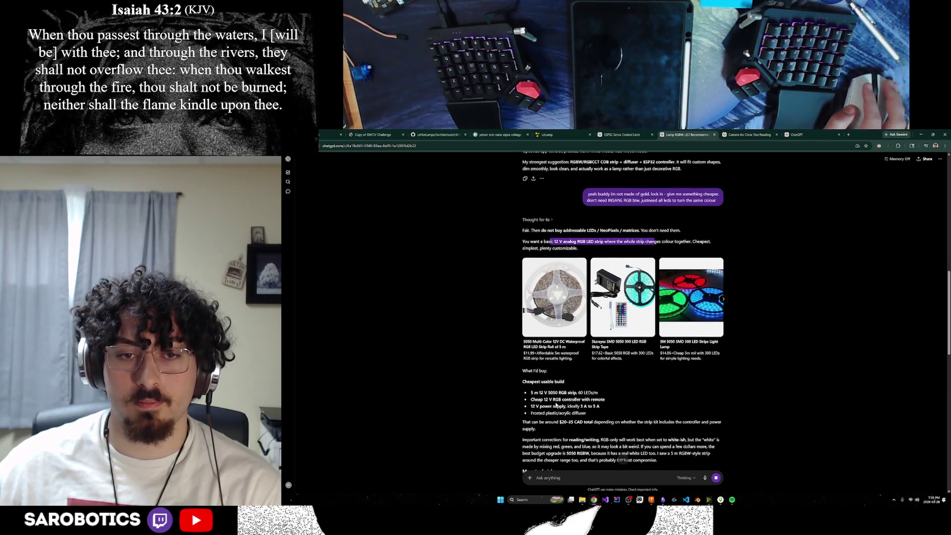
pyautogui.click(587, 476)
pyautogui.write("what's the lumens on th")
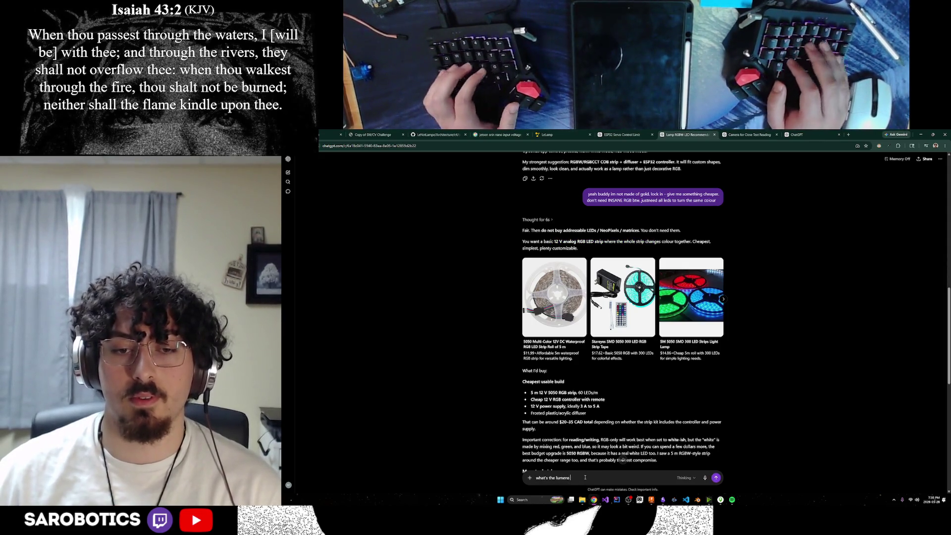
pyautogui.write('ose st')
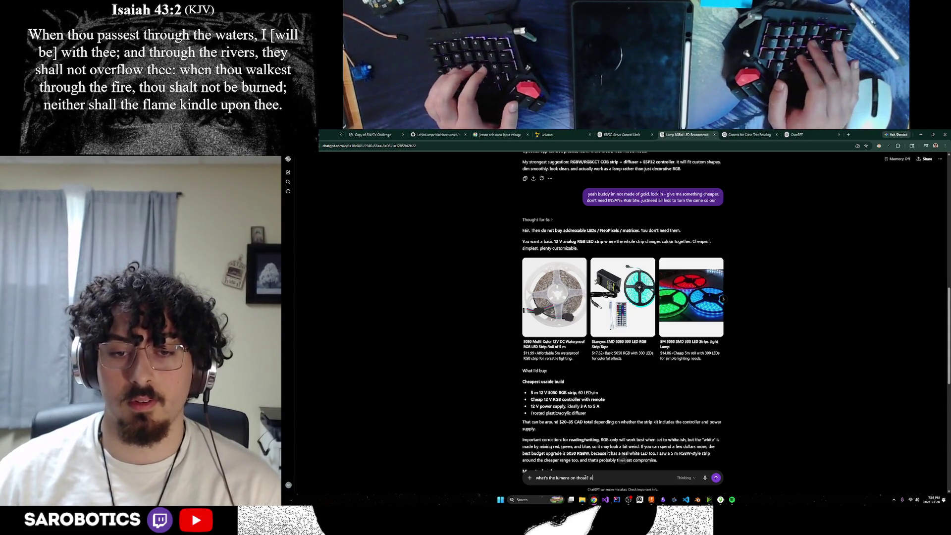
pyautogui.write('ill need it')
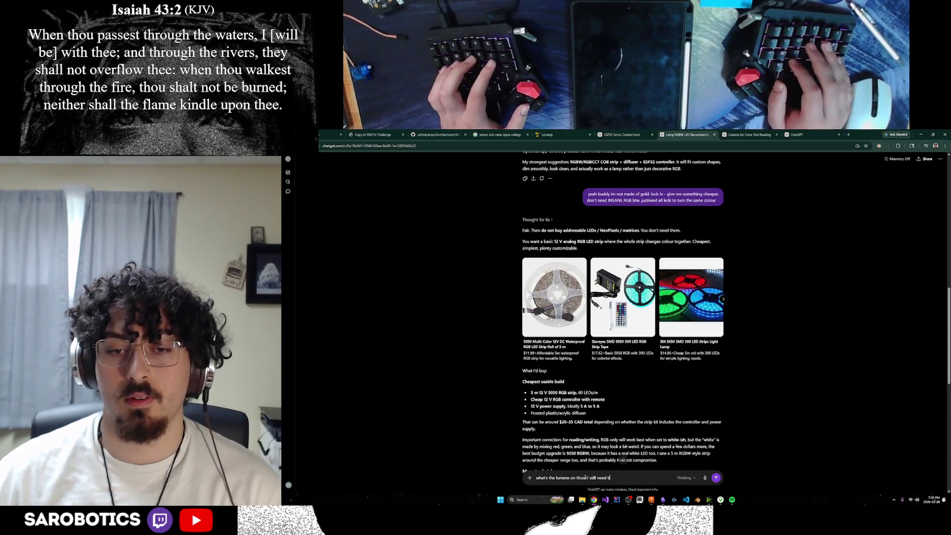
pyautogui.write(' be bright enough to ')
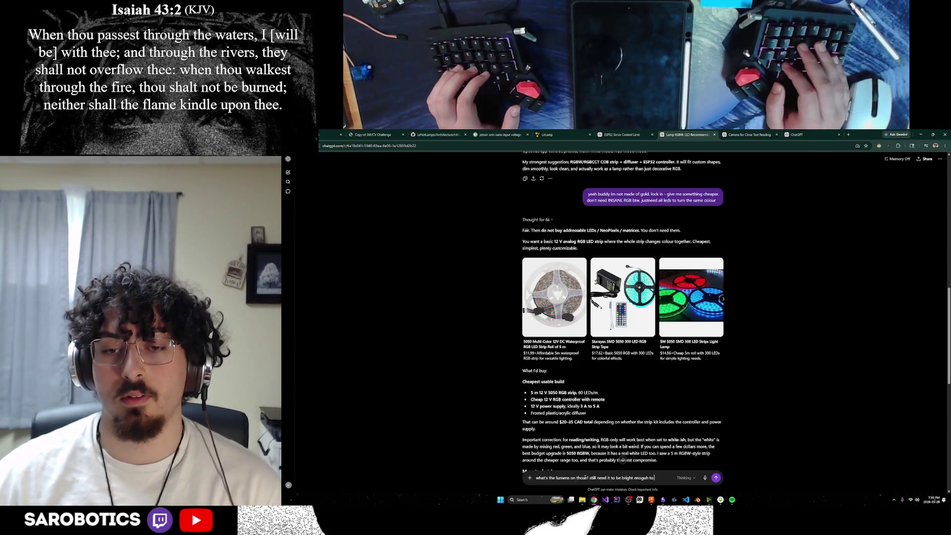
pyautogui.write('function as a lamp.')
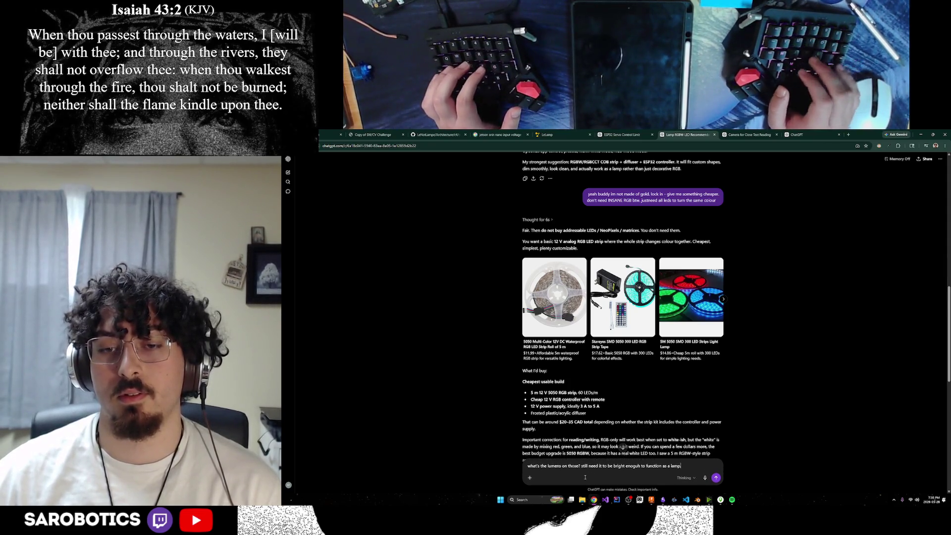
# Step: Send the question about whether the strips' lumens suffice for a lamp
pyautogui.press('Return')
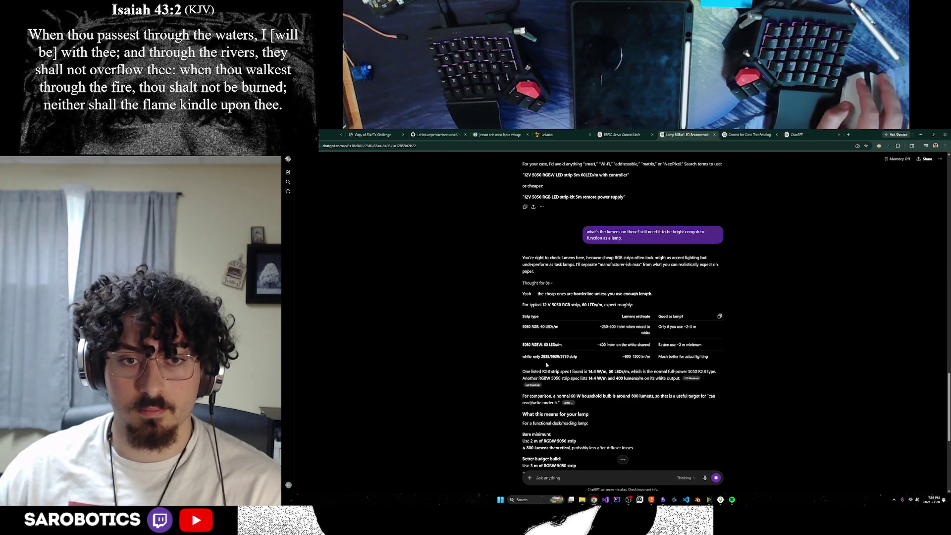
pyautogui.scroll(-1, 675, 395)
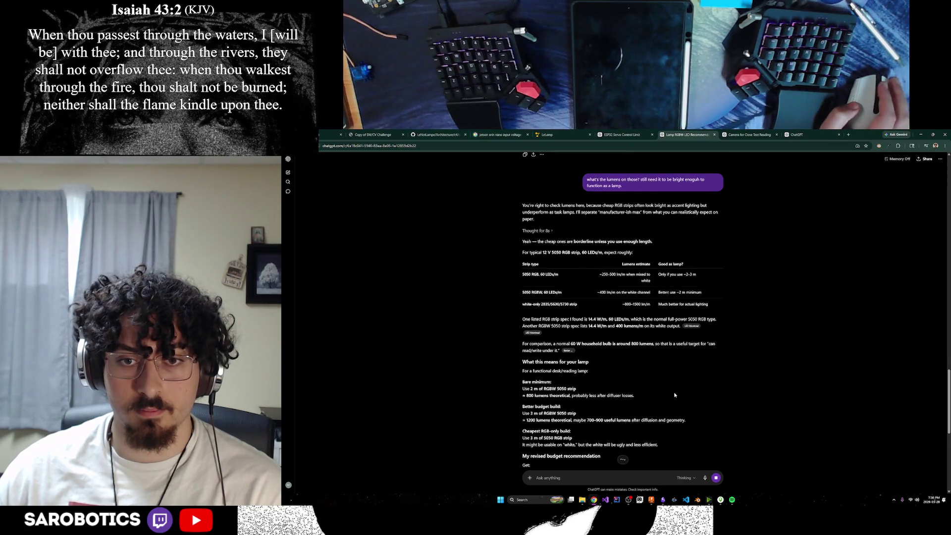
pyautogui.scroll(-3, 674, 394)
pyautogui.scroll(-2, 675, 392)
pyautogui.scroll(-2, 675, 392)
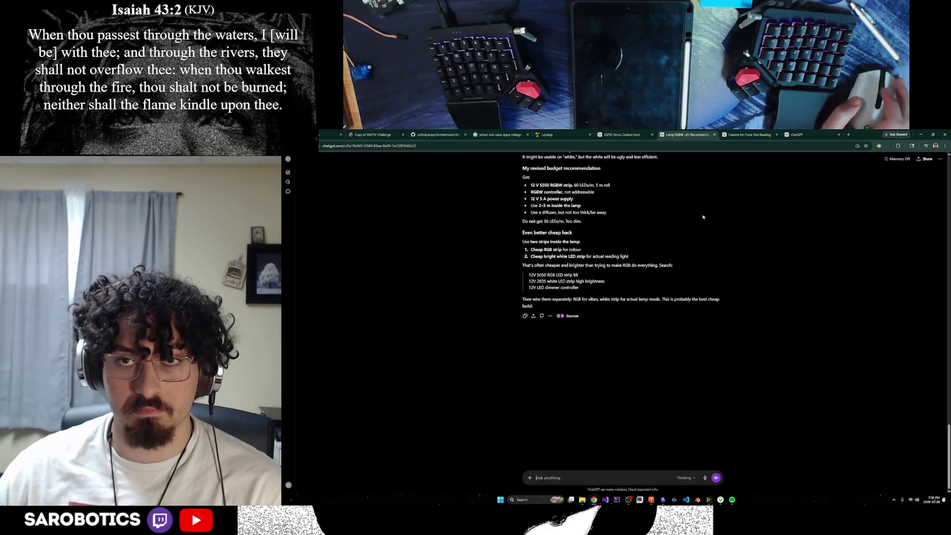
pyautogui.click(746, 134)
pyautogui.click(795, 135)
pyautogui.click(742, 135)
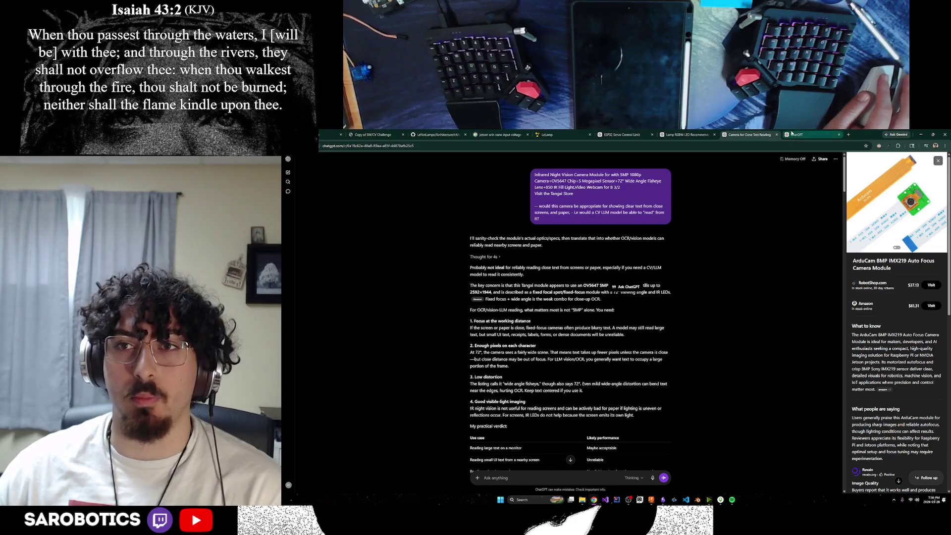
pyautogui.click(586, 135)
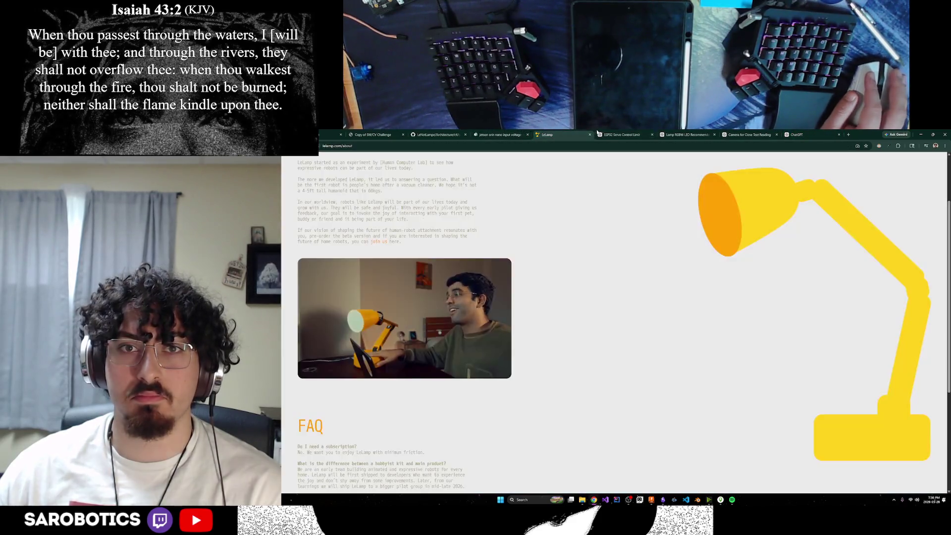
pyautogui.click(617, 134)
pyautogui.click(680, 134)
pyautogui.click(743, 134)
pyautogui.click(798, 134)
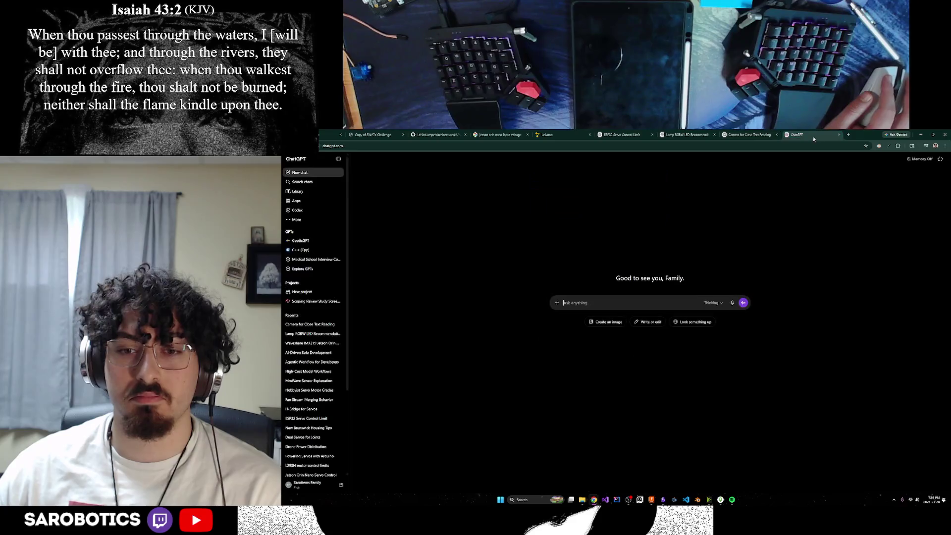
pyautogui.click(687, 135)
pyautogui.click(750, 135)
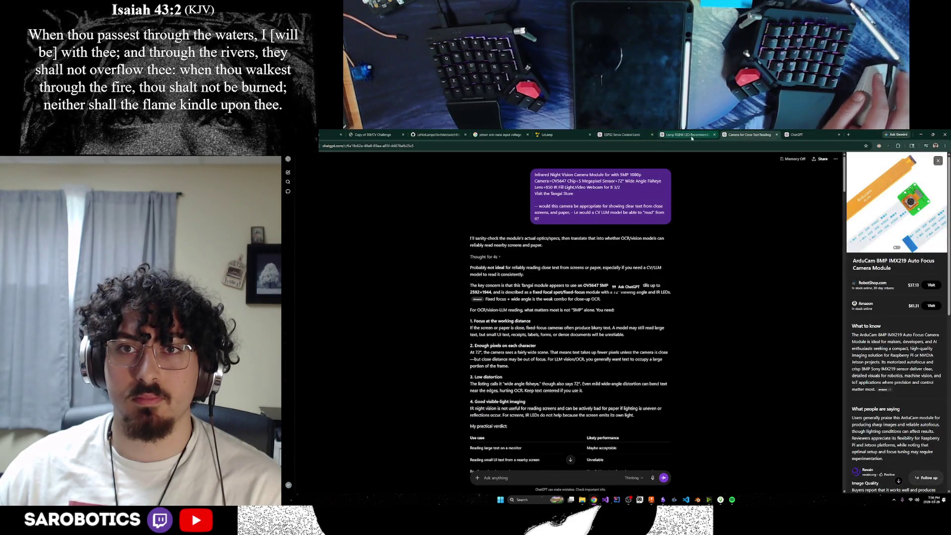
pyautogui.click(620, 135)
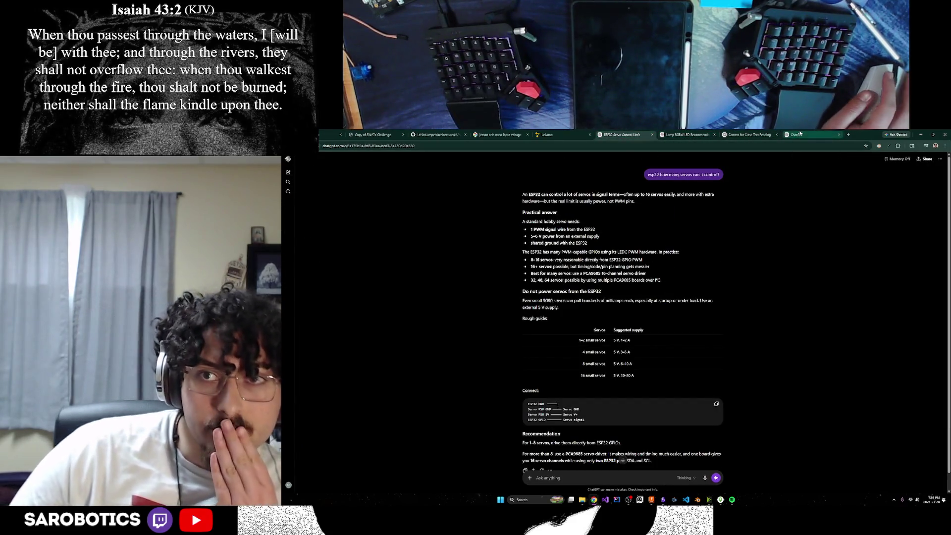
pyautogui.click(798, 135)
pyautogui.click(743, 134)
pyautogui.click(683, 135)
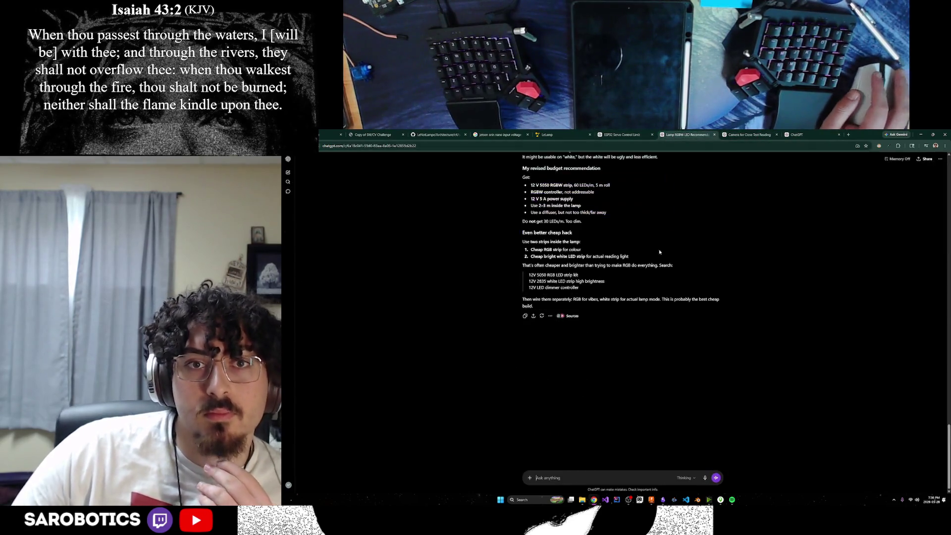
pyautogui.scroll(4, 656, 234)
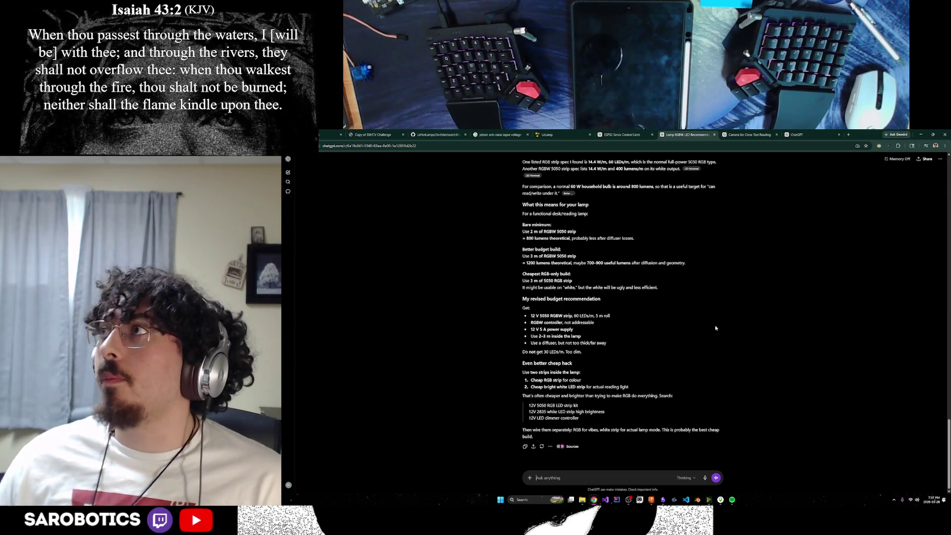
pyautogui.scroll(5, 691, 328)
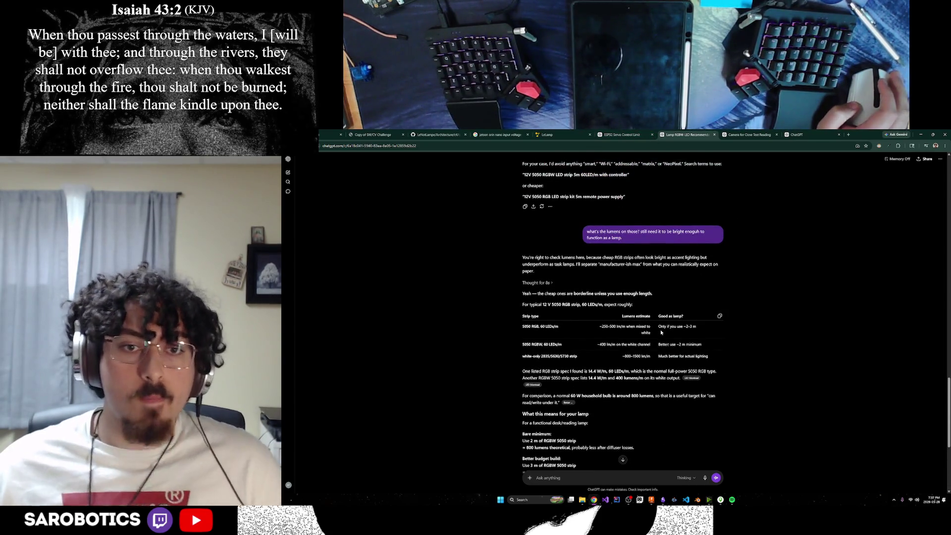
pyautogui.scroll(-5, 660, 329)
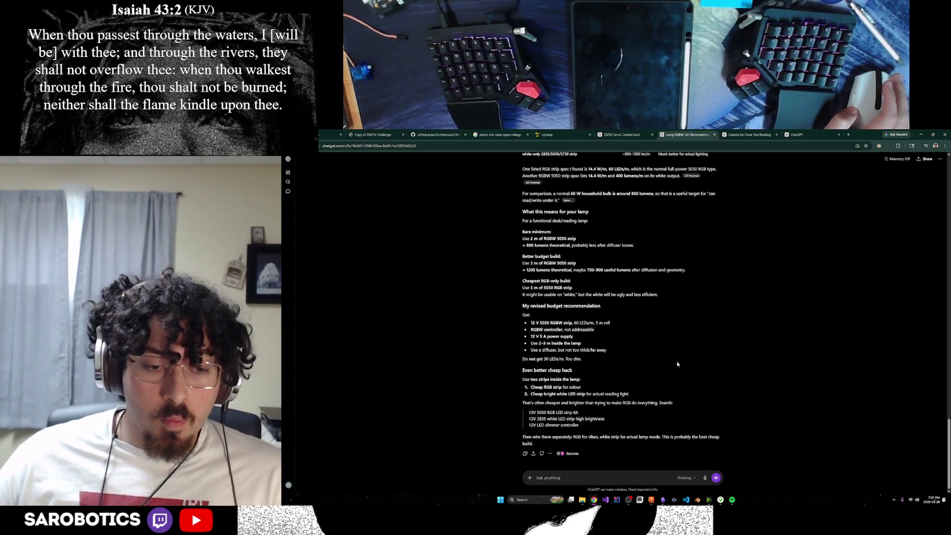
pyautogui.scroll(2, 677, 364)
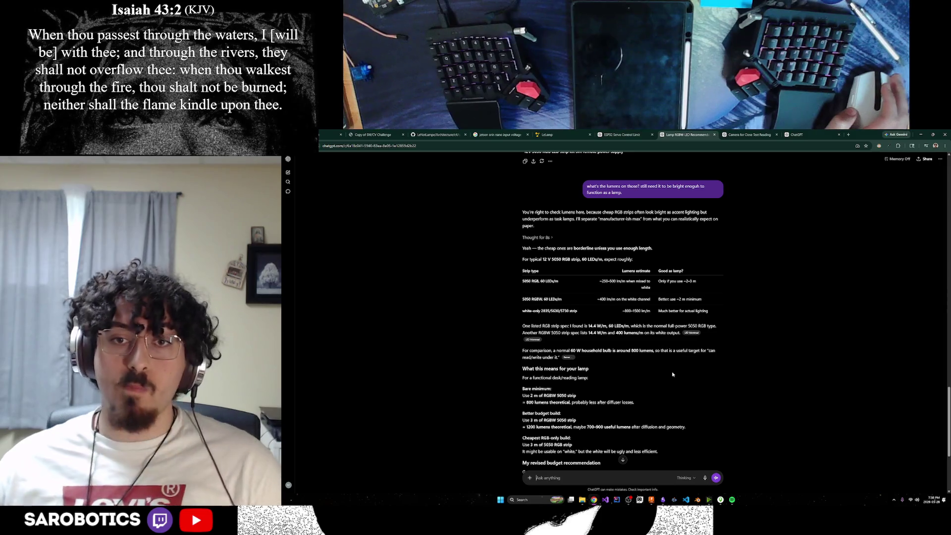
pyautogui.scroll(-1, 675, 369)
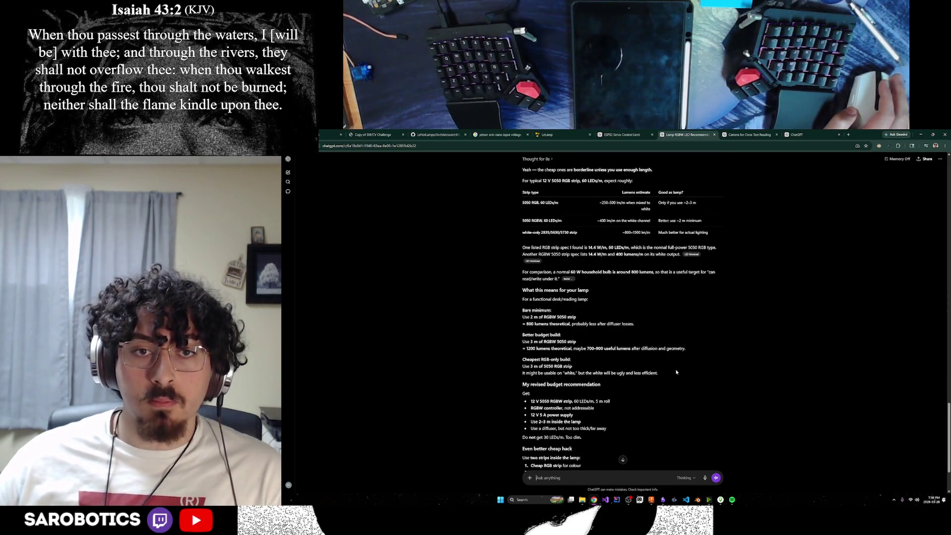
pyautogui.scroll(-1, 676, 371)
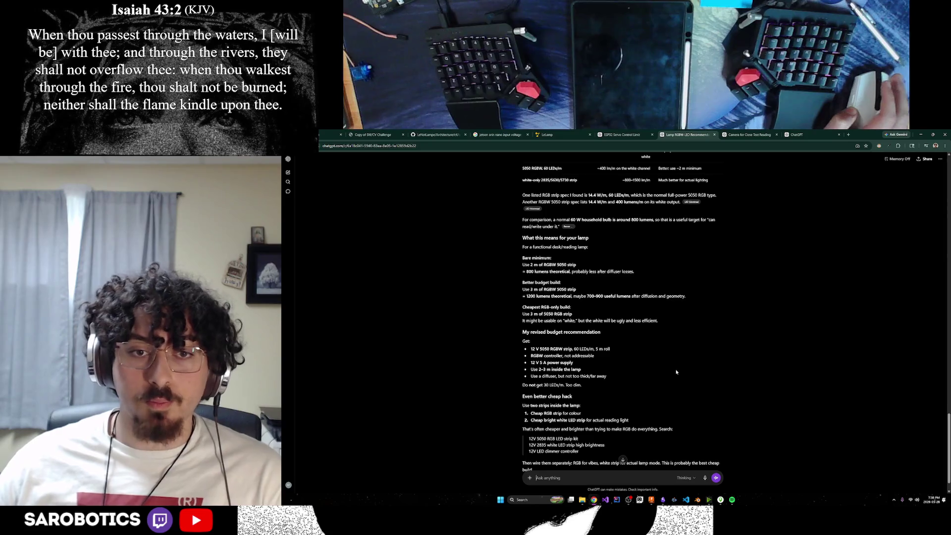
pyautogui.scroll(-1, 675, 372)
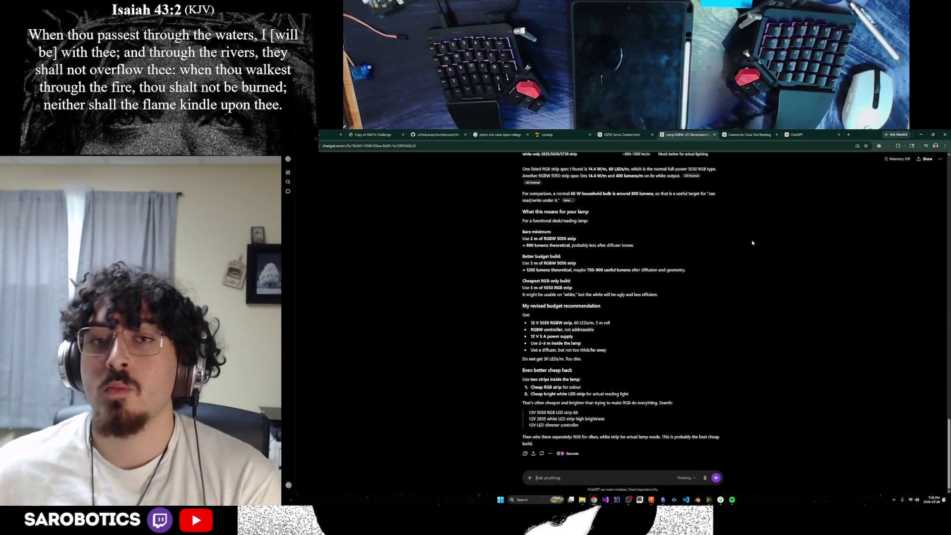
pyautogui.scroll(4, 787, 305)
pyautogui.scroll(3, 787, 304)
pyautogui.scroll(-5, 786, 305)
pyautogui.scroll(-5, 782, 313)
# Step: Select the cheap bright white LED strip suggestion and open a new browser tab
pyautogui.moveTo(531, 393); pyautogui.dragTo(585, 394)
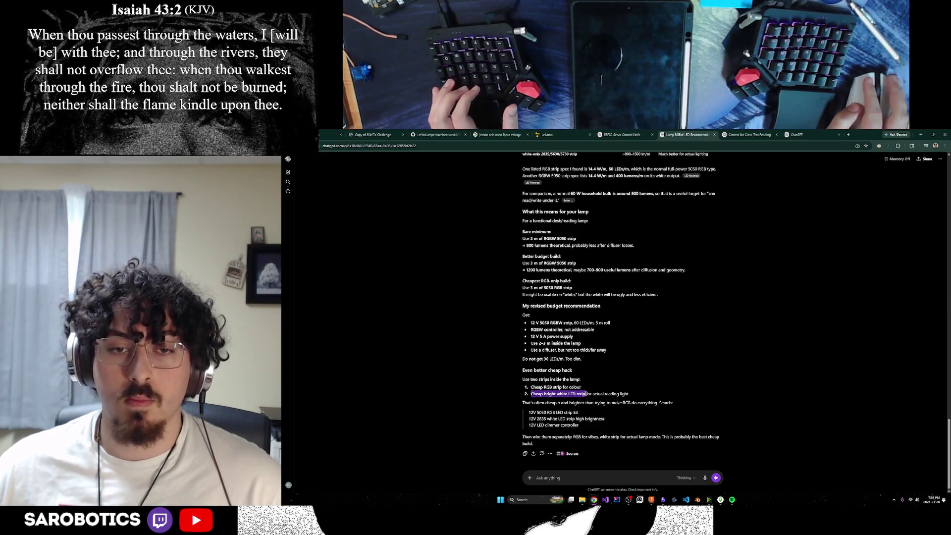
pyautogui.click(846, 136)
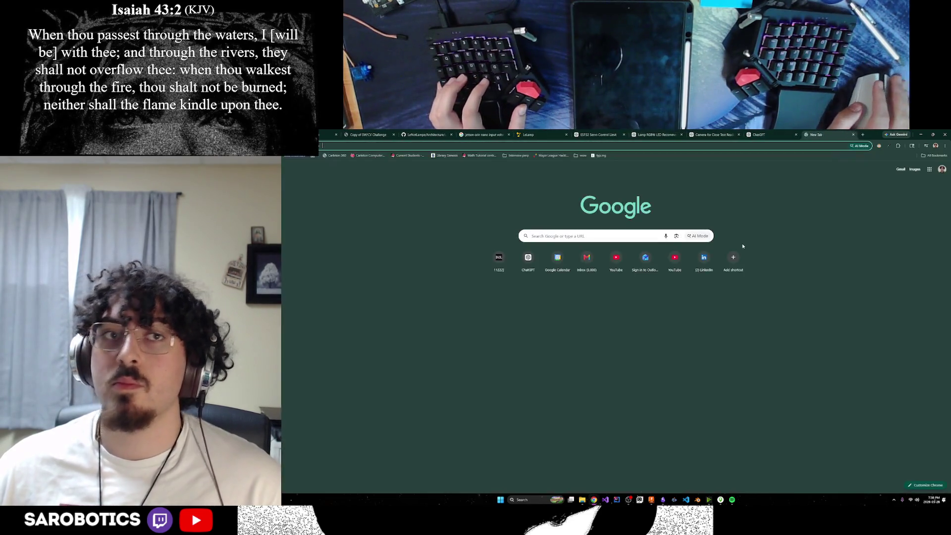
# Step: Search Google for 'white led strip' from the new tab
pyautogui.click(713, 134)
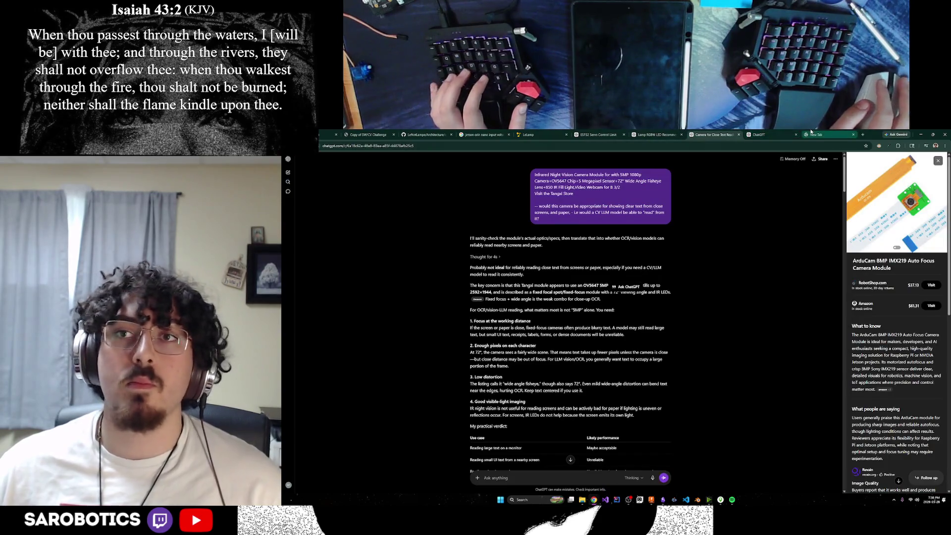
pyautogui.click(815, 135)
pyautogui.write('white led strip')
pyautogui.press('Return')
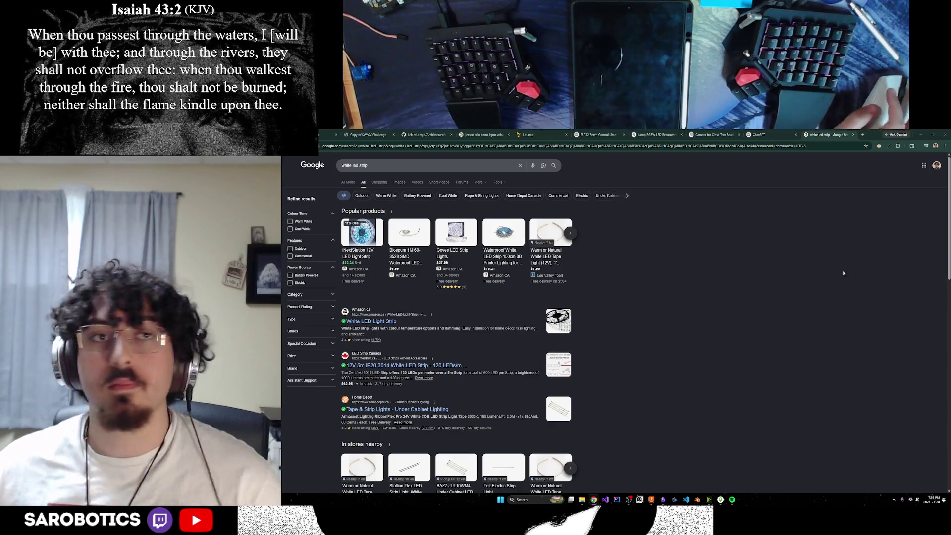
pyautogui.scroll(-2, 723, 293)
pyautogui.scroll(2, 721, 291)
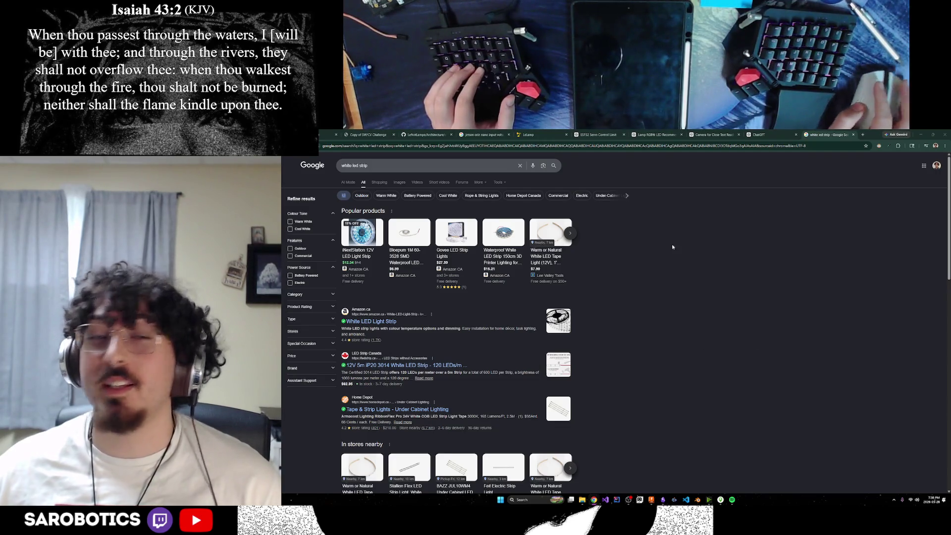
pyautogui.scroll(-2, 825, 274)
pyautogui.scroll(2, 825, 273)
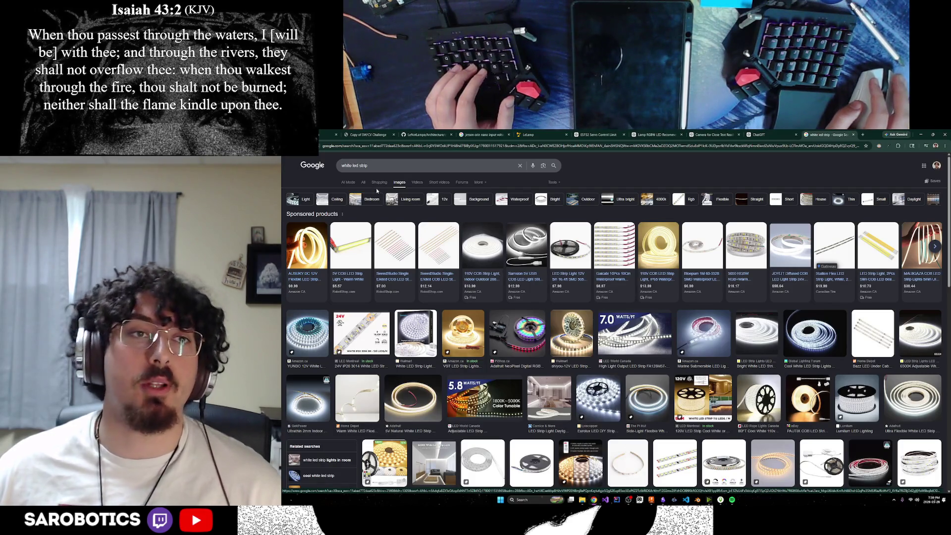
# Step: Return the white LED strip results to the All view after a glance at the ChatGPT chat
pyautogui.click(364, 181)
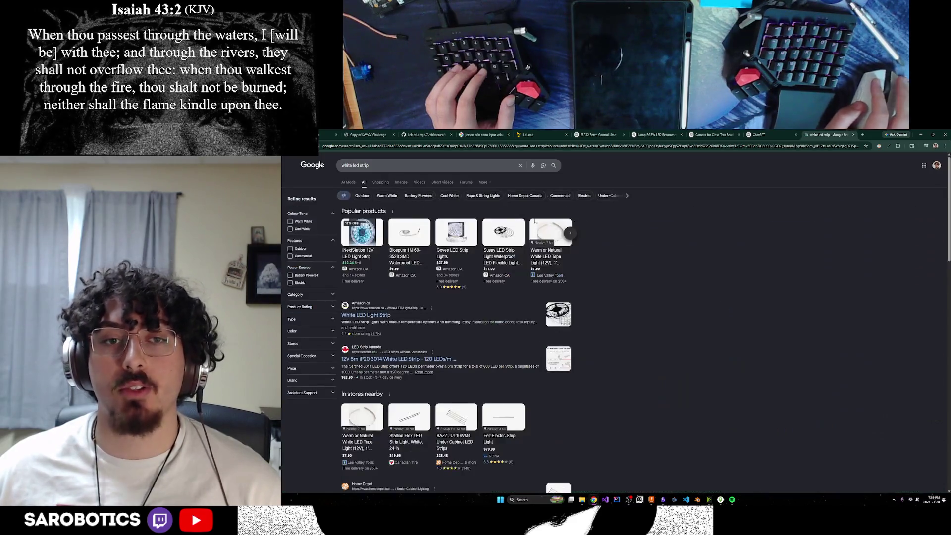
pyautogui.scroll(-3, 630, 227)
pyautogui.scroll(-3, 630, 228)
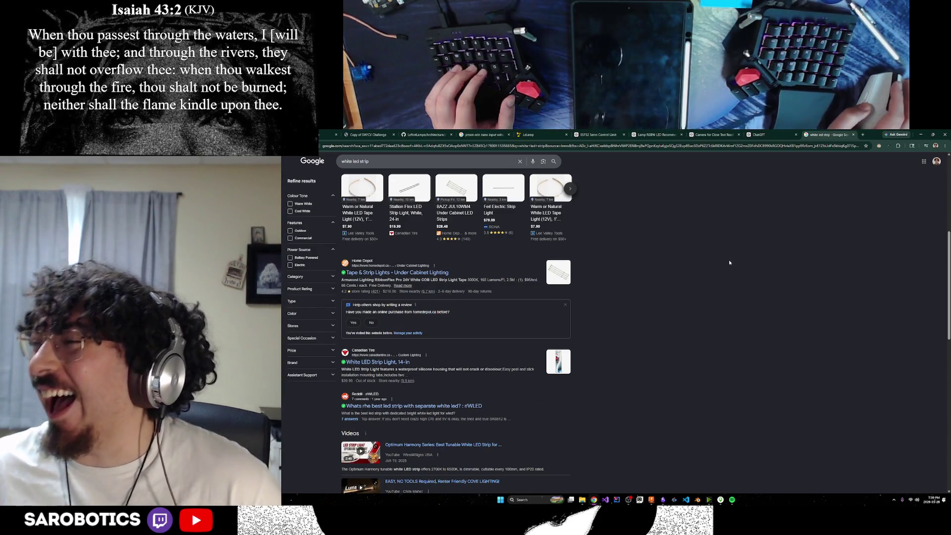
pyautogui.scroll(3, 706, 286)
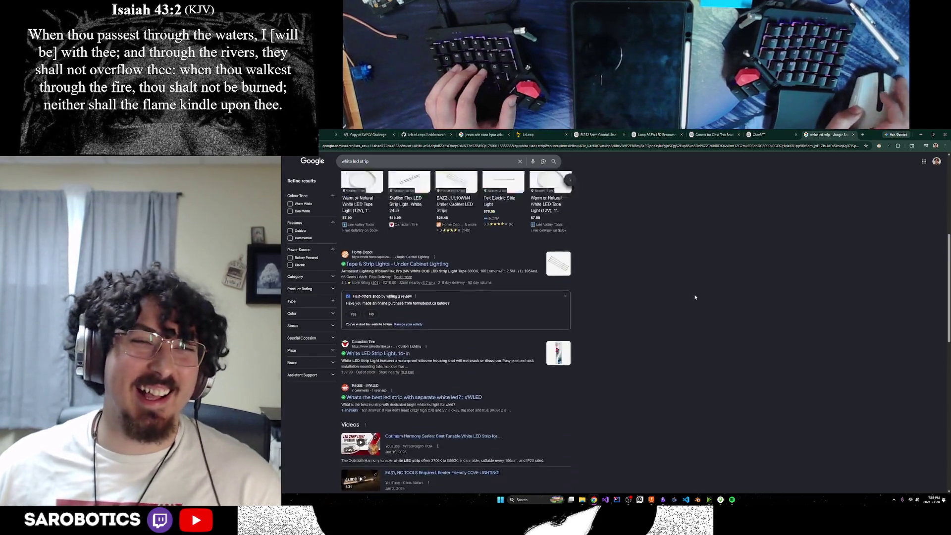
pyautogui.scroll(3, 704, 291)
pyautogui.click(778, 135)
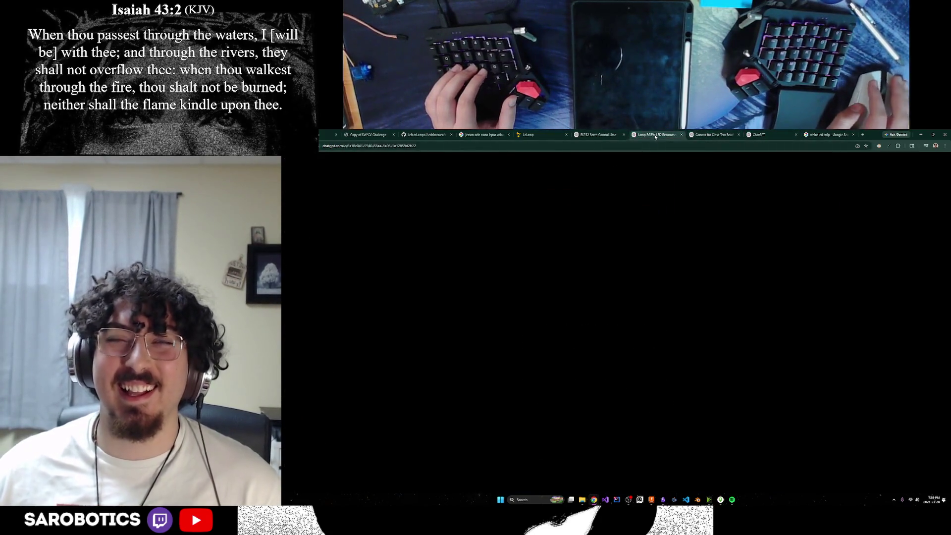
pyautogui.click(828, 134)
pyautogui.scroll(-2, 619, 216)
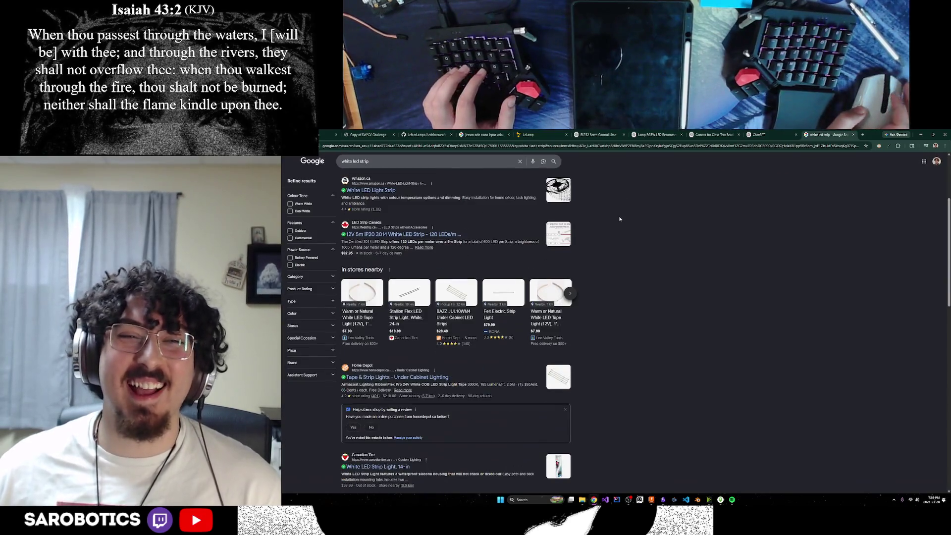
pyautogui.scroll(-1, 600, 226)
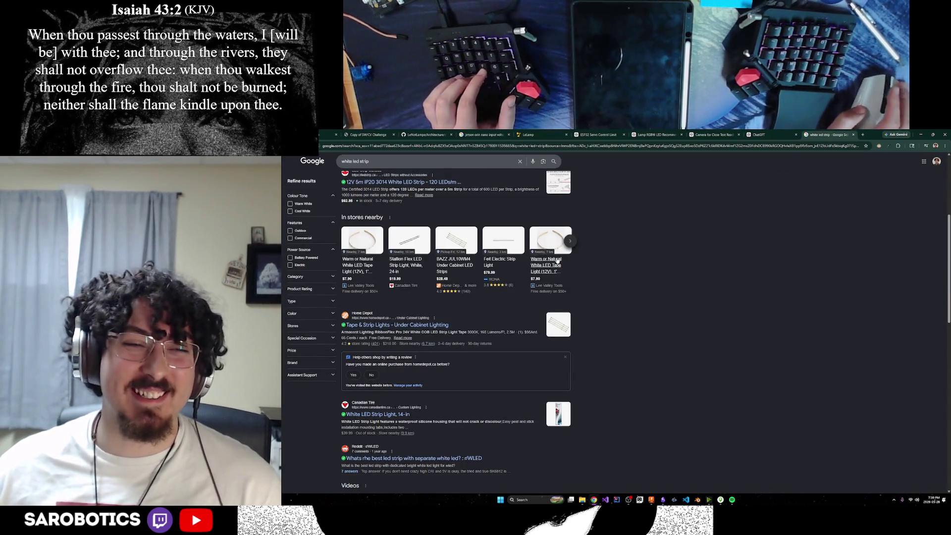
pyautogui.scroll(-2, 587, 235)
pyautogui.scroll(-2, 572, 245)
pyautogui.scroll(-1, 559, 257)
pyautogui.scroll(5, 587, 237)
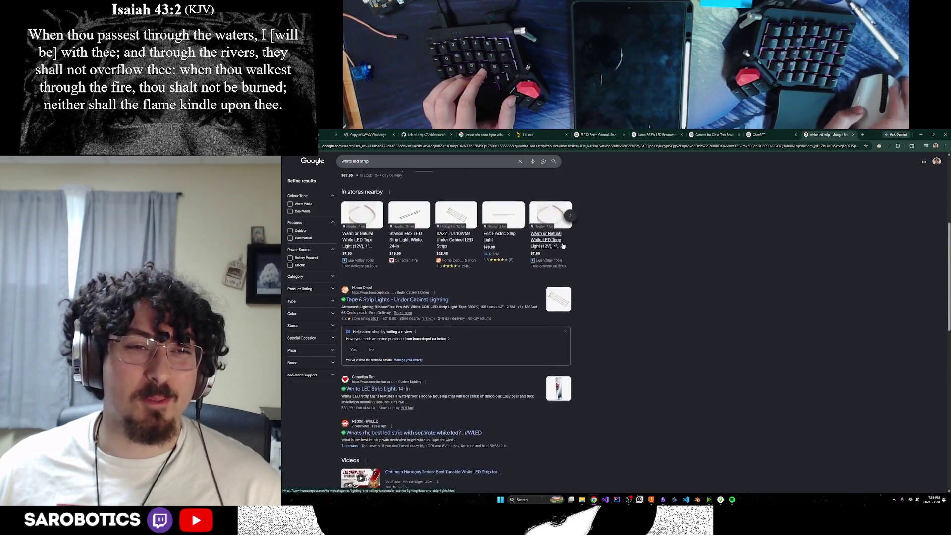
pyautogui.press('/')
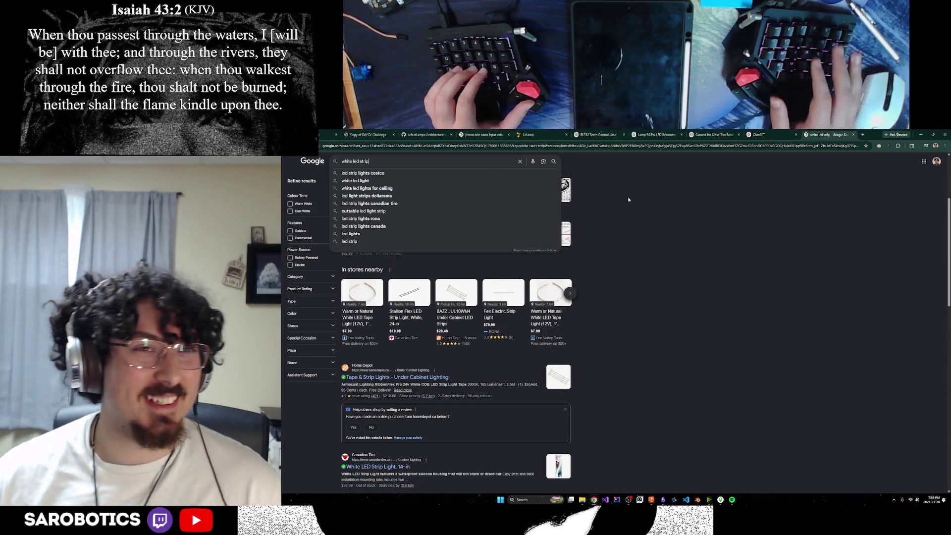
pyautogui.click(516, 263)
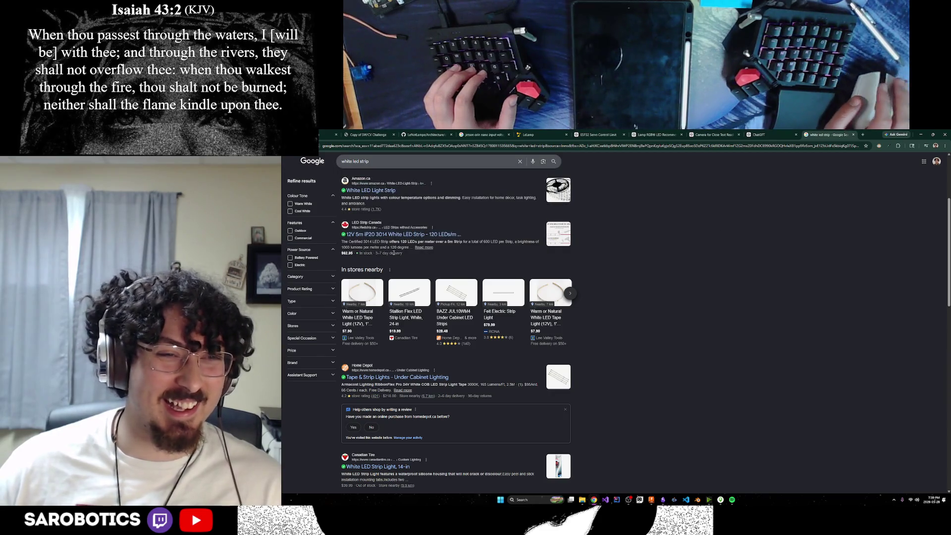
# Step: Check the LED Strip Canada 12V 5m 3014 strip listing (120 LEDs/m) and go back to the results
pyautogui.click(389, 235)
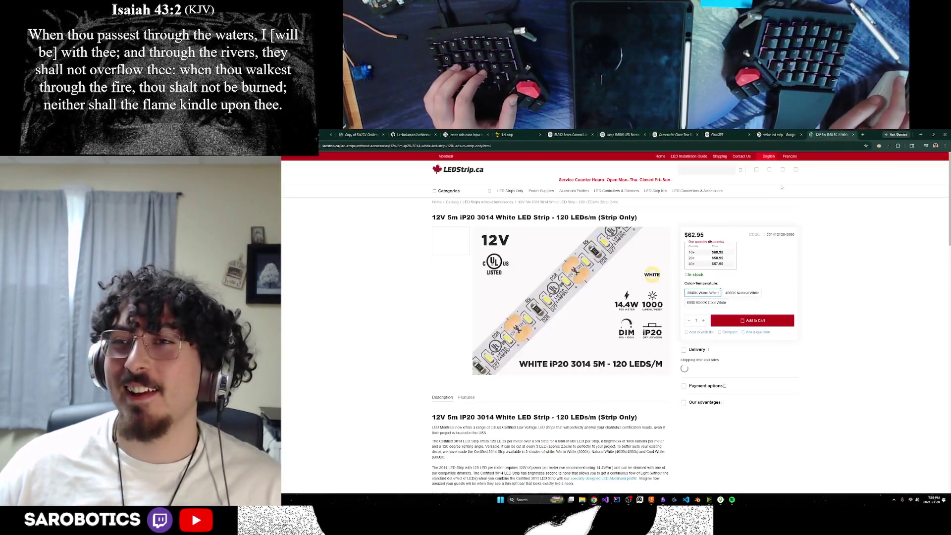
pyautogui.scroll(-1, 550, 253)
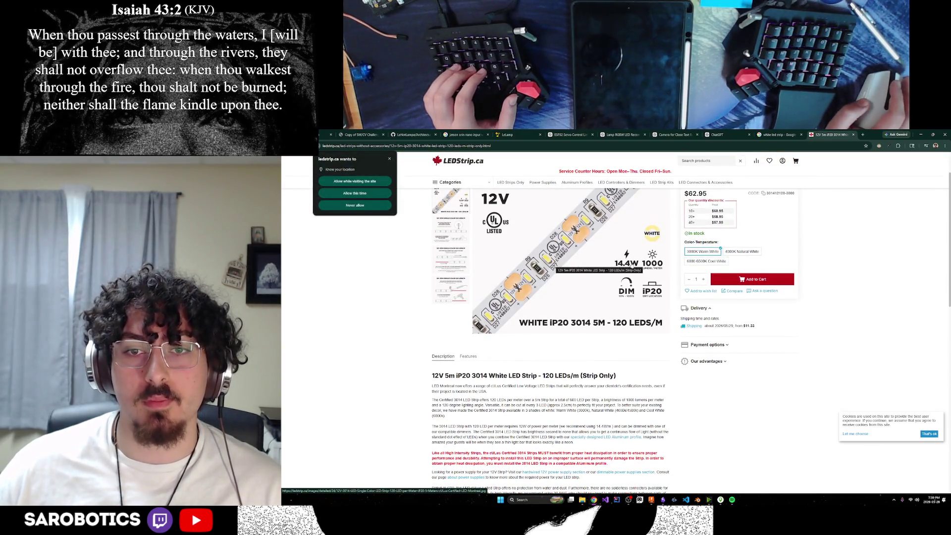
pyautogui.click(776, 135)
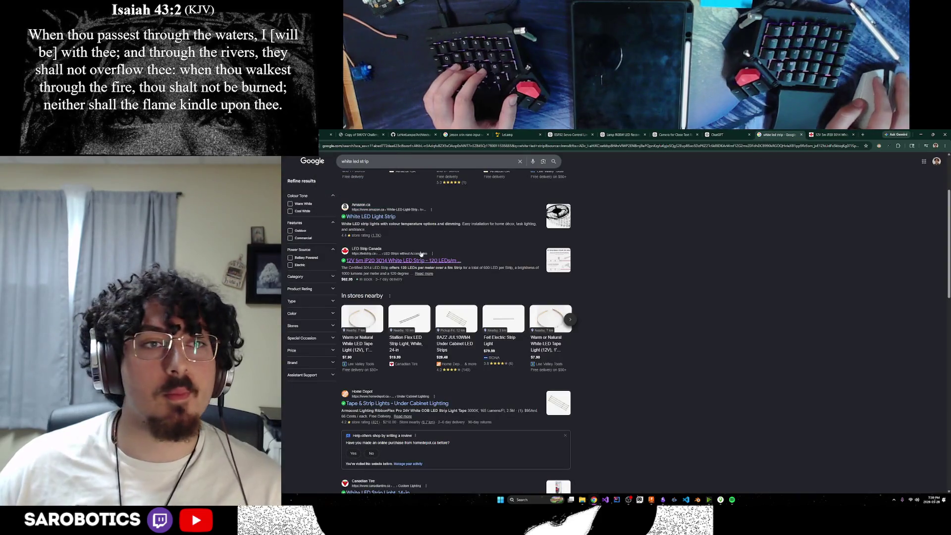
pyautogui.scroll(-3, 388, 220)
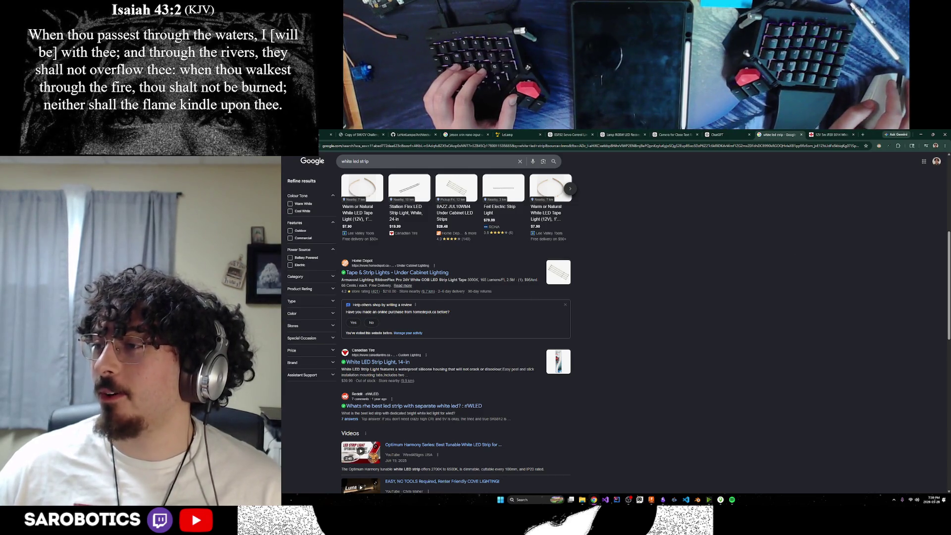
pyautogui.scroll(2, 579, 330)
pyautogui.scroll(2, 582, 331)
pyautogui.scroll(1, 556, 287)
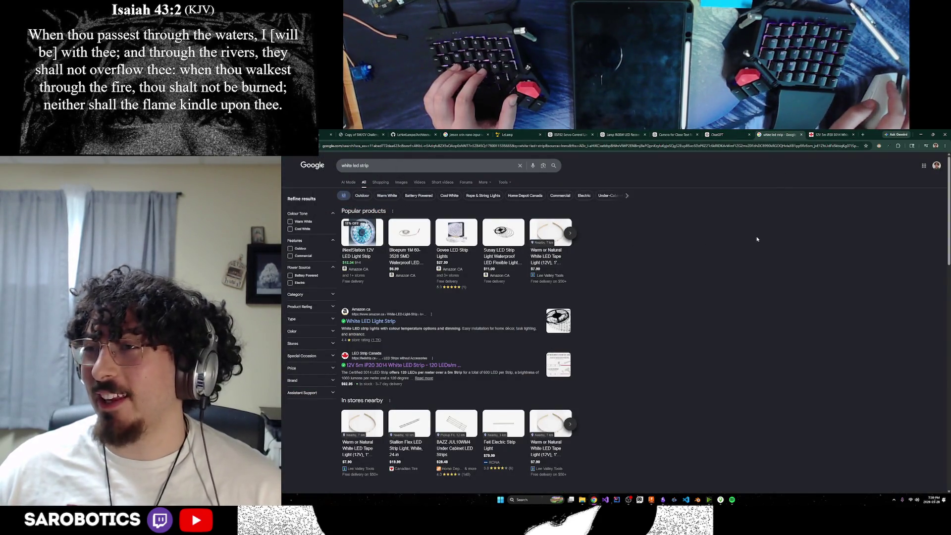
pyautogui.scroll(-2, 513, 229)
pyautogui.scroll(-1, 432, 295)
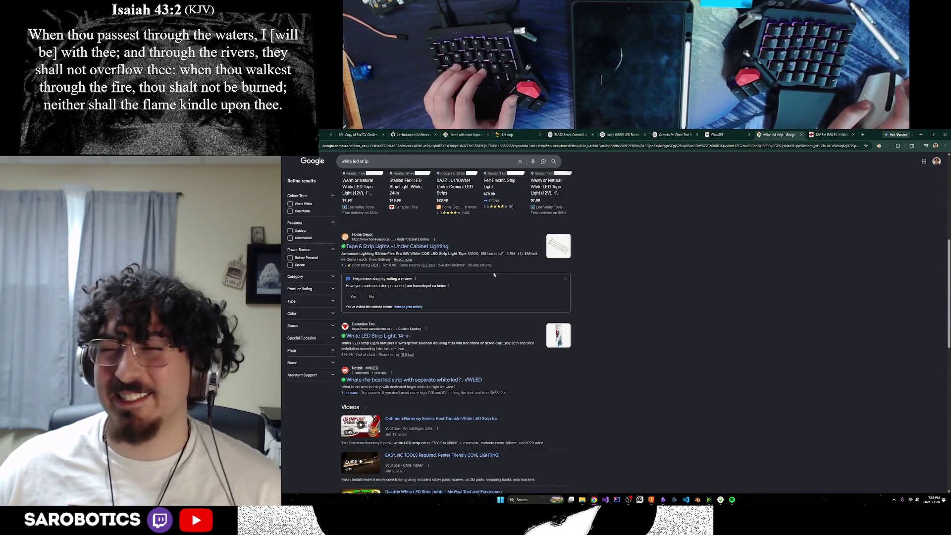
pyautogui.scroll(3, 370, 344)
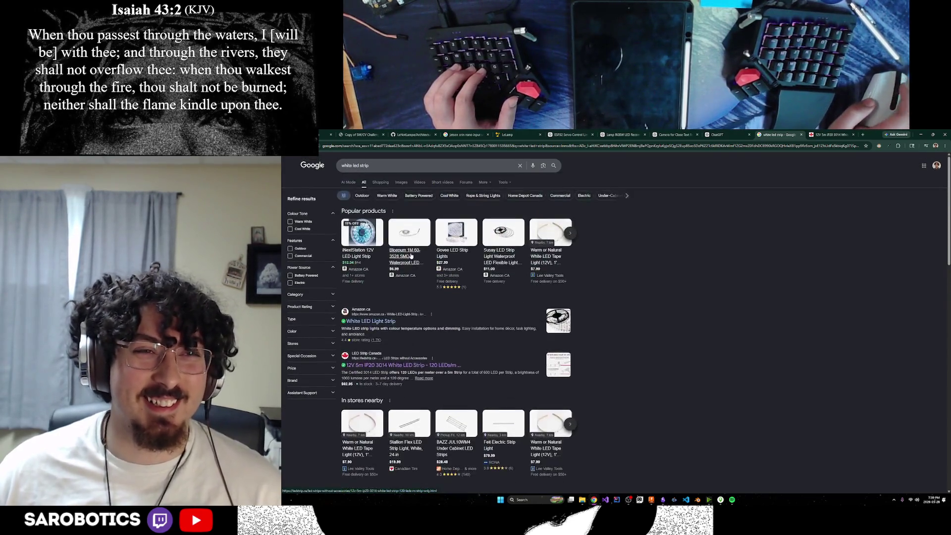
# Step: Open Amazon.ca's White LED Light Strip listing from the Google results
pyautogui.click(388, 324)
pyautogui.scroll(-2, 576, 302)
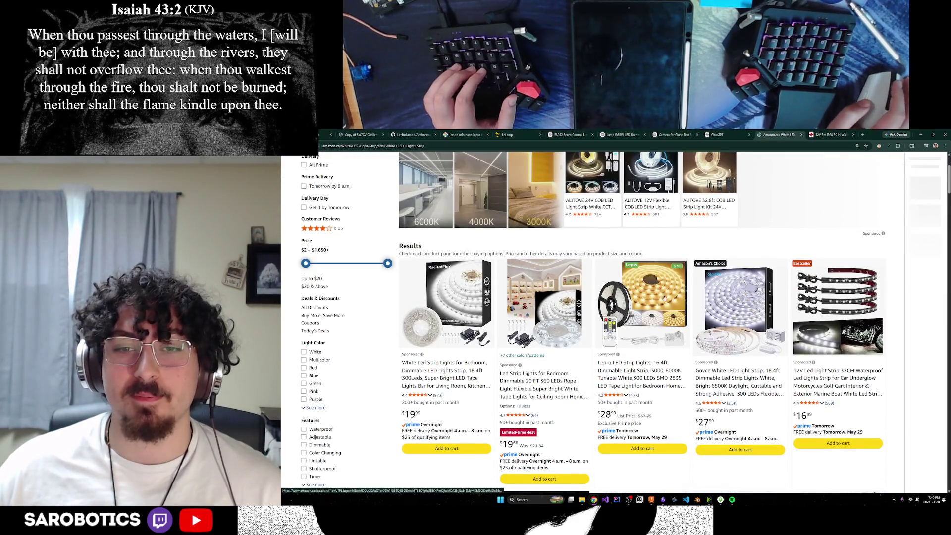
pyautogui.scroll(-1, 681, 295)
pyautogui.scroll(-1, 680, 295)
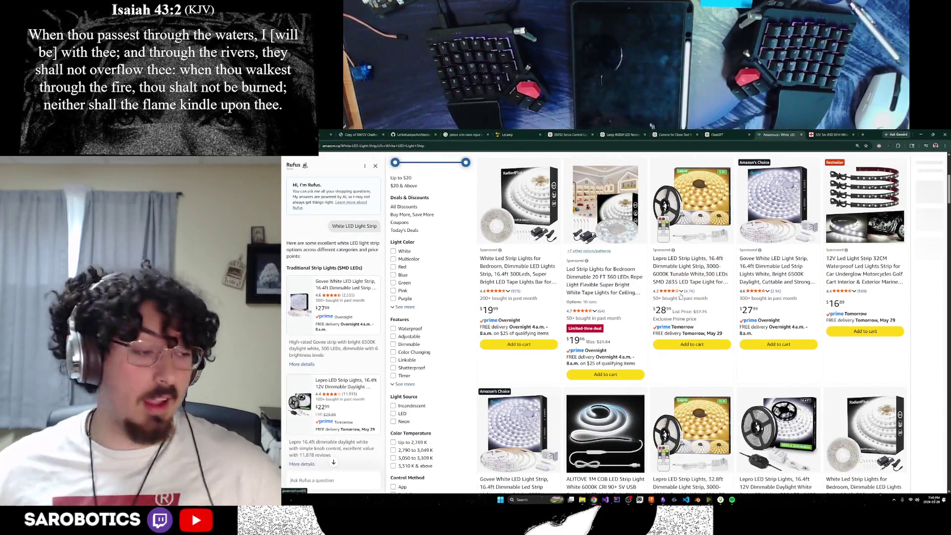
pyautogui.scroll(-1, 680, 297)
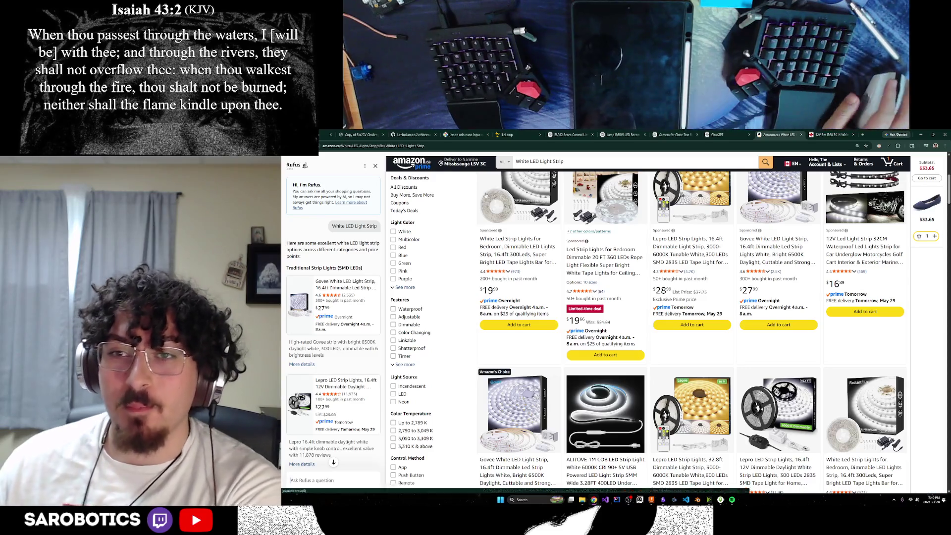
pyautogui.scroll(5, 679, 296)
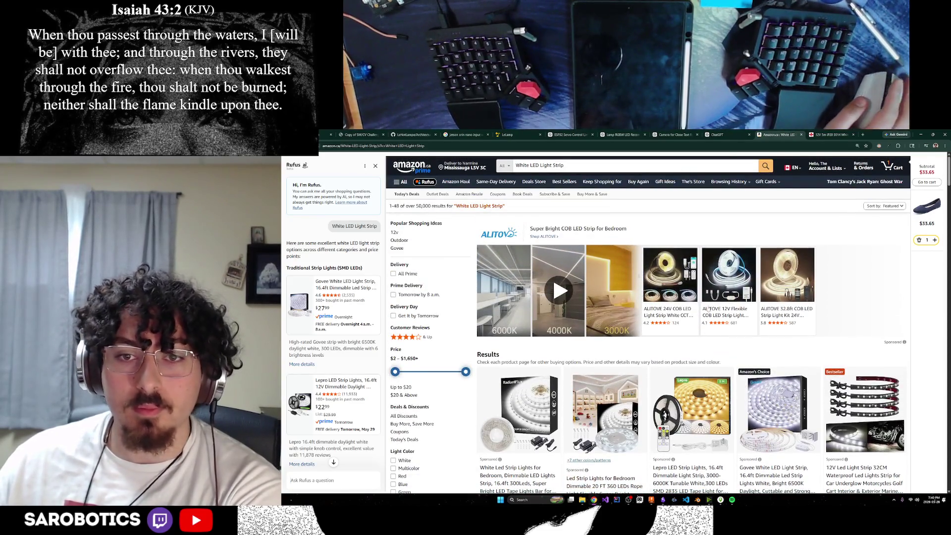
pyautogui.scroll(-5, 597, 277)
pyautogui.scroll(-5, 705, 308)
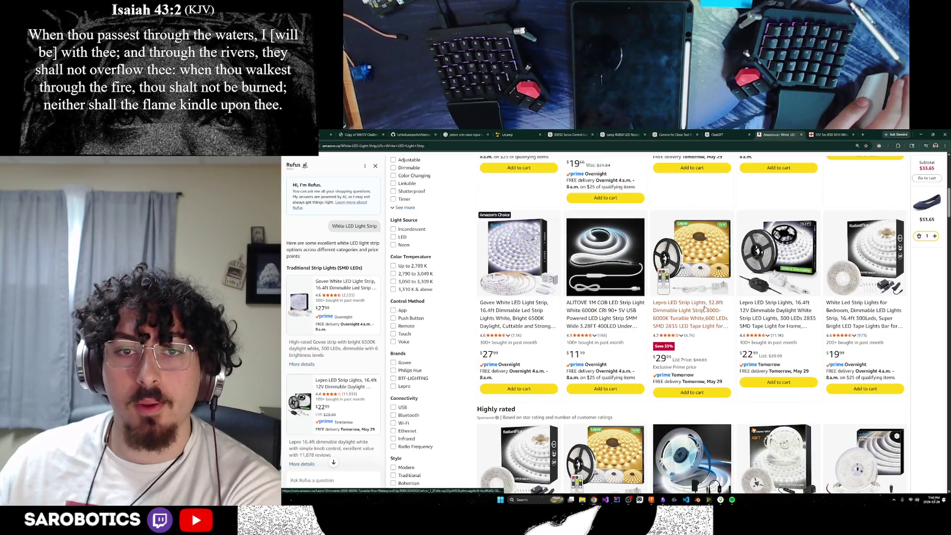
pyautogui.scroll(-2, 638, 297)
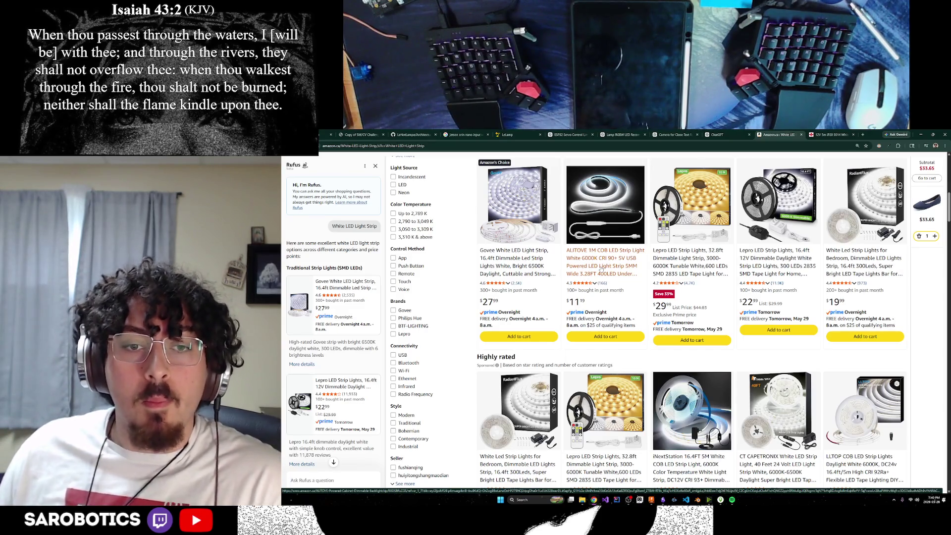
pyautogui.scroll(-2, 601, 268)
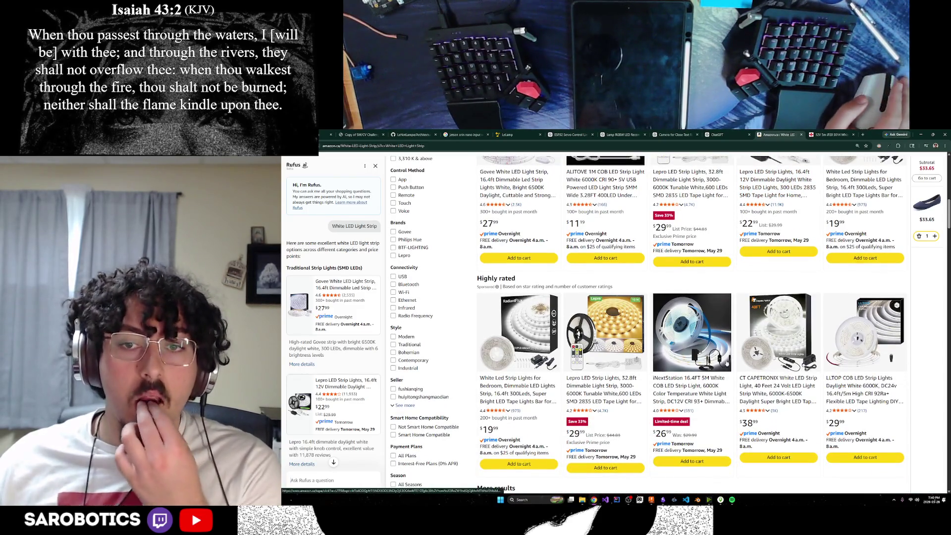
pyautogui.scroll(3, 736, 350)
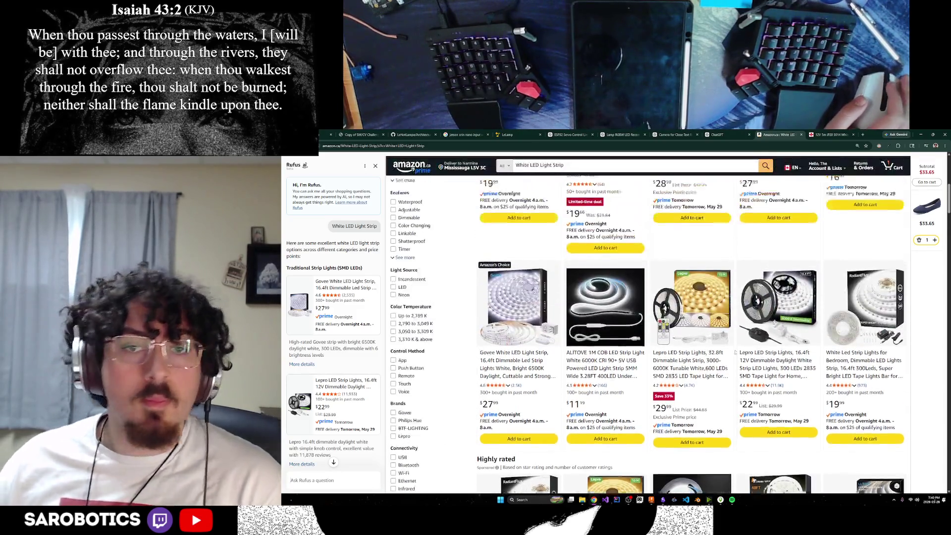
pyautogui.scroll(3, 735, 349)
pyautogui.scroll(3, 735, 349)
pyautogui.scroll(3, 736, 349)
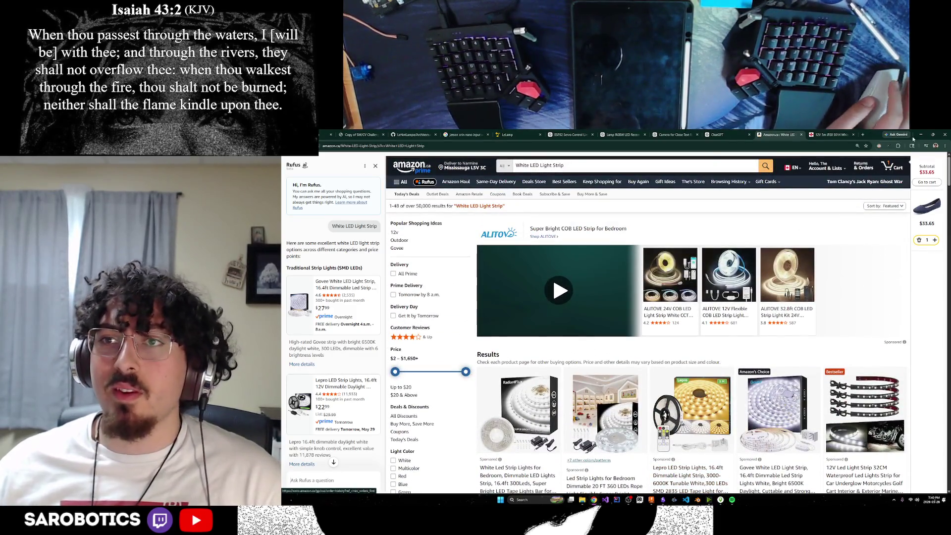
# Step: Start entering a new page address after reviewing the Amazon strip results beside Rufus
pyautogui.click(782, 143)
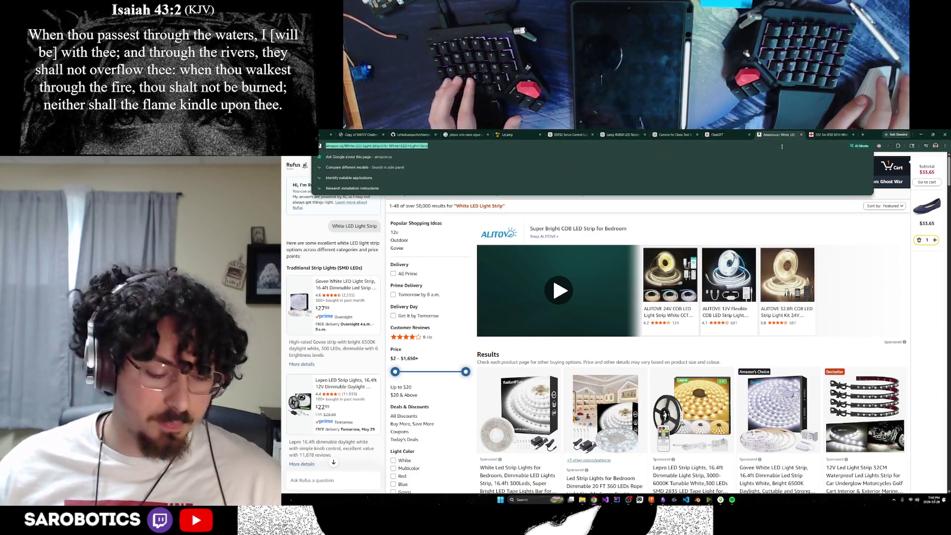
# Step: Bring up the other Chrome window's Amazon White LED Light Strip results
pyautogui.click(821, 134)
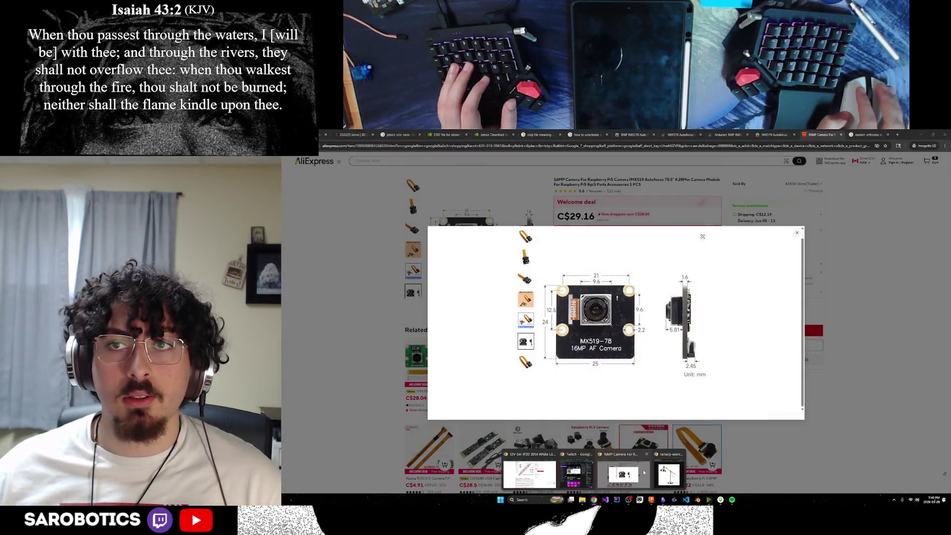
pyautogui.click(623, 468)
pyautogui.click(864, 134)
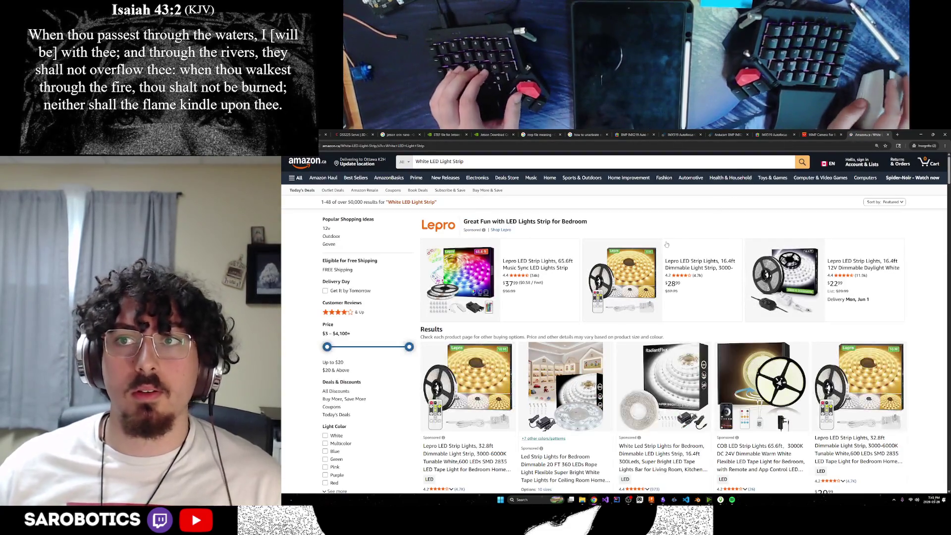
pyautogui.scroll(-2, 665, 246)
pyautogui.scroll(-2, 666, 245)
pyautogui.scroll(-2, 665, 247)
pyautogui.scroll(-2, 666, 247)
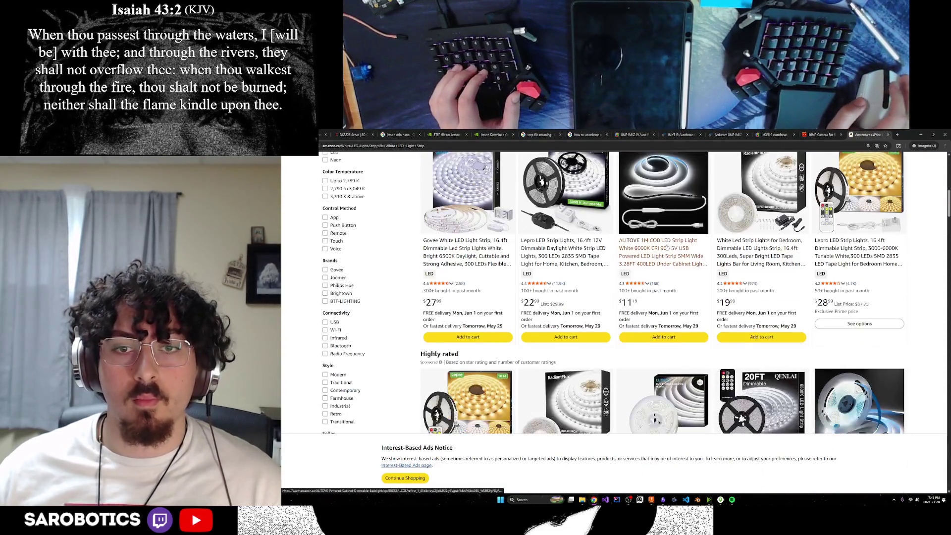
pyautogui.scroll(-2, 666, 246)
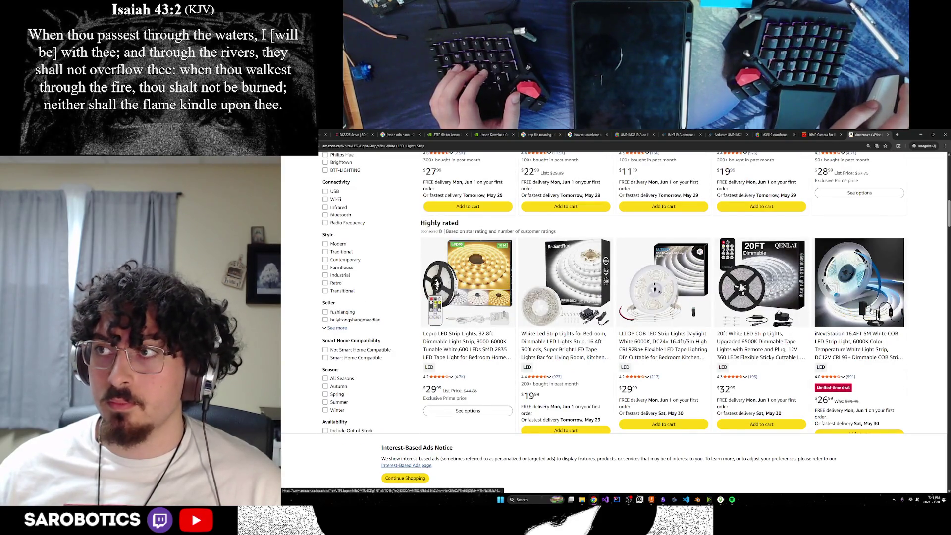
pyautogui.scroll(-2, 666, 246)
pyautogui.scroll(-2, 666, 246)
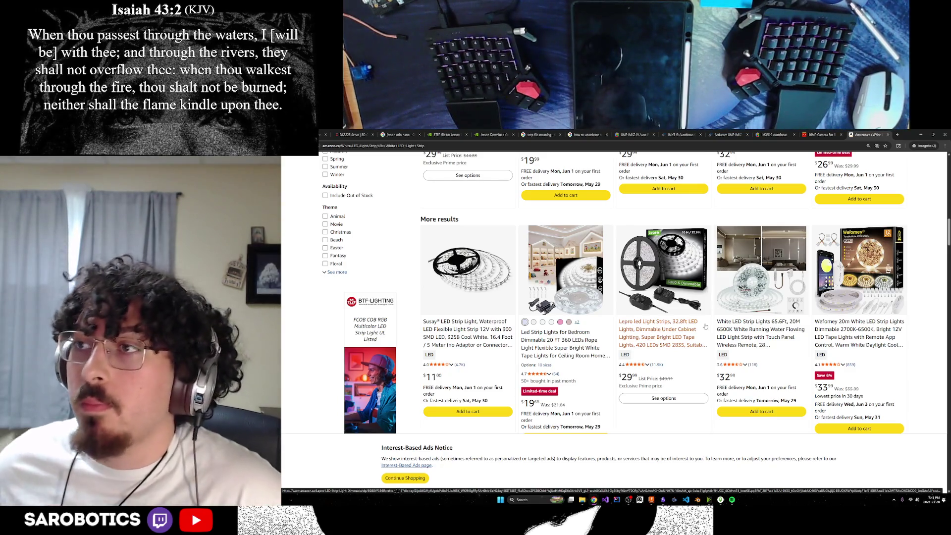
pyautogui.scroll(-1, 676, 298)
pyautogui.scroll(-5, 676, 298)
pyautogui.scroll(-5, 675, 297)
pyautogui.scroll(-5, 676, 297)
pyautogui.scroll(-5, 676, 297)
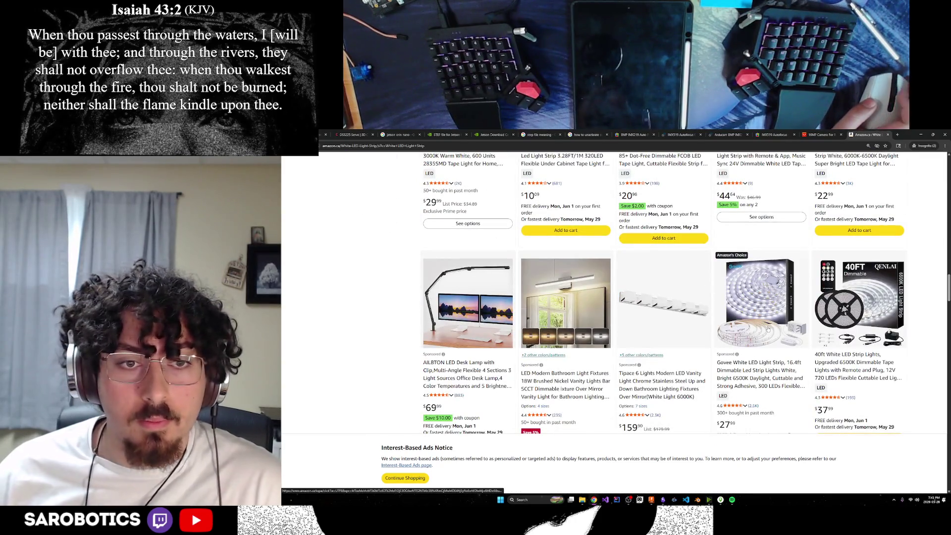
pyautogui.scroll(-5, 759, 337)
pyautogui.scroll(-5, 758, 337)
pyautogui.scroll(-5, 759, 336)
pyautogui.scroll(-5, 758, 337)
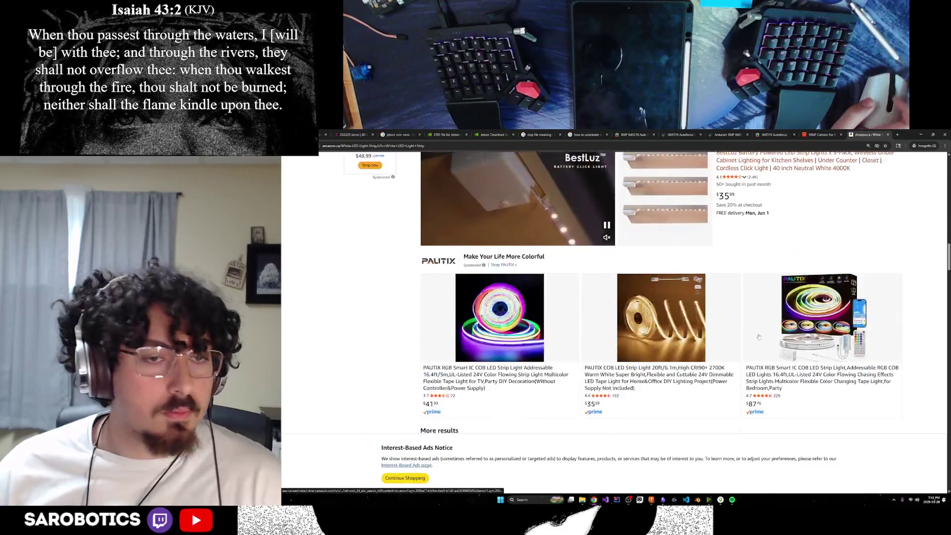
pyautogui.scroll(-5, 758, 337)
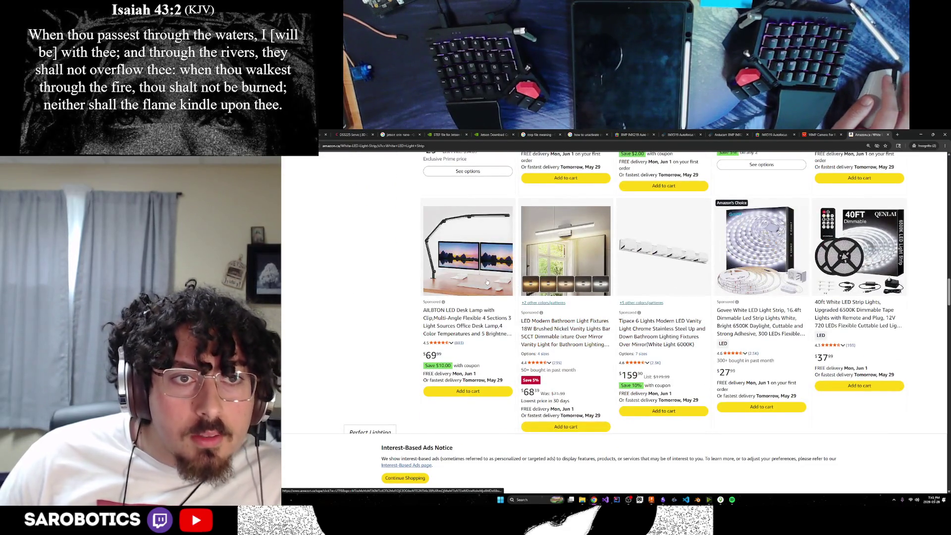
pyautogui.scroll(5, 573, 313)
pyautogui.scroll(5, 572, 313)
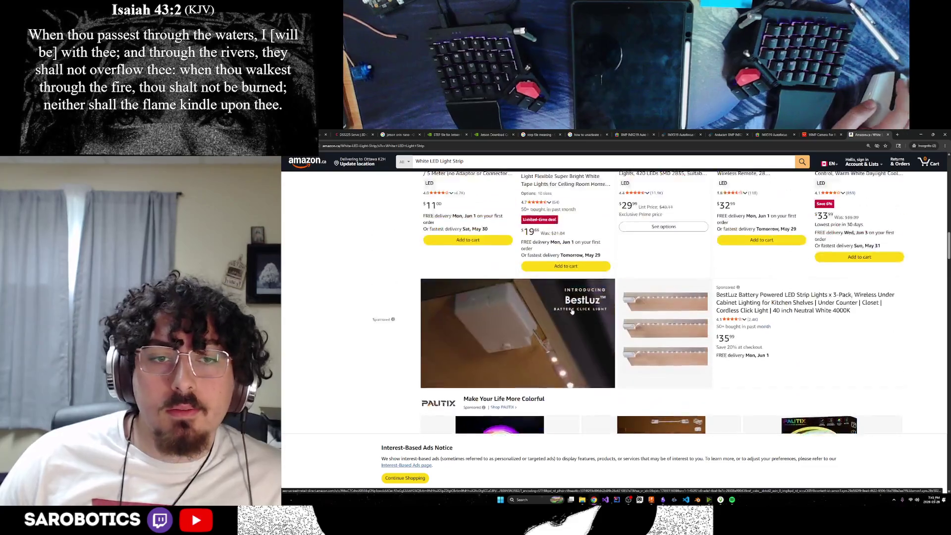
pyautogui.scroll(5, 571, 312)
pyautogui.scroll(5, 572, 312)
pyautogui.scroll(3, 562, 319)
pyautogui.scroll(1, 562, 320)
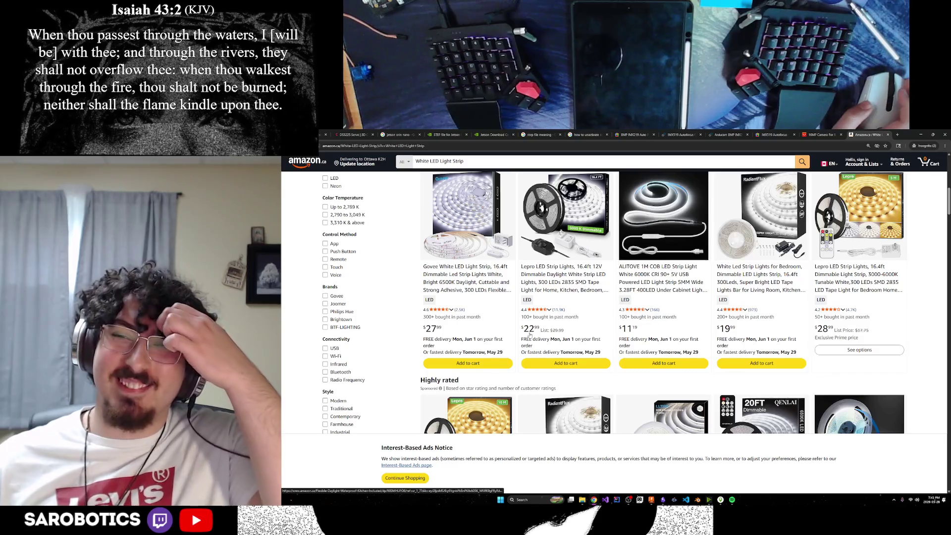
pyautogui.scroll(1, 529, 334)
pyautogui.scroll(1, 542, 324)
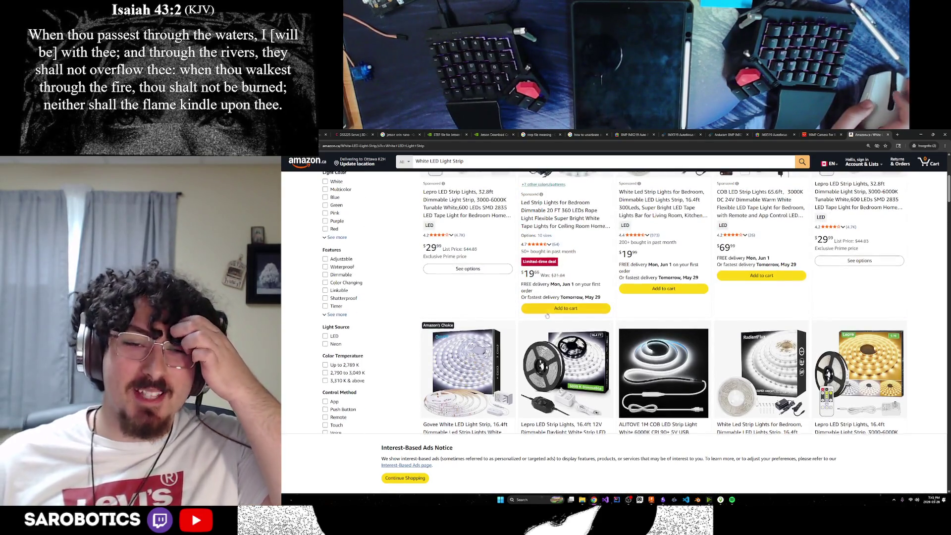
pyautogui.scroll(2, 547, 316)
pyautogui.scroll(1, 547, 316)
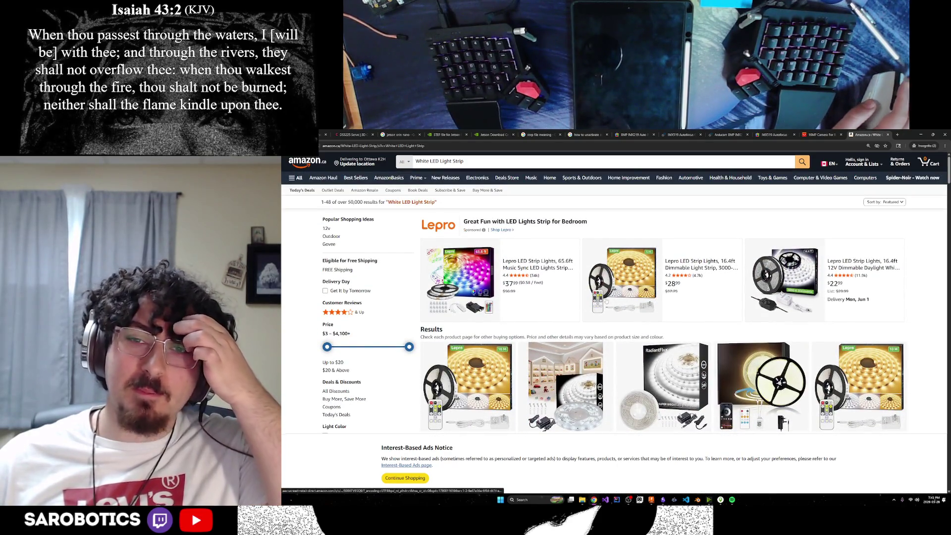
pyautogui.scroll(-2, 757, 321)
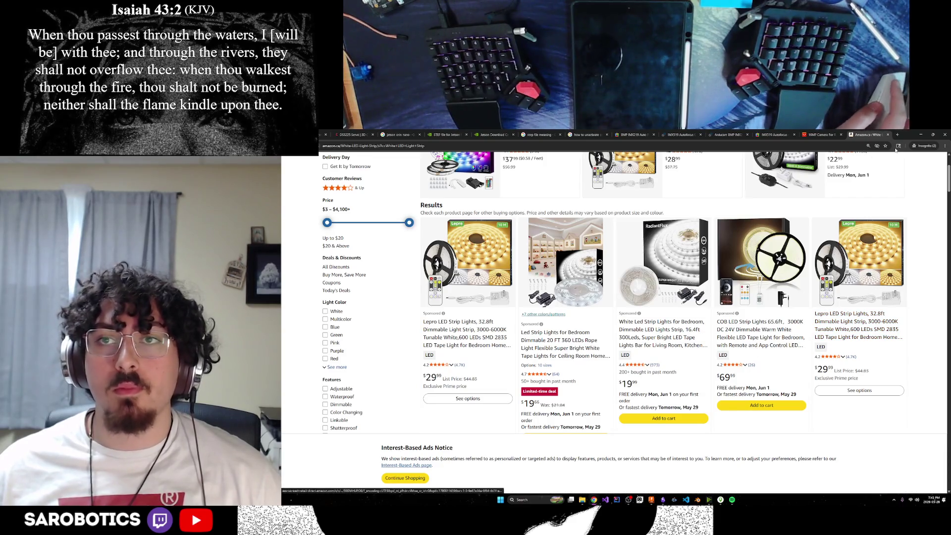
pyautogui.click(891, 135)
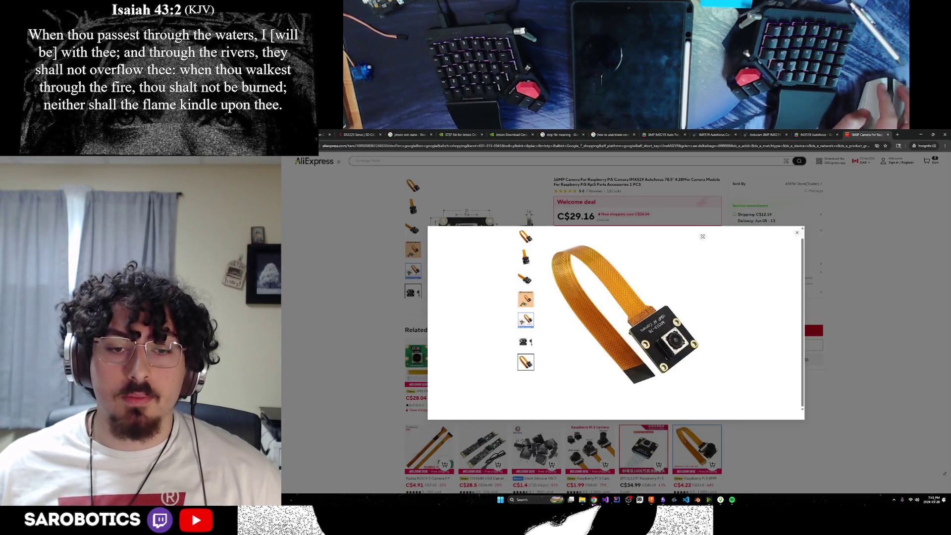
# Step: Return to the ChatGPT RGBW LED lamp chat and start a follow-up message
pyautogui.click(555, 477)
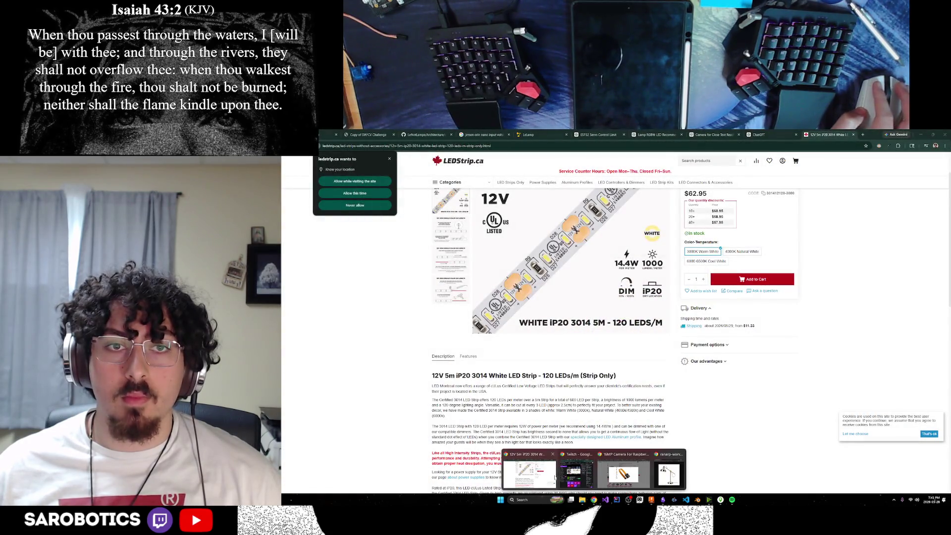
pyautogui.click(717, 134)
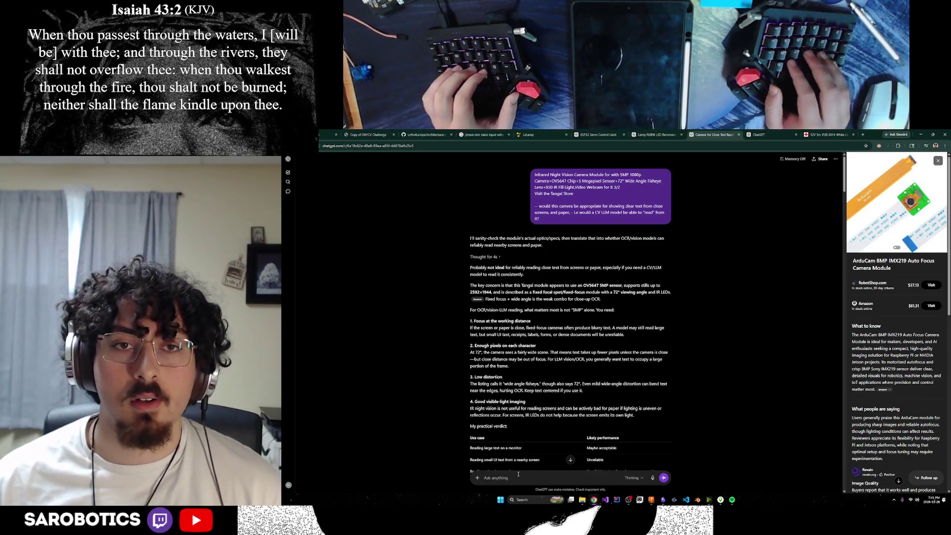
pyautogui.click(563, 214)
pyautogui.click(654, 135)
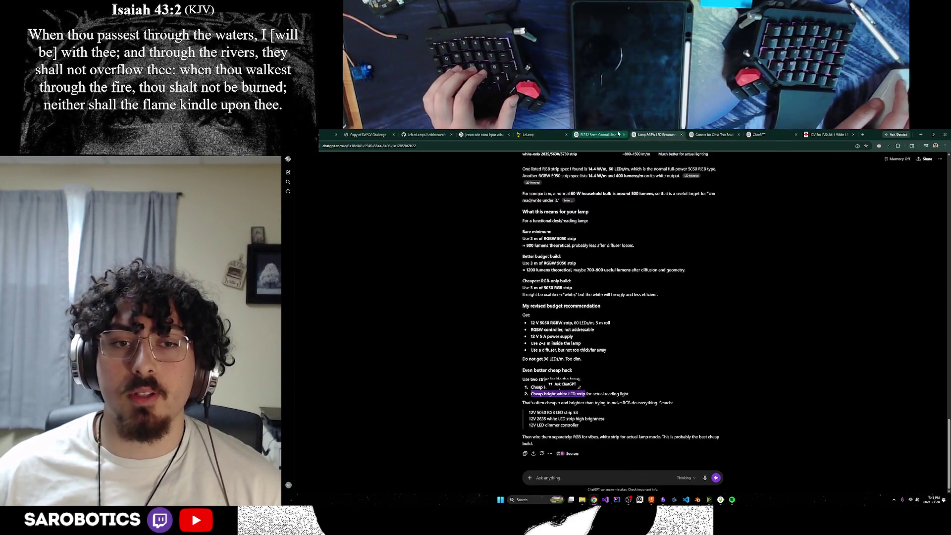
pyautogui.click(571, 474)
pyautogui.write('oh w')
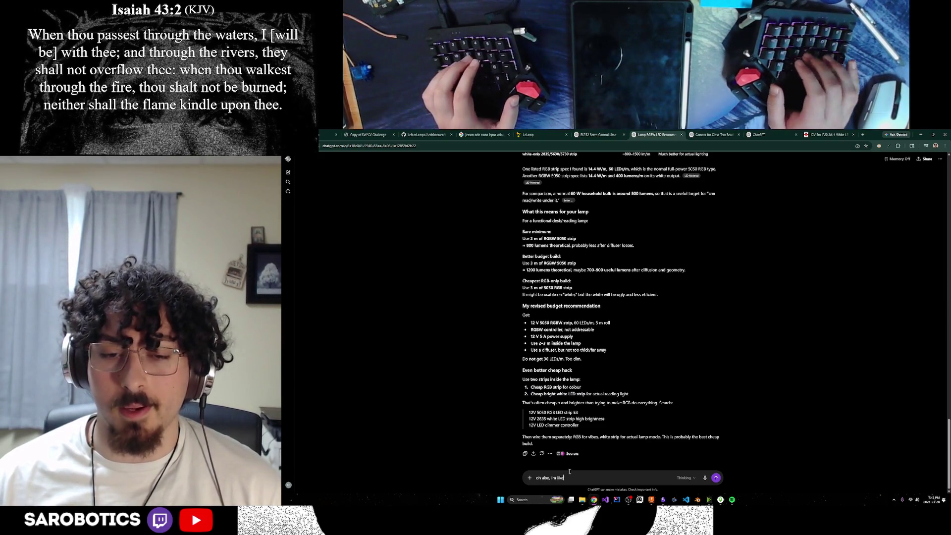
pyautogui.write('ying a')
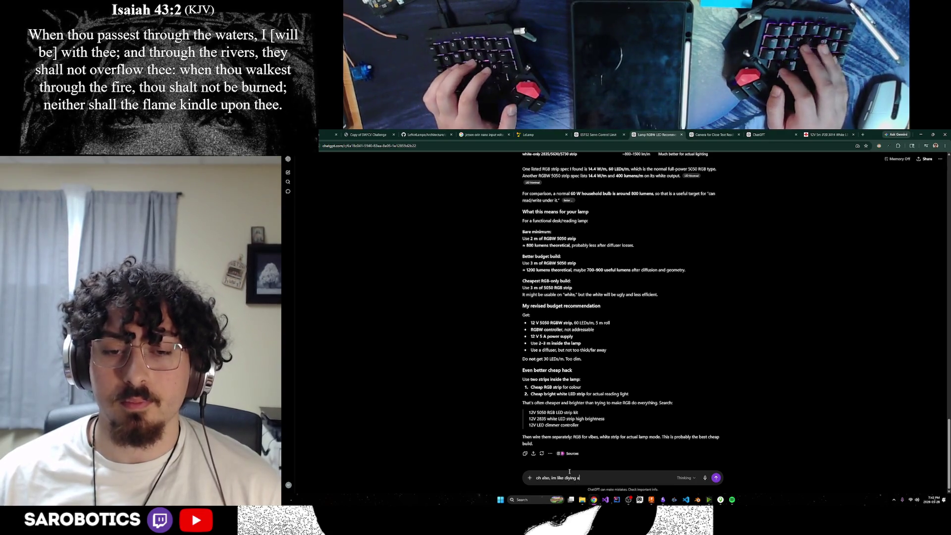
pyautogui.write('mi')
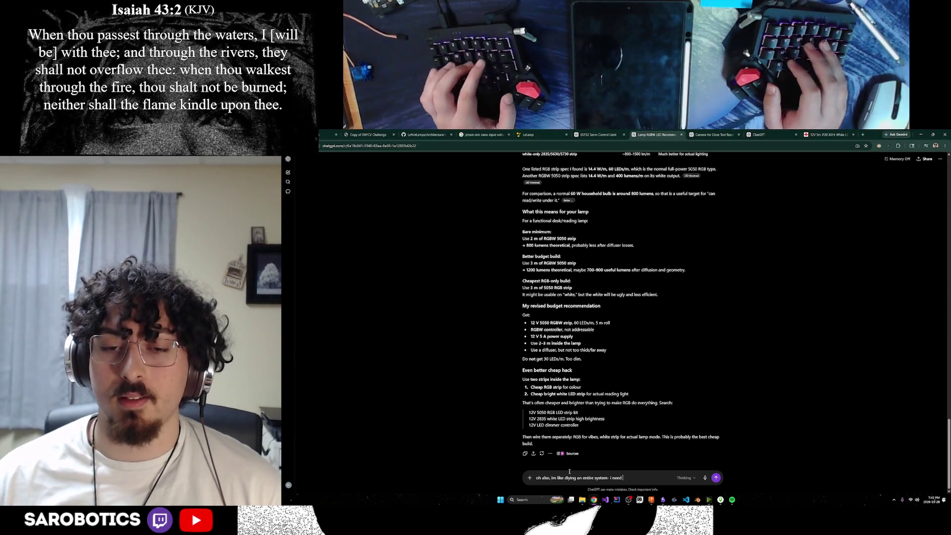
pyautogui.write(' to')
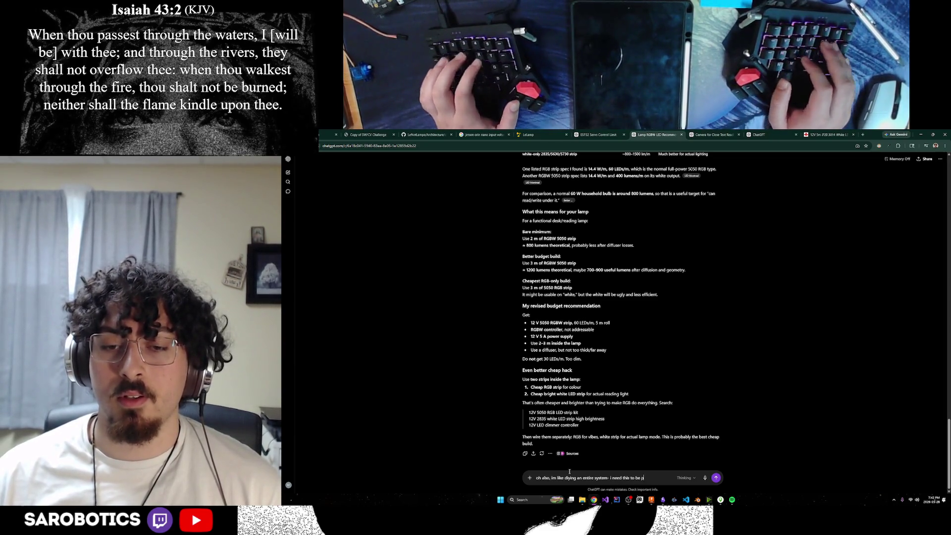
pyautogui.write('rogrammable - ')
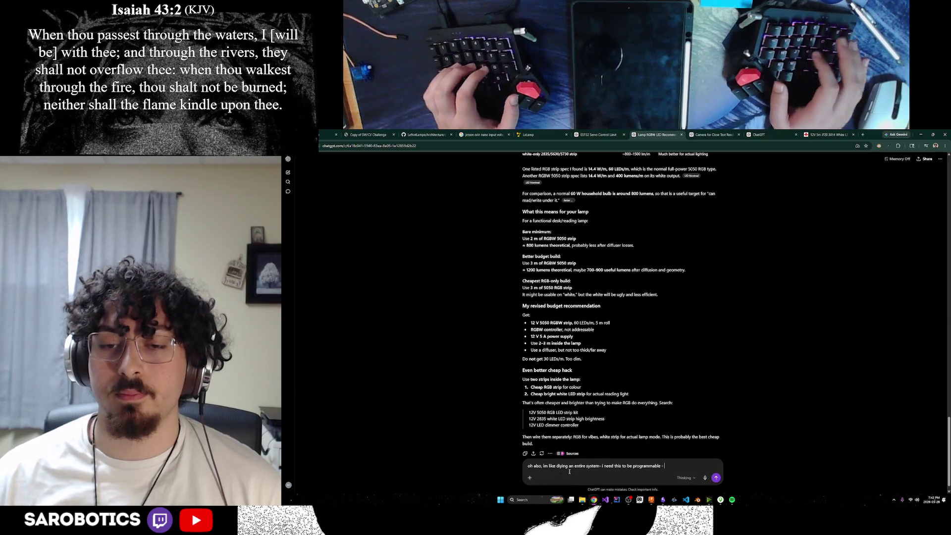
pyautogui.write('cte')
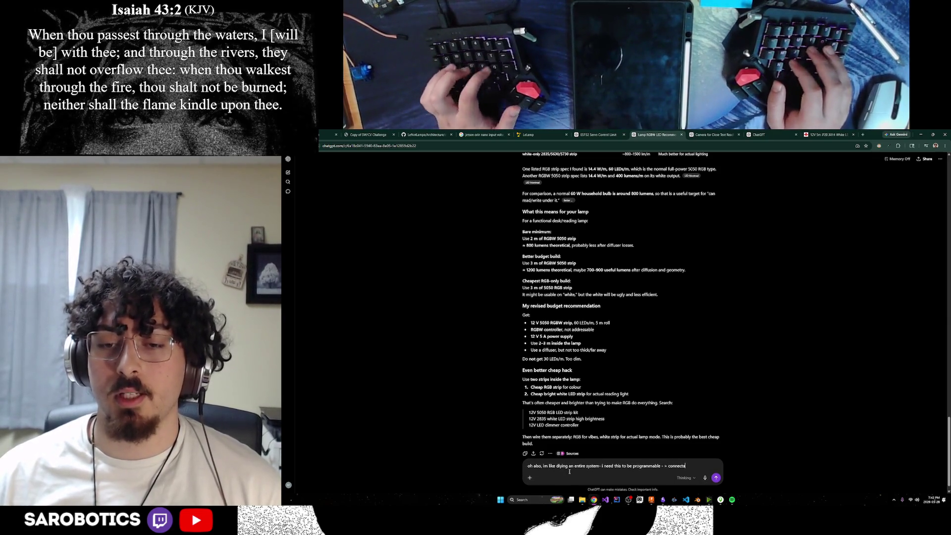
pyautogui.write(' arduino')
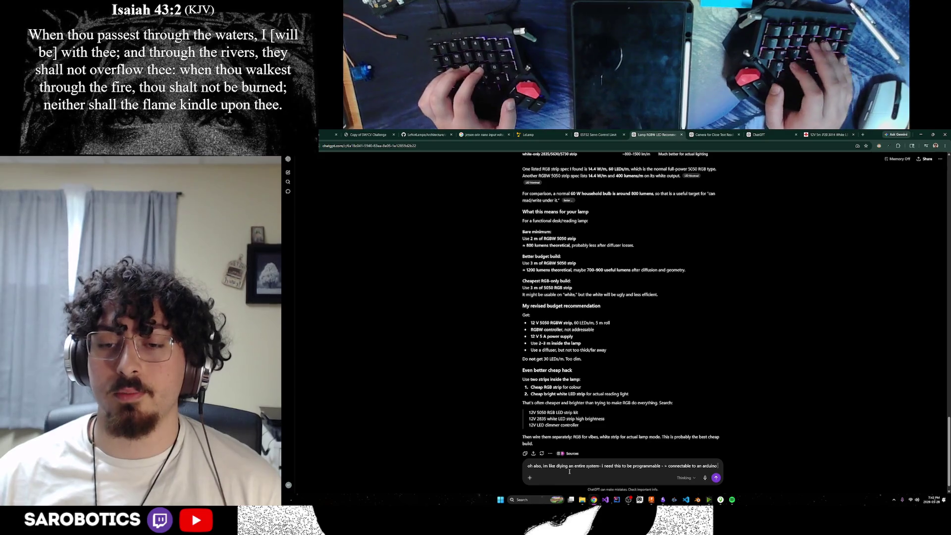
# Step: Send the Arduino programmability follow-up, then select the original lamp-building request text
pyautogui.press('Return')
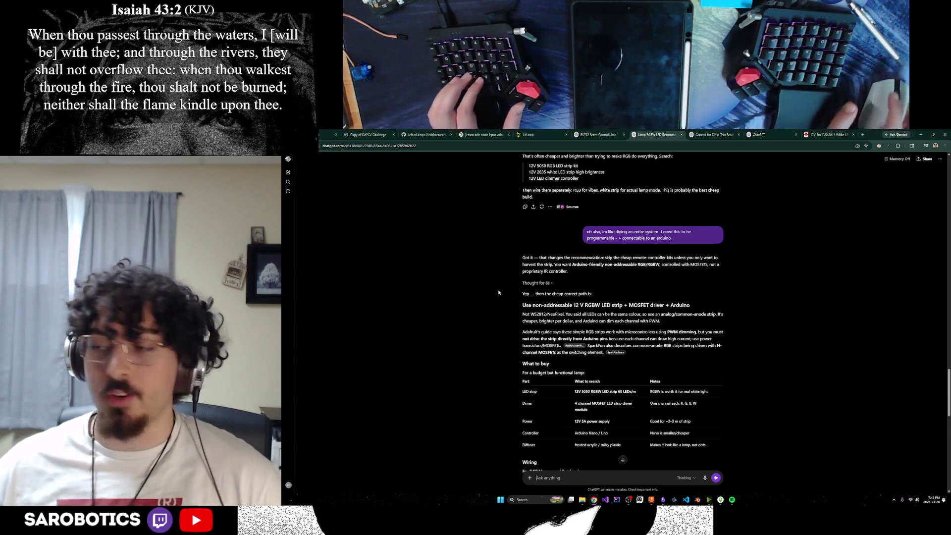
pyautogui.moveTo(652, 235)
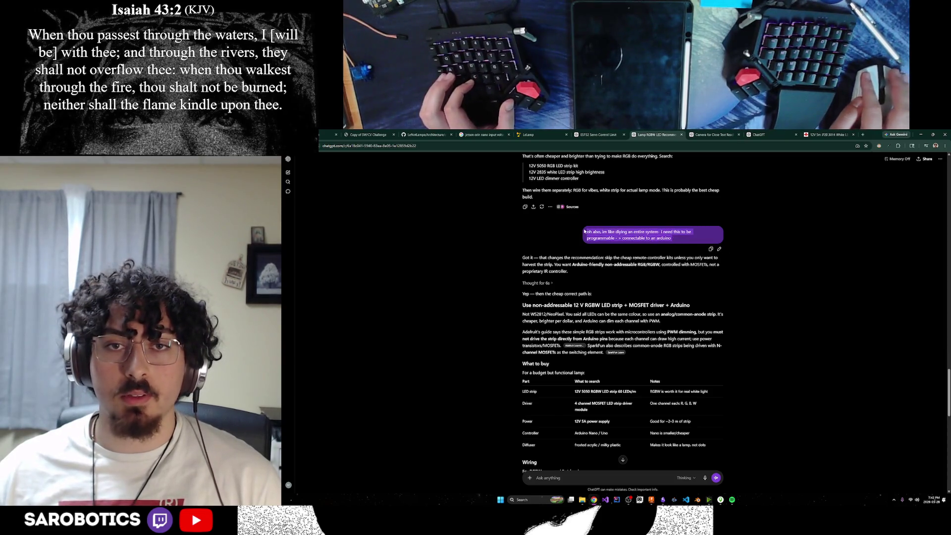
pyautogui.scroll(-5, 699, 307)
pyautogui.scroll(5, 699, 308)
pyautogui.scroll(5, 691, 301)
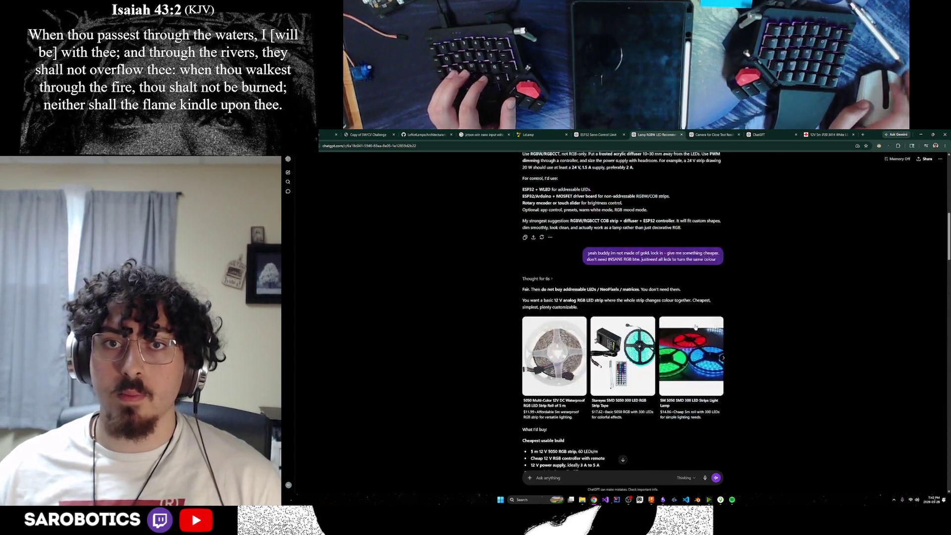
pyautogui.scroll(5, 683, 295)
pyautogui.scroll(3, 673, 287)
pyautogui.moveTo(702, 188); pyautogui.dragTo(591, 174)
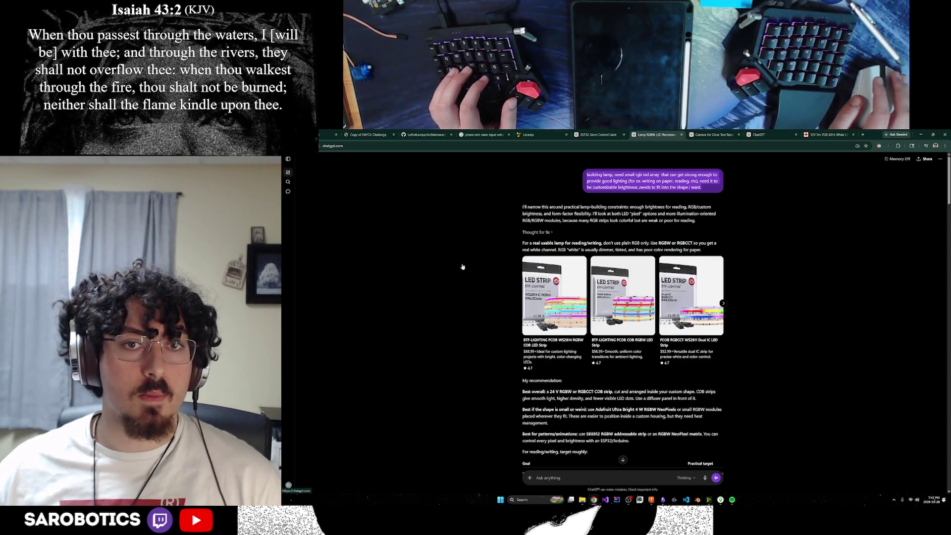
# Step: Paste the lamp request into a new chat with an ESP32/Arduino requirement and send it
pyautogui.hotkey('ctrl', 'v')
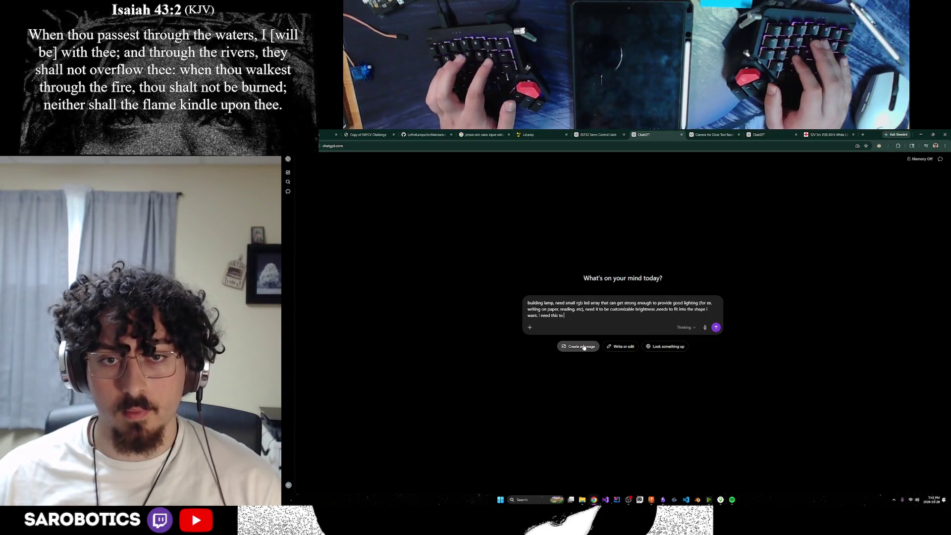
pyautogui.write(' be co')
pyautogui.write('nnectable / programmable by an esp32 / arduino.')
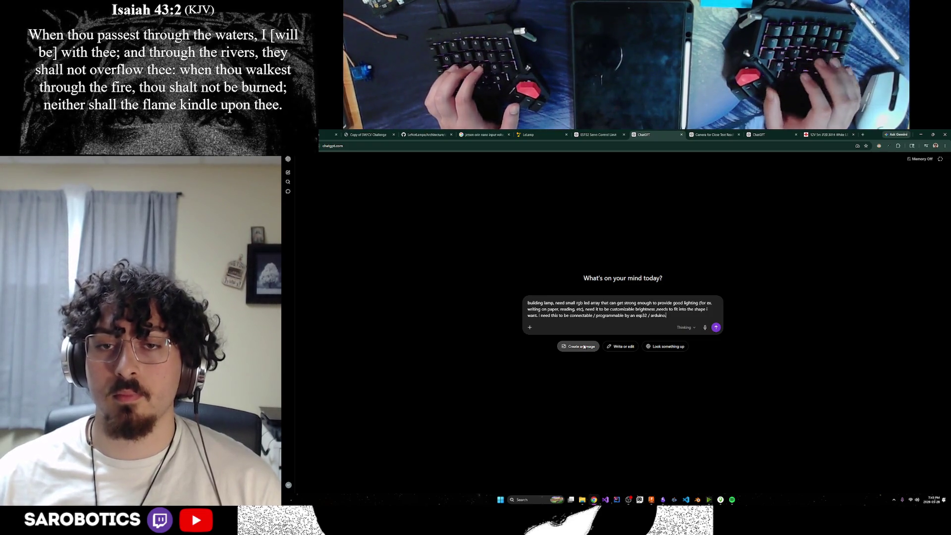
pyautogui.press('Return')
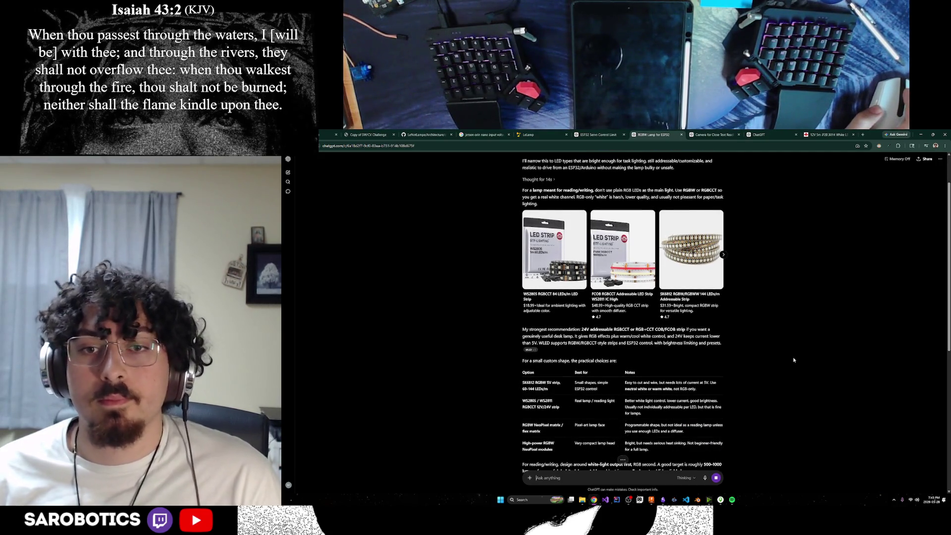
pyautogui.scroll(1, 795, 362)
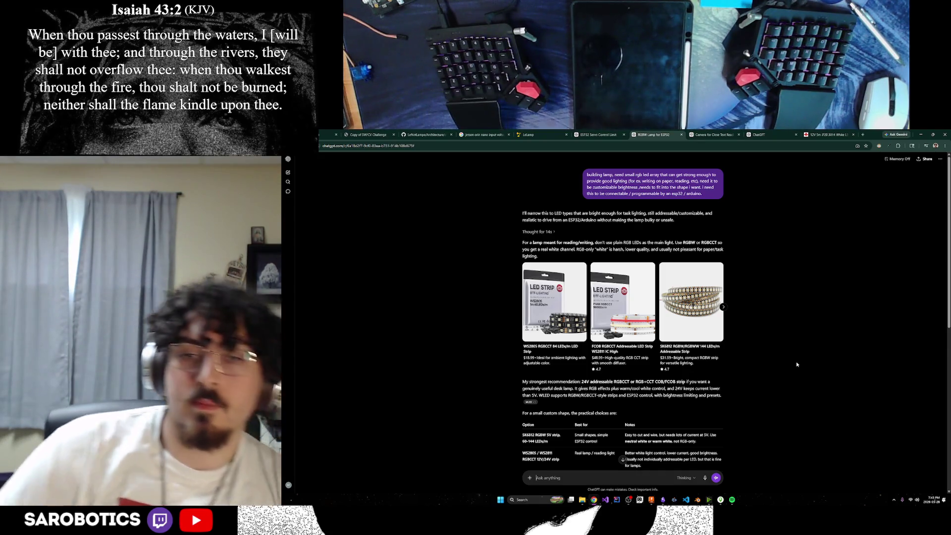
pyautogui.scroll(-5, 729, 258)
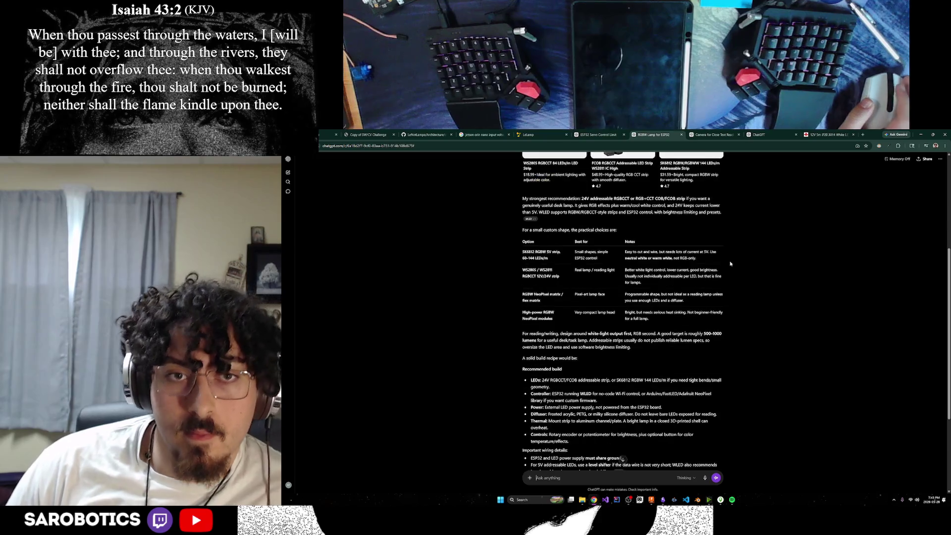
pyautogui.scroll(3, 731, 263)
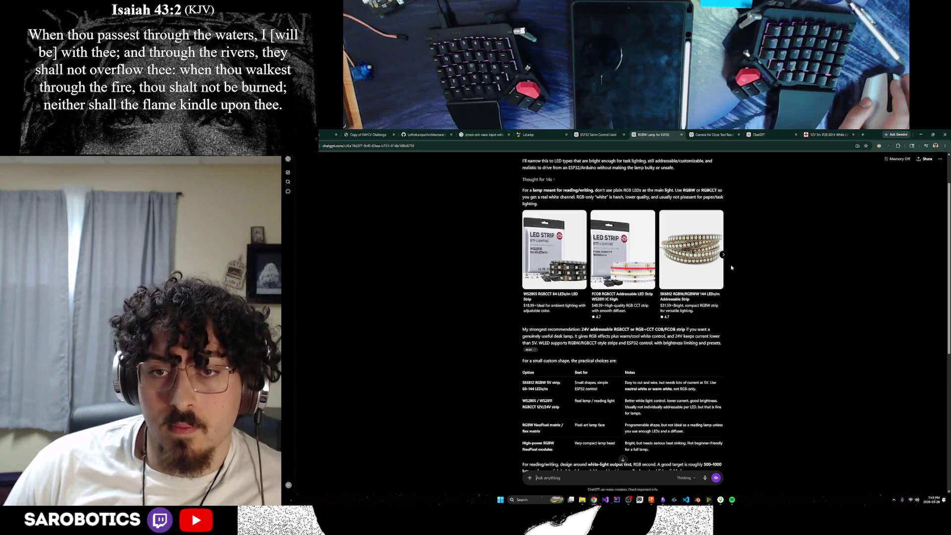
pyautogui.scroll(2, 736, 267)
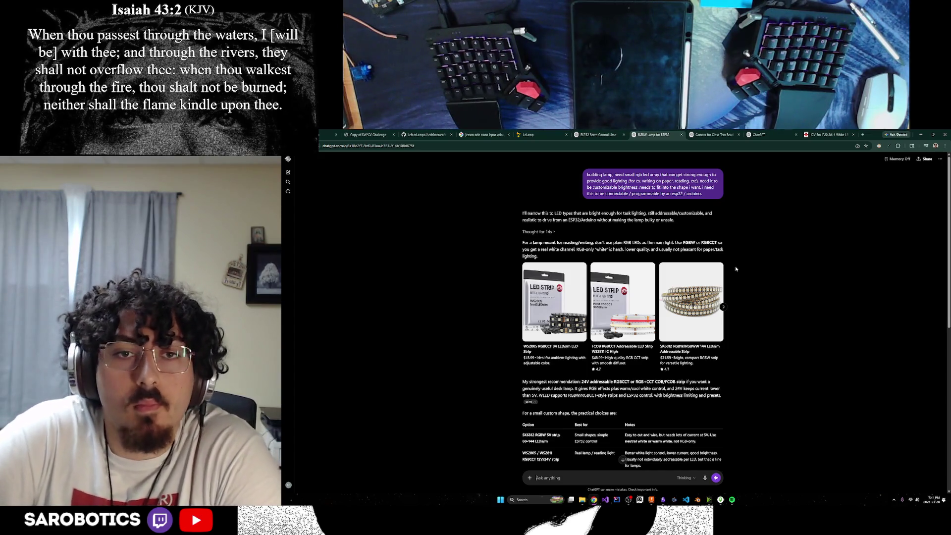
pyautogui.scroll(-2, 746, 253)
pyautogui.scroll(-1, 748, 251)
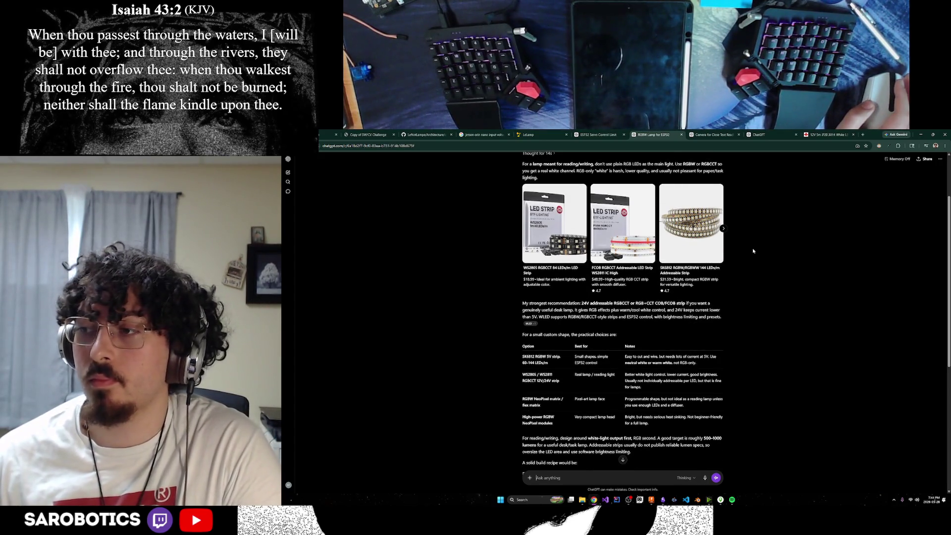
pyautogui.scroll(-1, 752, 252)
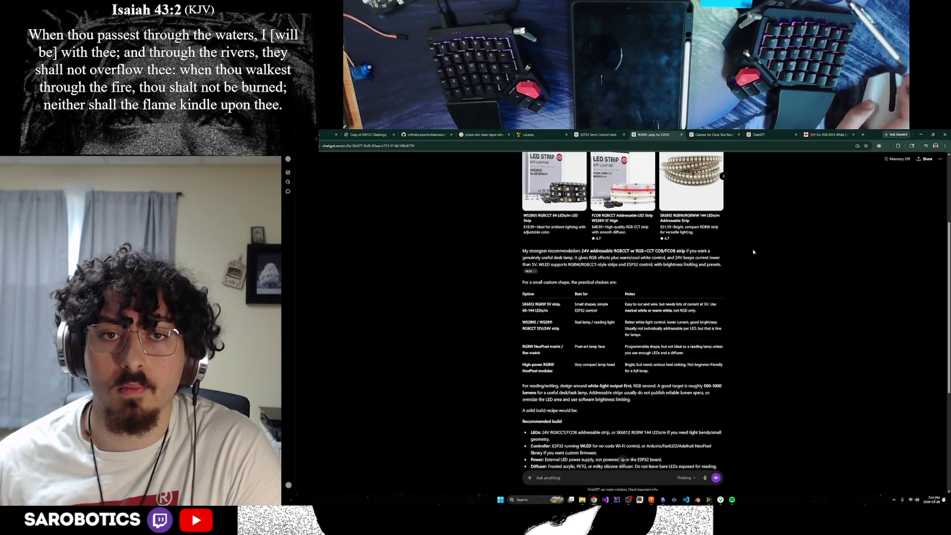
pyautogui.scroll(2, 753, 250)
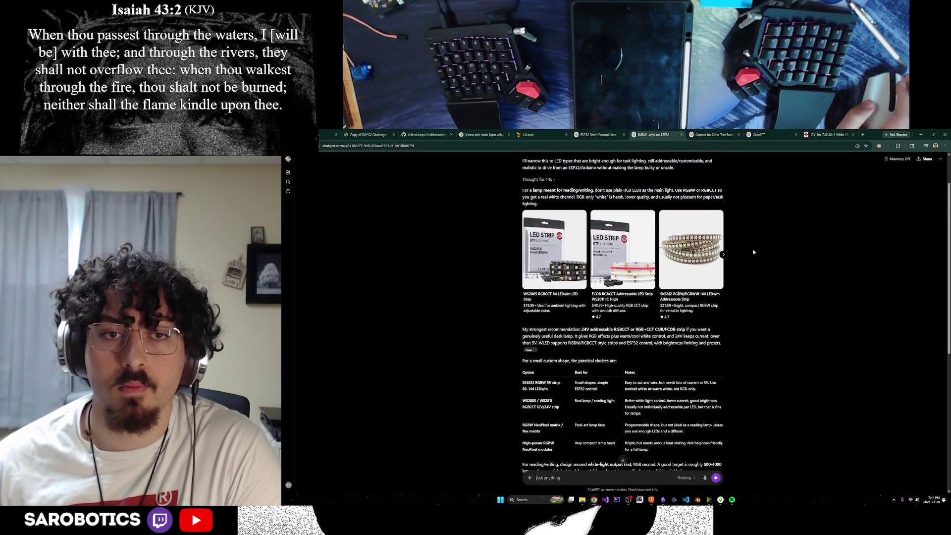
pyautogui.rightClick(567, 295)
# Step: Open the BTF-LIGHTING WS2805 RGBCCT strip's details and its Amazon listing from ChatGPT
pyautogui.click(553, 260)
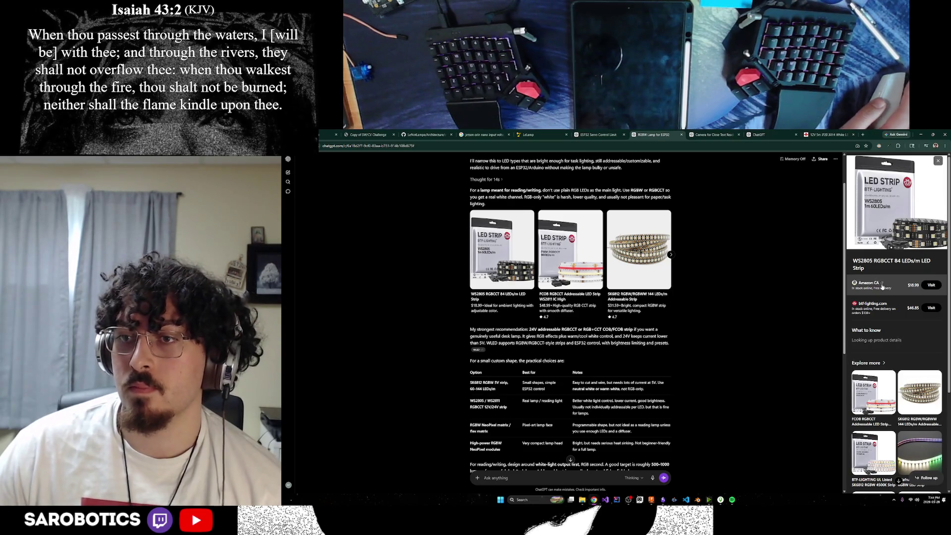
pyautogui.click(881, 283)
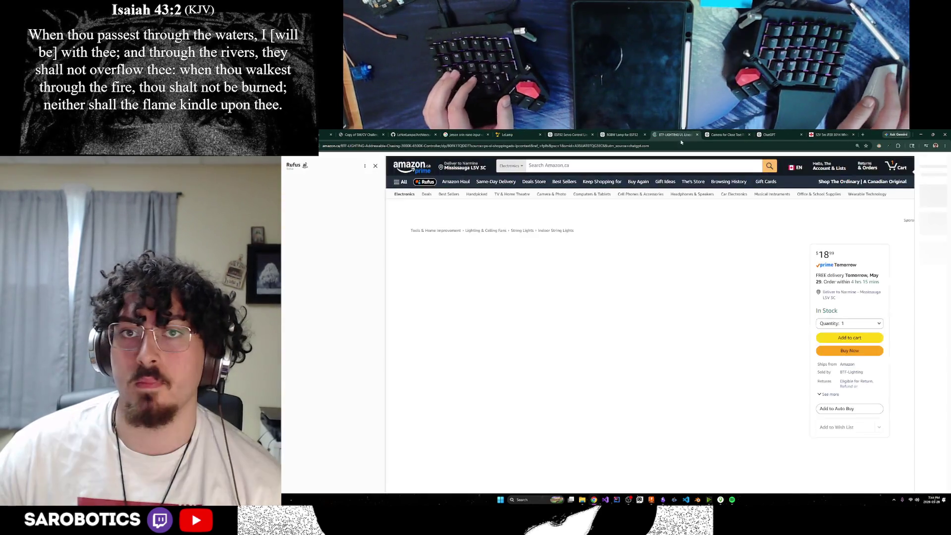
pyautogui.hotkey('ctrl', 'shift', 'Tab')
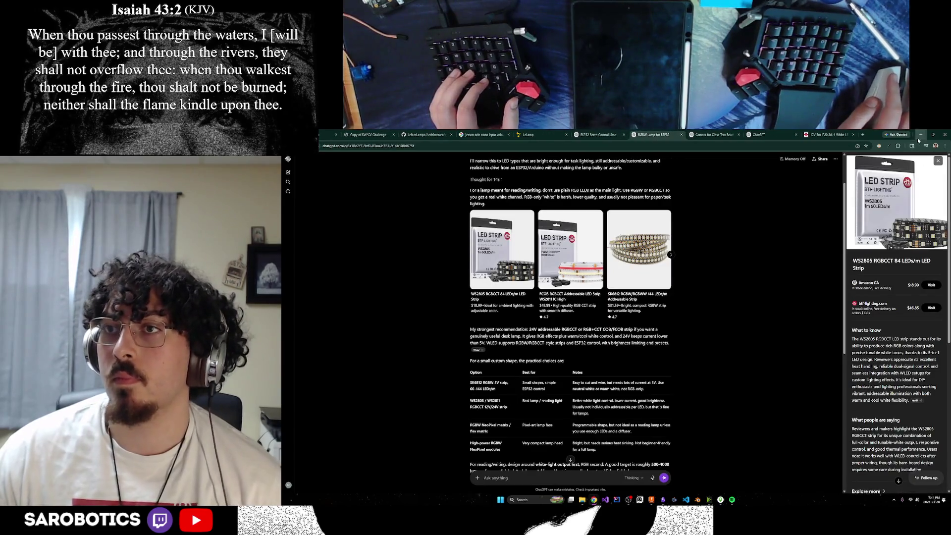
pyautogui.hotkey('alt', 'Tab')
# Step: Load the WS2805 listing (DC24V, 1 m, 60 LEDs/m) in an incognito tab, then return to ChatGPT
pyautogui.click(900, 135)
pyautogui.hotkey('ctrl', 'v')
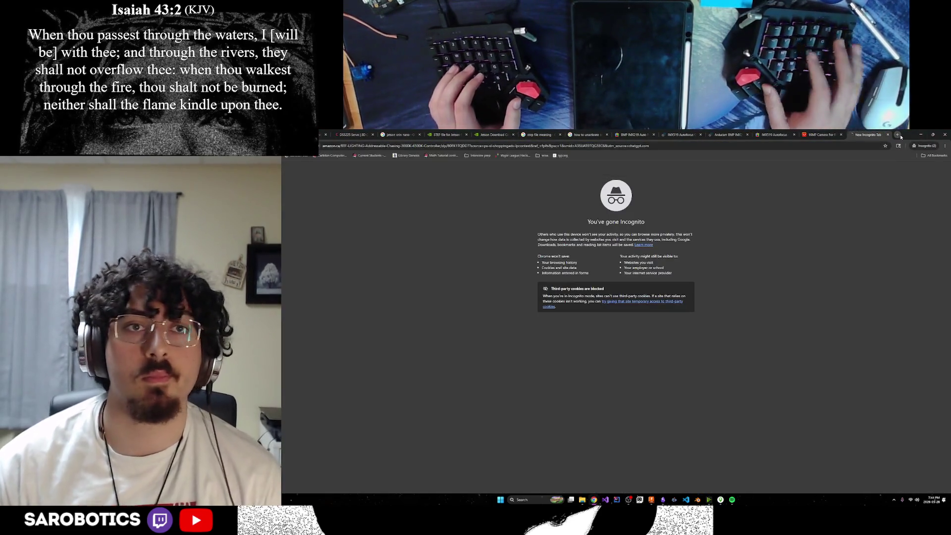
pyautogui.press('Return')
pyautogui.scroll(-1, 686, 244)
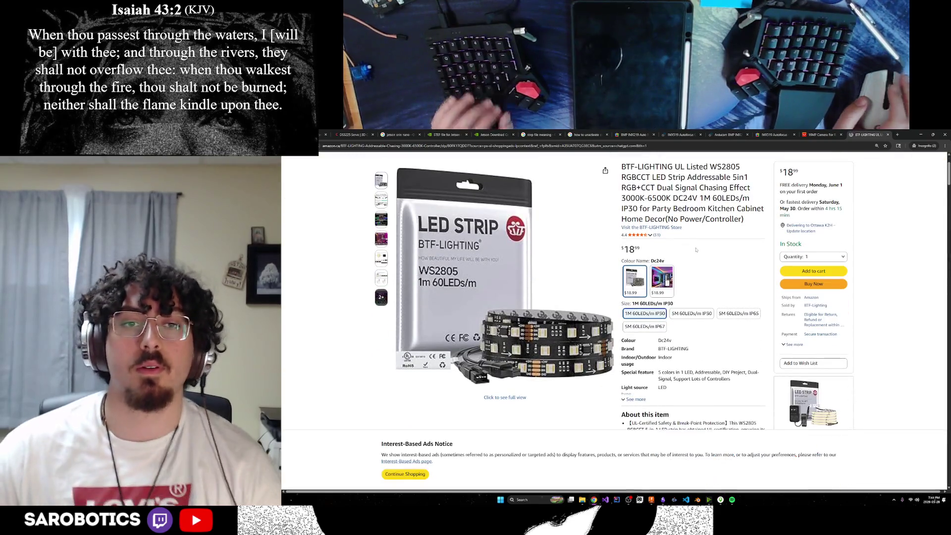
pyautogui.scroll(1, 691, 329)
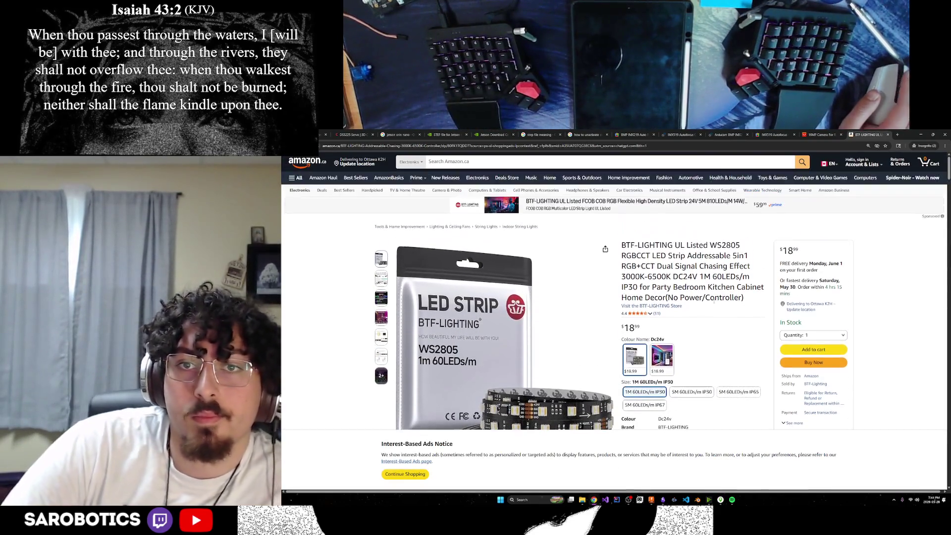
pyautogui.moveTo(652, 276); pyautogui.dragTo(703, 276)
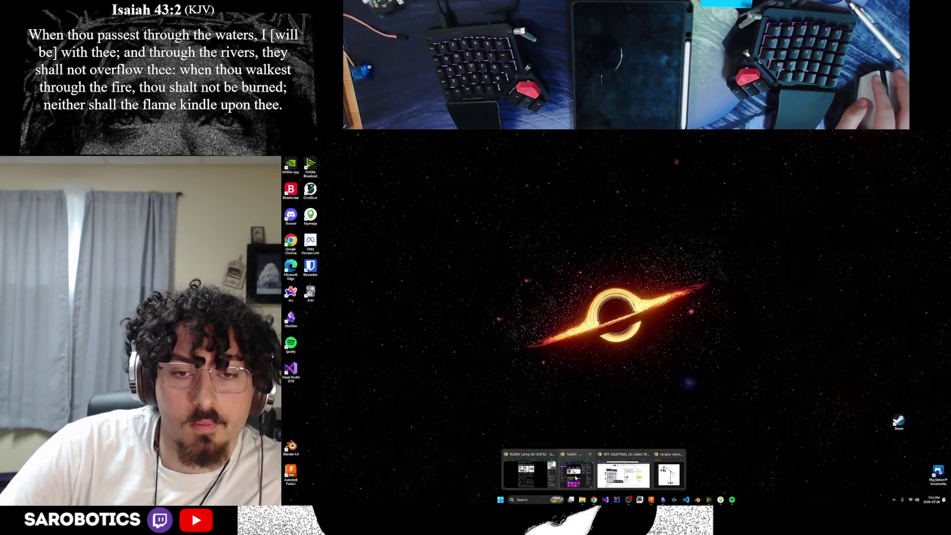
pyautogui.moveTo(594, 499)
pyautogui.click(585, 484)
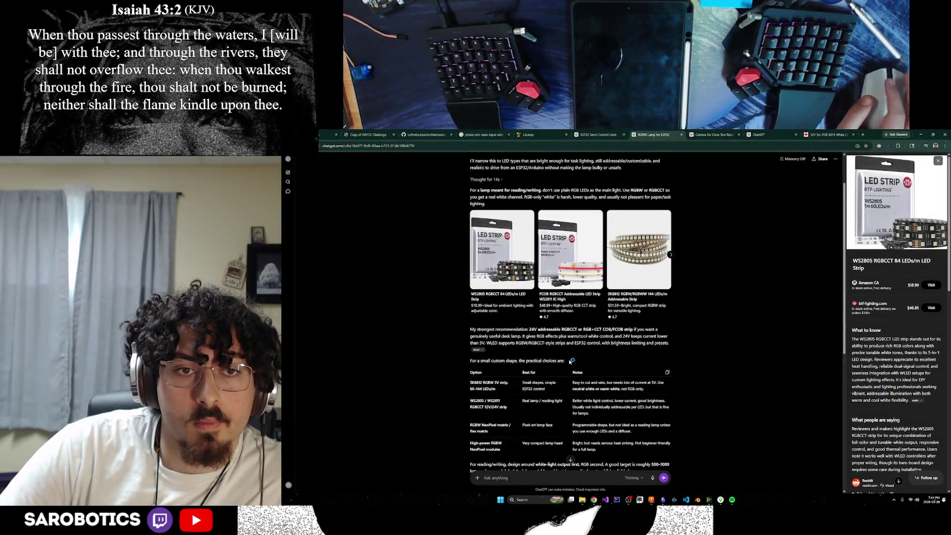